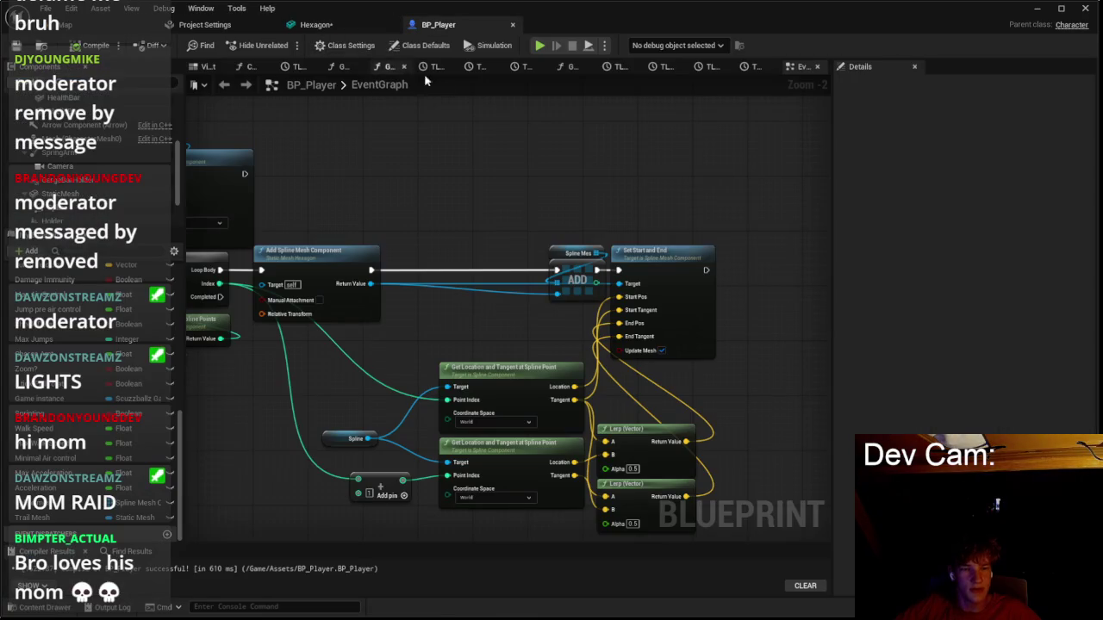
# Select Add Spline Mesh Component and show Engine Content in its static mesh picker.
pyautogui.click(338, 300)
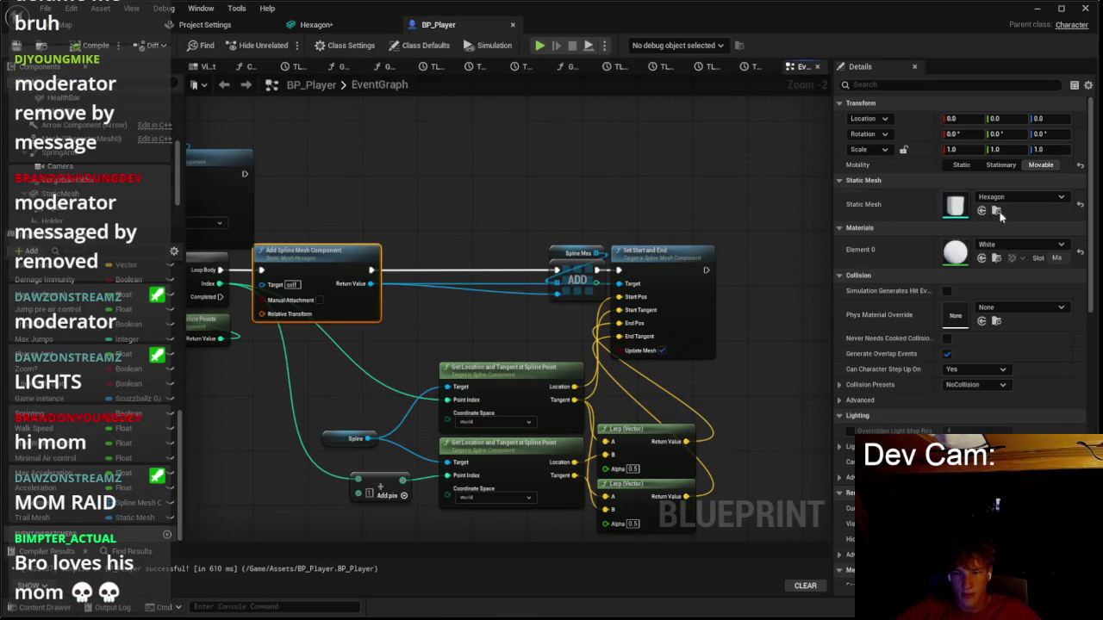
pyautogui.click(1008, 198)
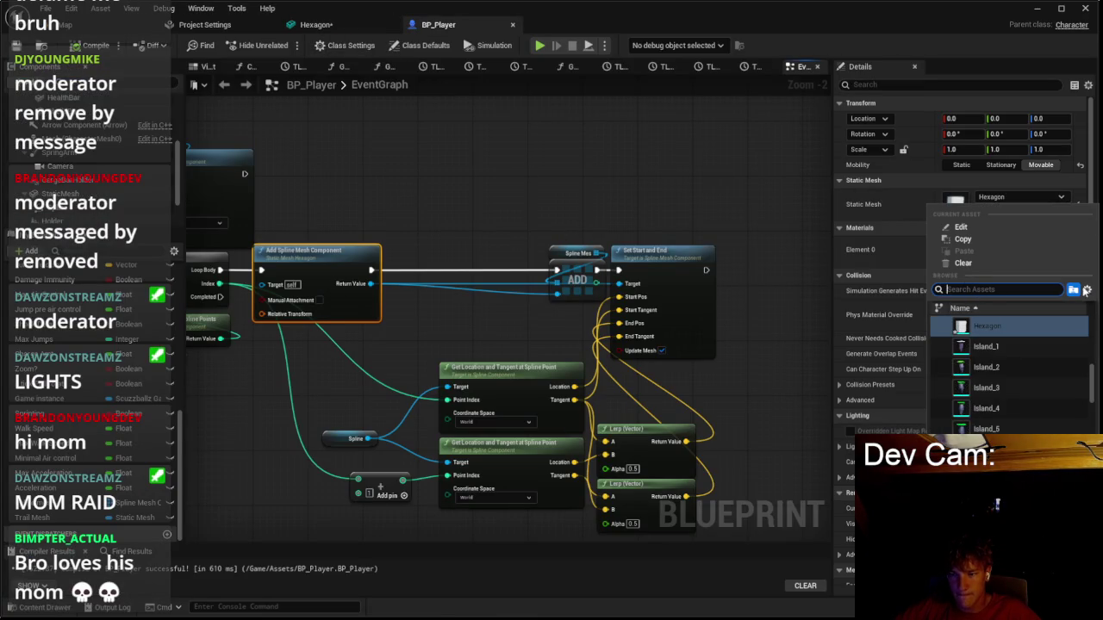
pyautogui.click(1086, 290)
pyautogui.click(971, 389)
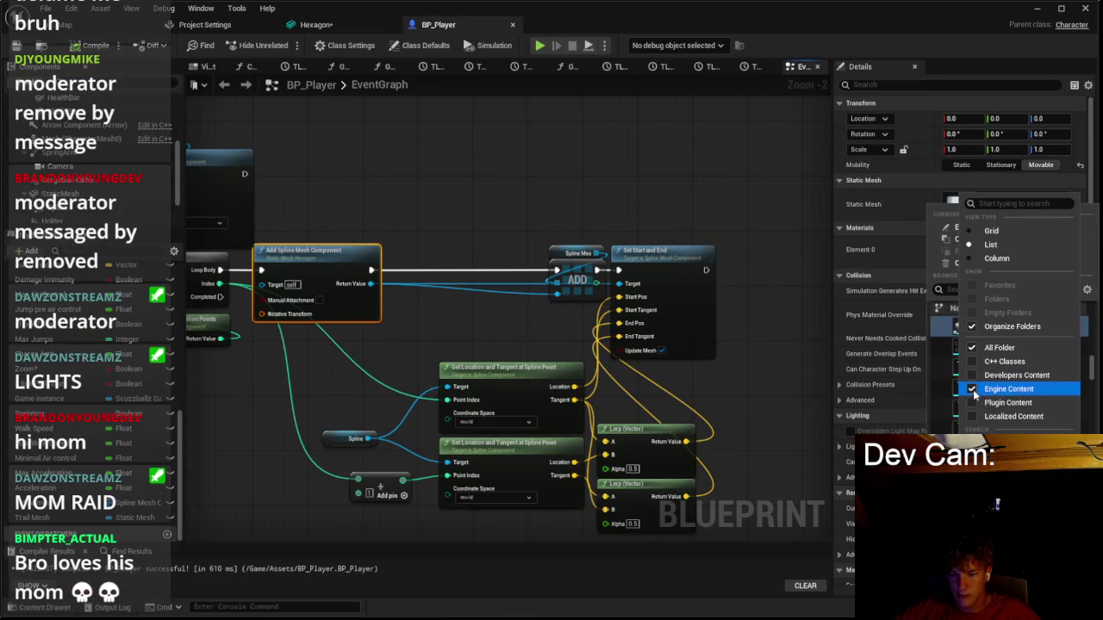
pyautogui.click(943, 399)
# Set the spline pieces' mesh to Sphere, compile BP_Player, and start a playtest.
pyautogui.click(1008, 198)
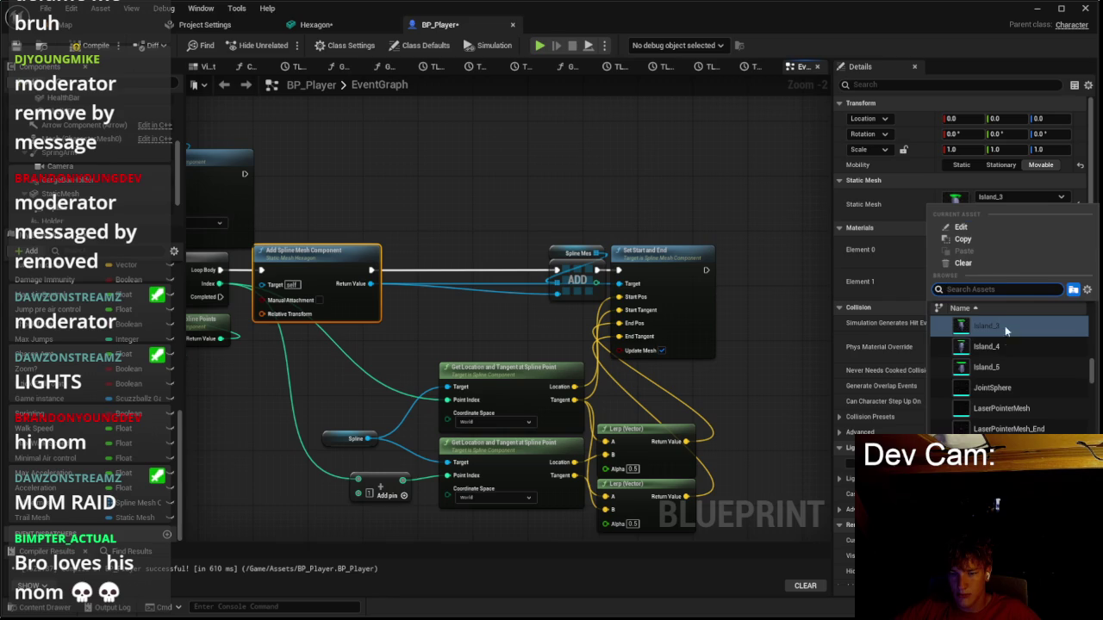
pyautogui.write('s')
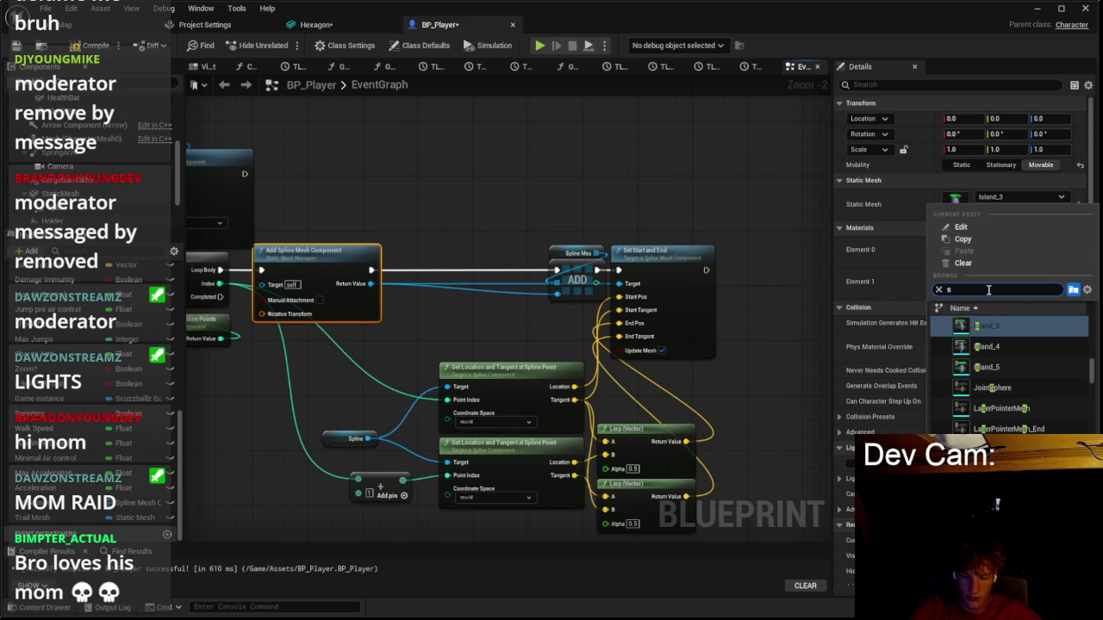
pyautogui.write('ph')
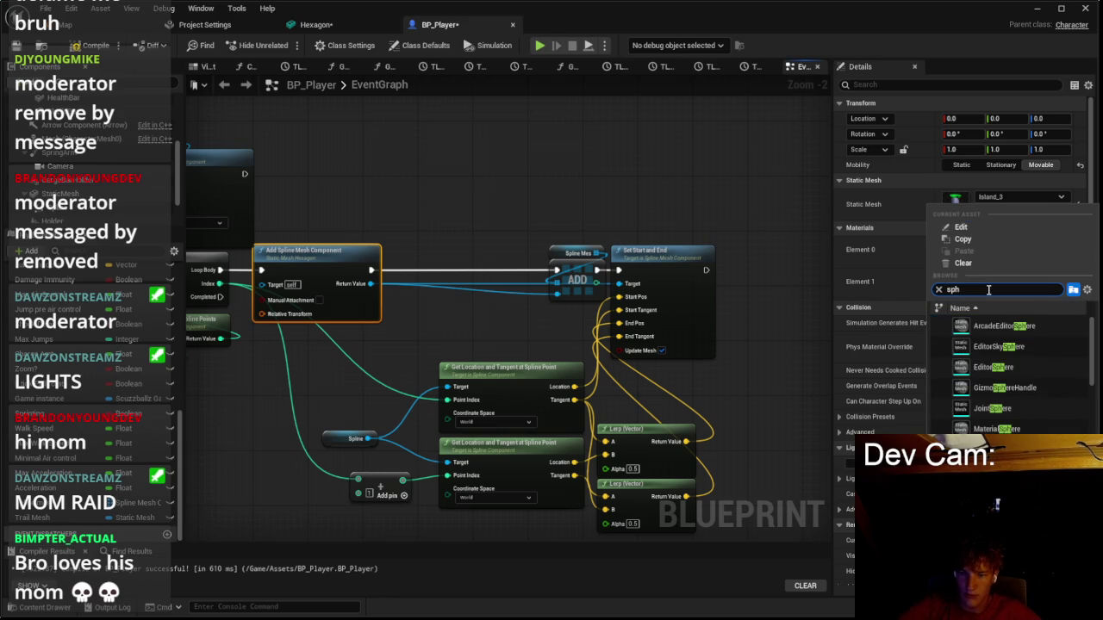
pyautogui.write('ere')
pyautogui.scroll(-5, 1002, 346)
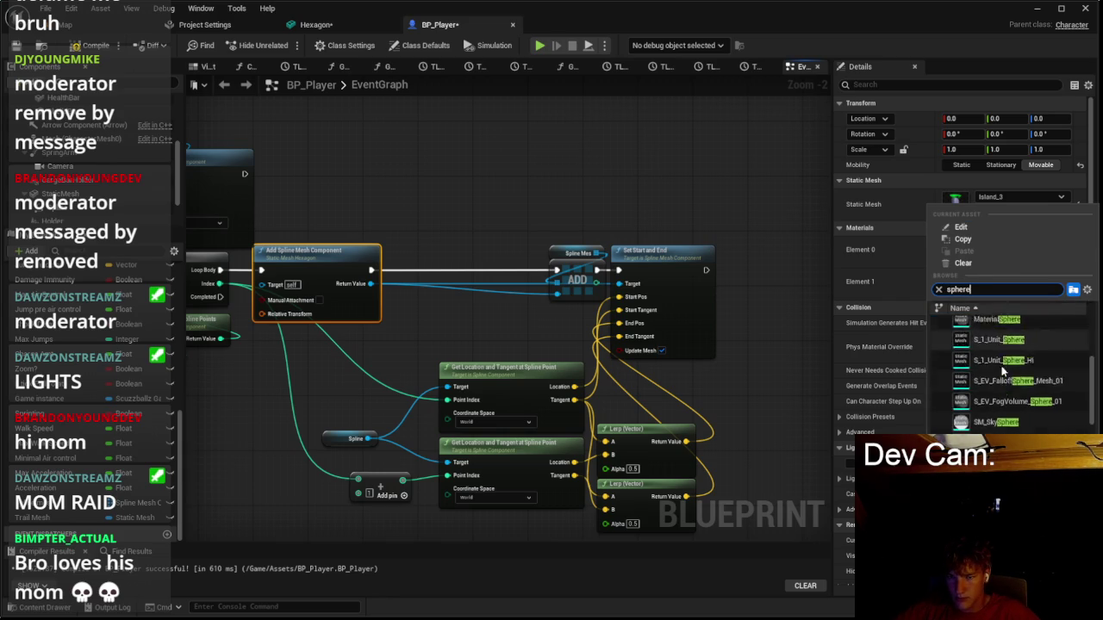
pyautogui.click(997, 400)
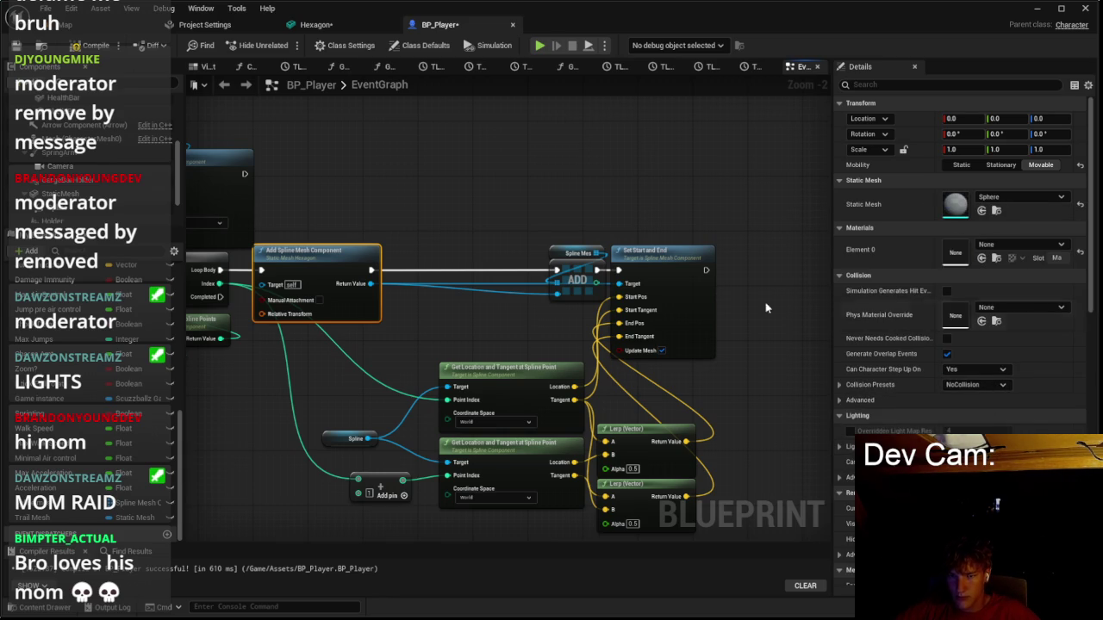
pyautogui.click(75, 46)
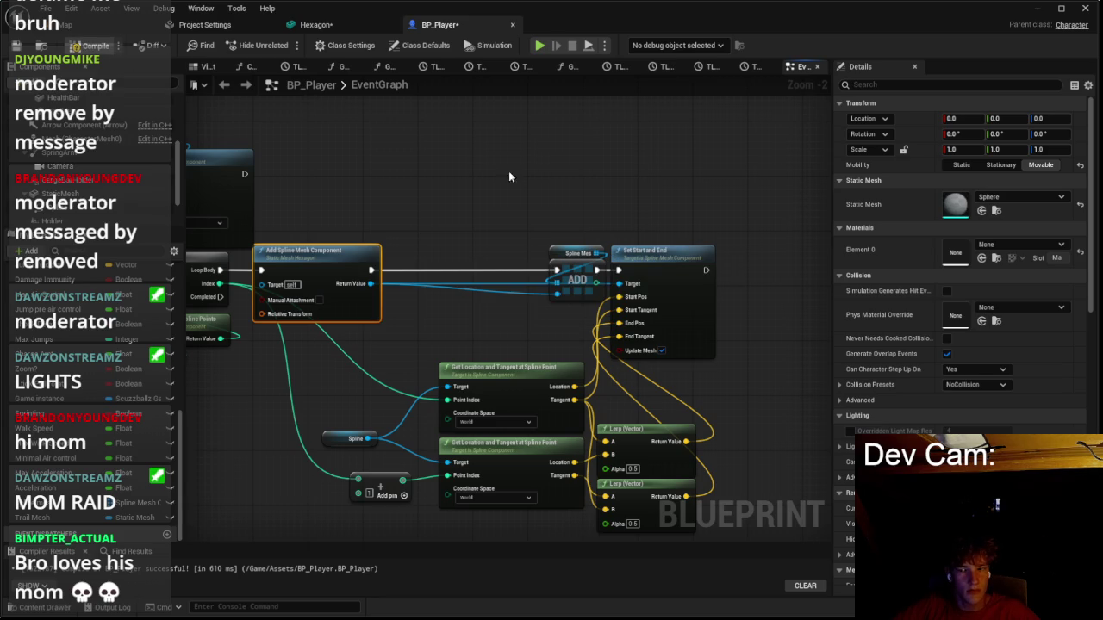
pyautogui.hotkey('alt', 'p')
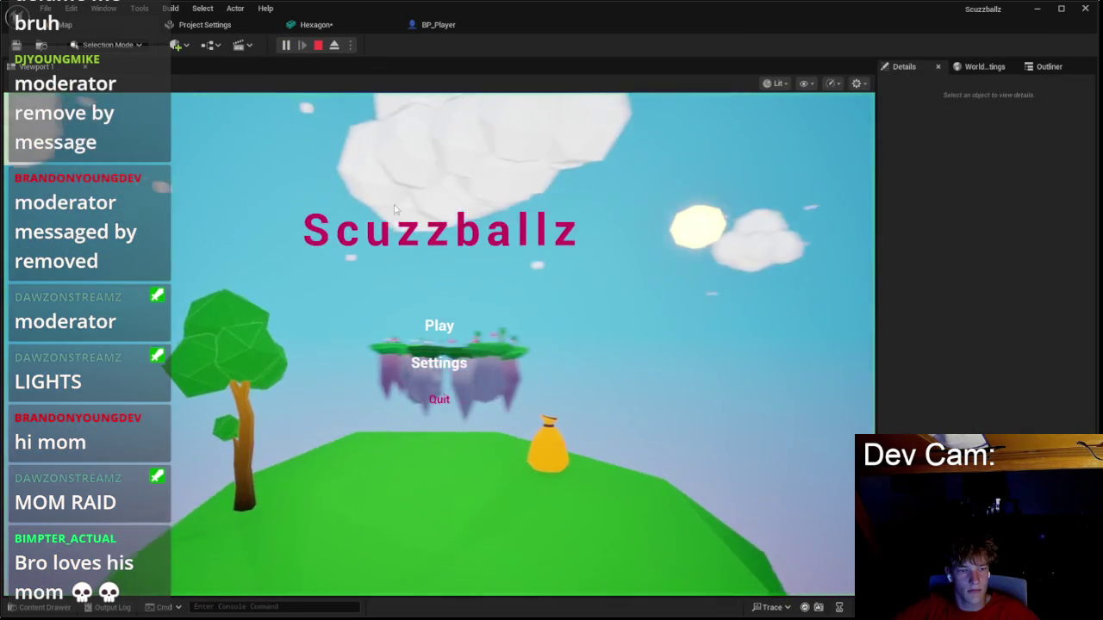
# Play from the main menu to watch the sphere trail, then stop and return to BP_Player.
pyautogui.click(438, 326)
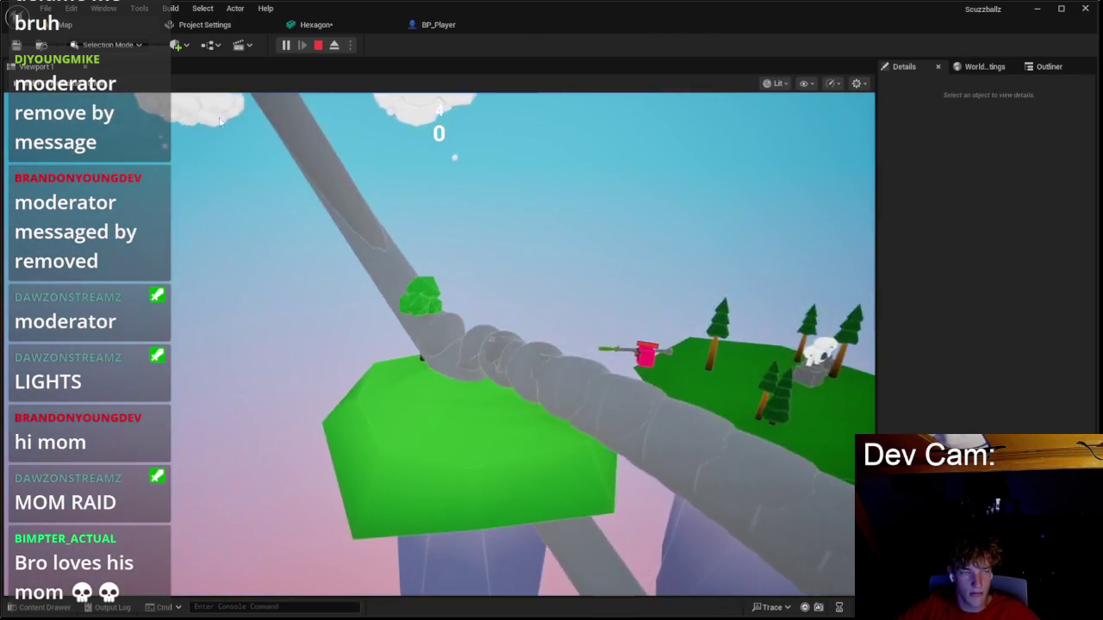
pyautogui.press('Escape')
pyautogui.click(438, 25)
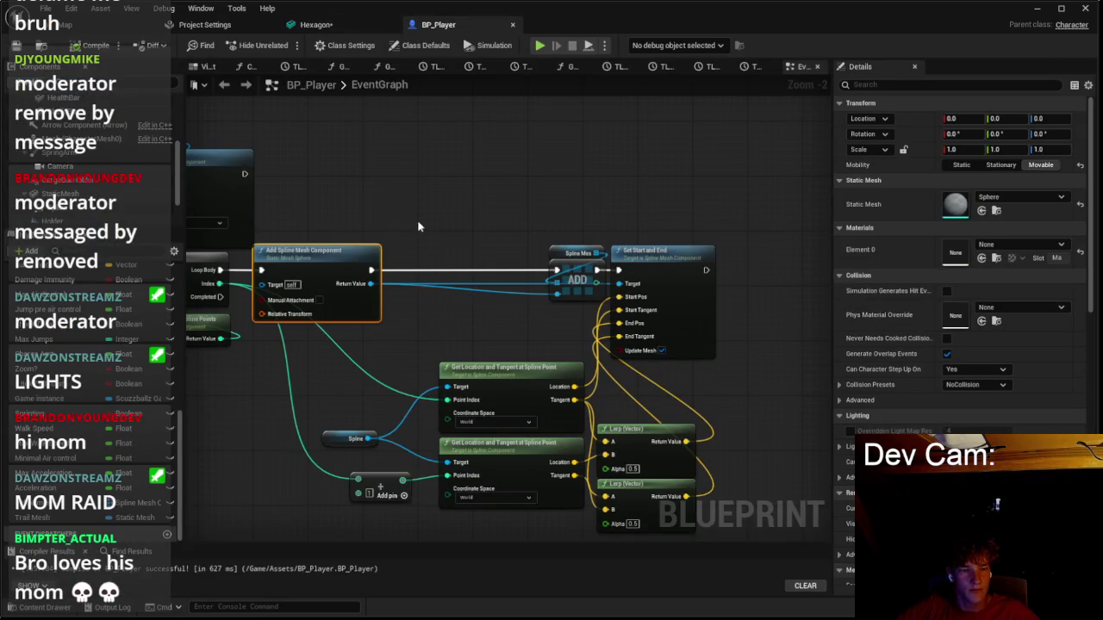
# Select the For Each Loop node and pan across the spline mesh nodes before leaving for the level editor.
pyautogui.click(248, 152)
pyautogui.moveTo(248, 152); pyautogui.dragTo(358, 193)
pyautogui.scroll(3, 358, 193)
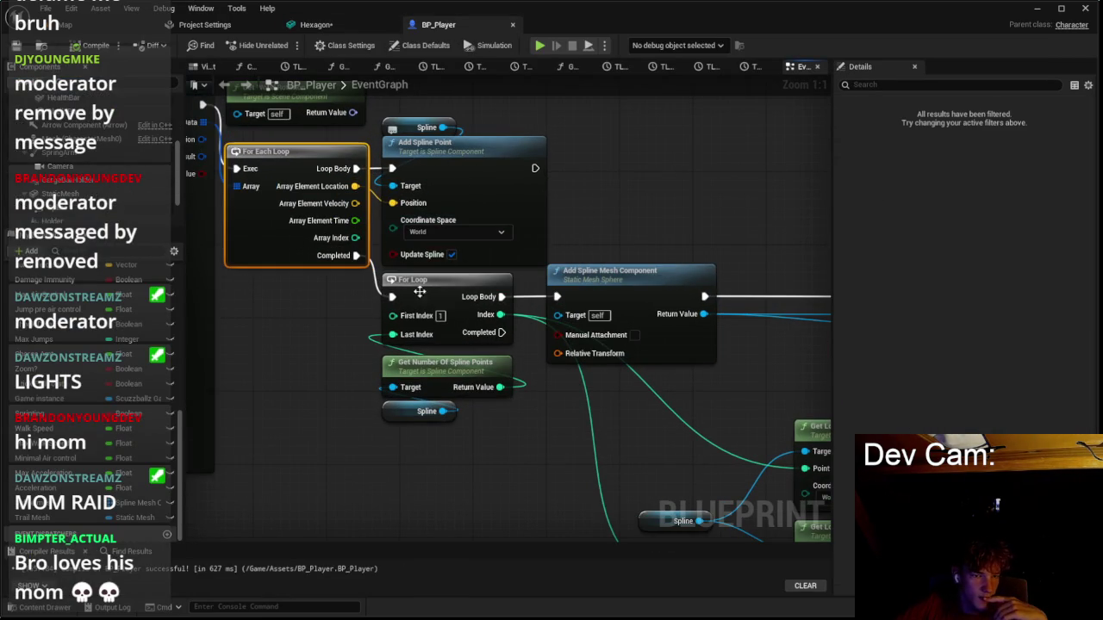
pyautogui.scroll(-2, 367, 322)
pyautogui.moveTo(674, 261); pyautogui.dragTo(536, 155)
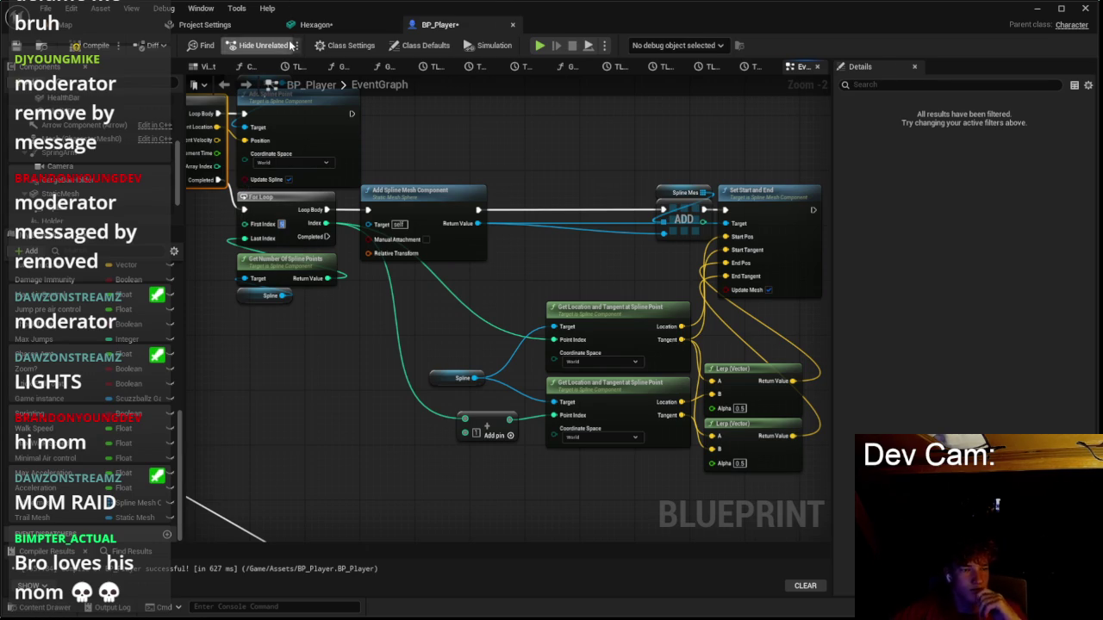
pyautogui.click(65, 24)
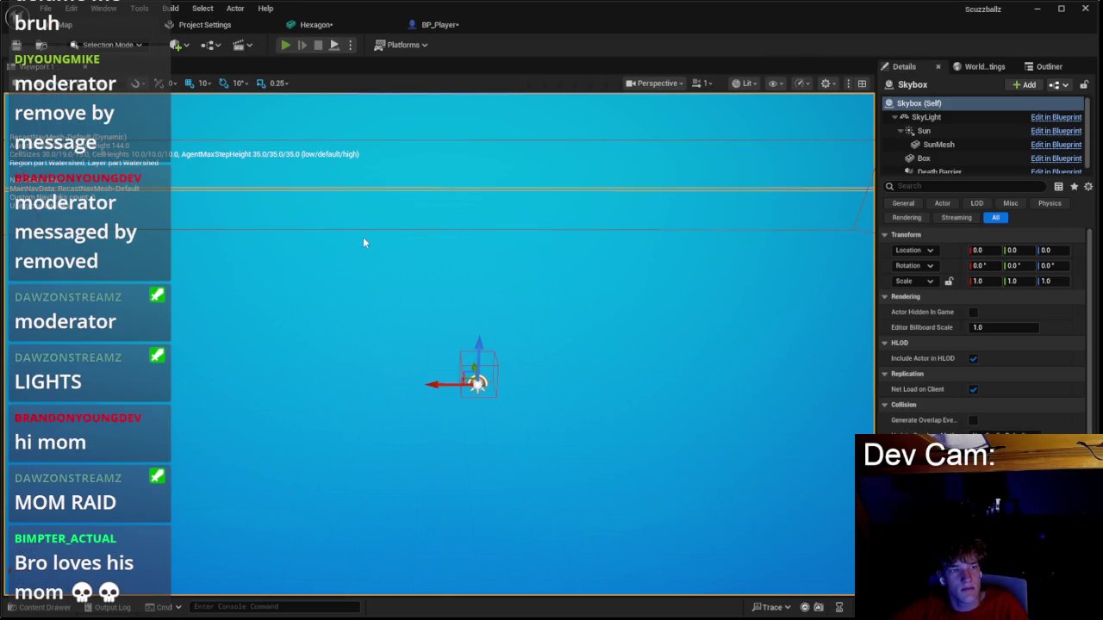
pyautogui.hotkey('alt', 'p')
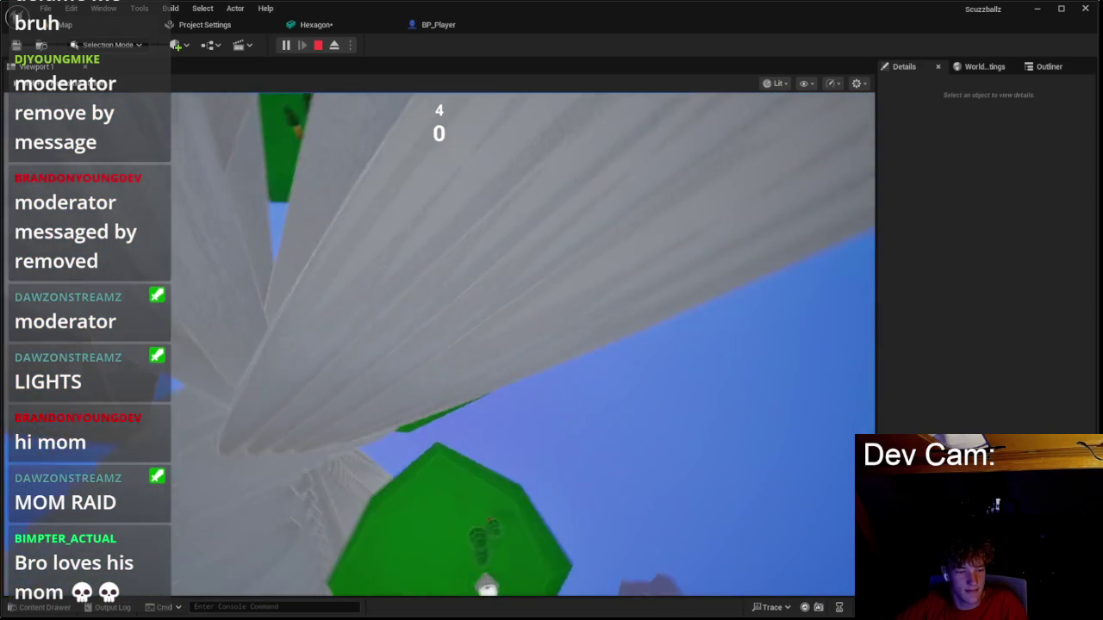
pyautogui.click(318, 44)
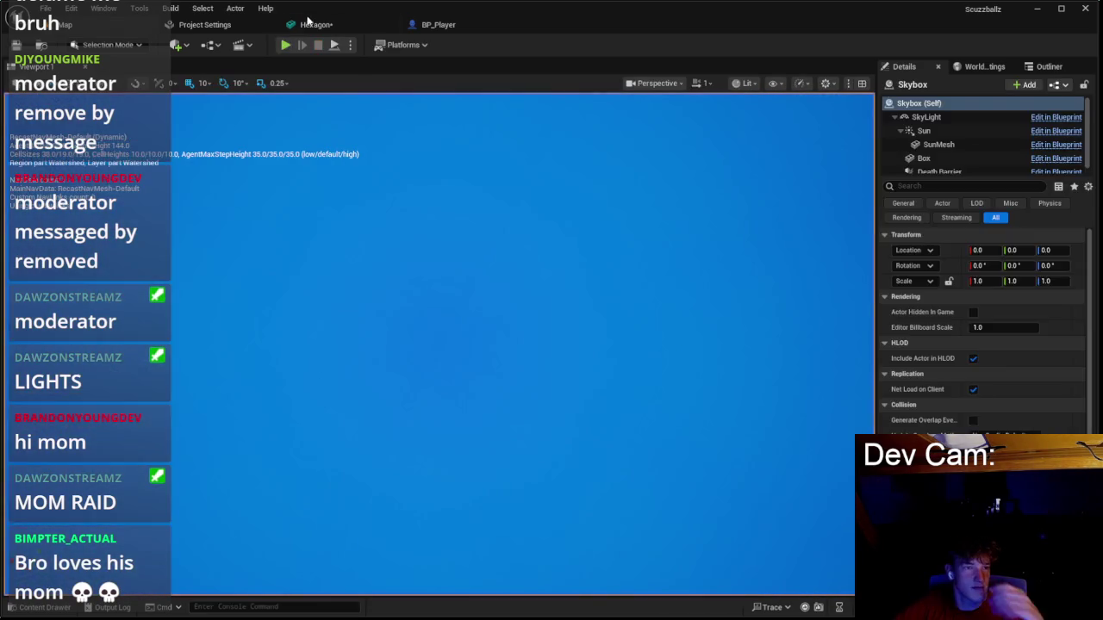
# Reposition the upper Get Location and Tangent node and the Spline variable node, then deselect.
pyautogui.click(308, 21)
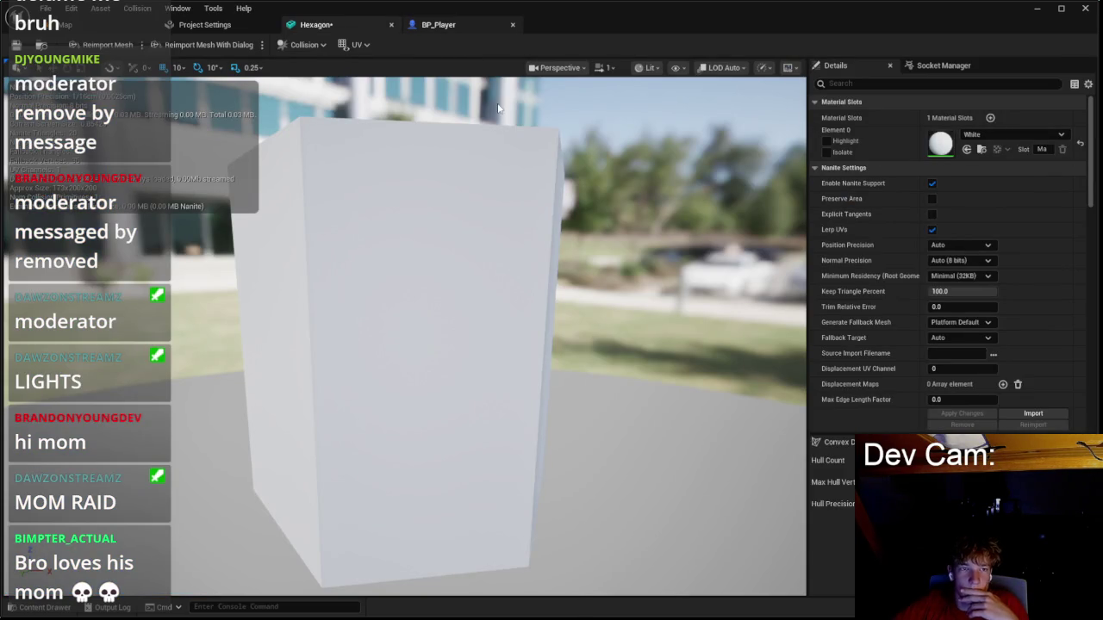
pyautogui.click(439, 24)
pyautogui.click(767, 212)
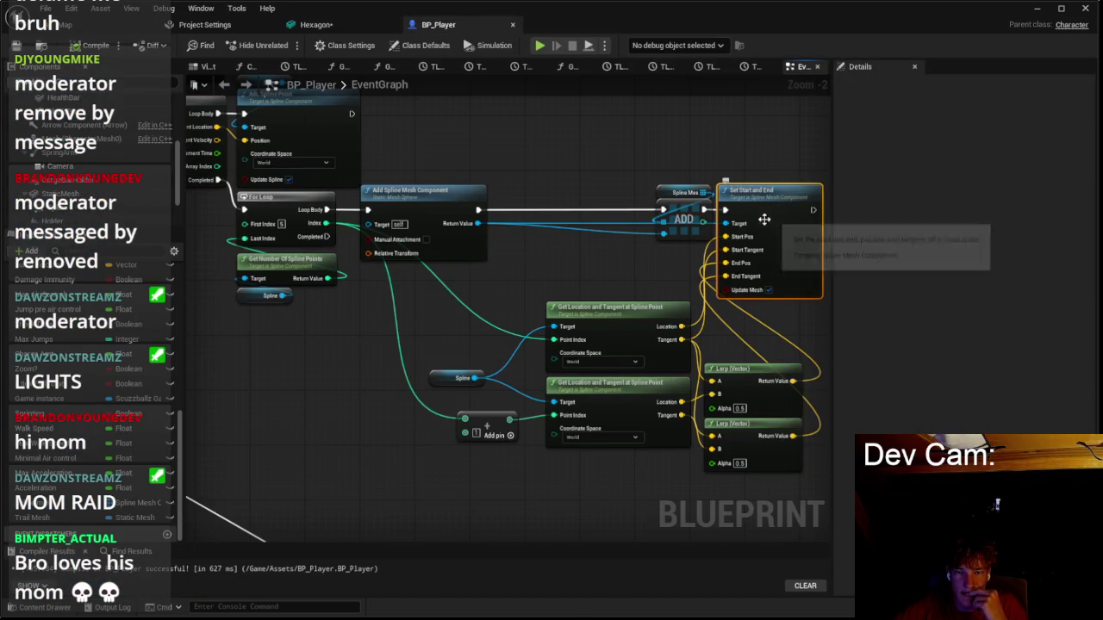
pyautogui.moveTo(605, 326)
pyautogui.mouseDown()
pyautogui.moveTo(541, 272)
pyautogui.moveTo(522, 304)
pyautogui.moveTo(605, 332)
pyautogui.mouseUp()
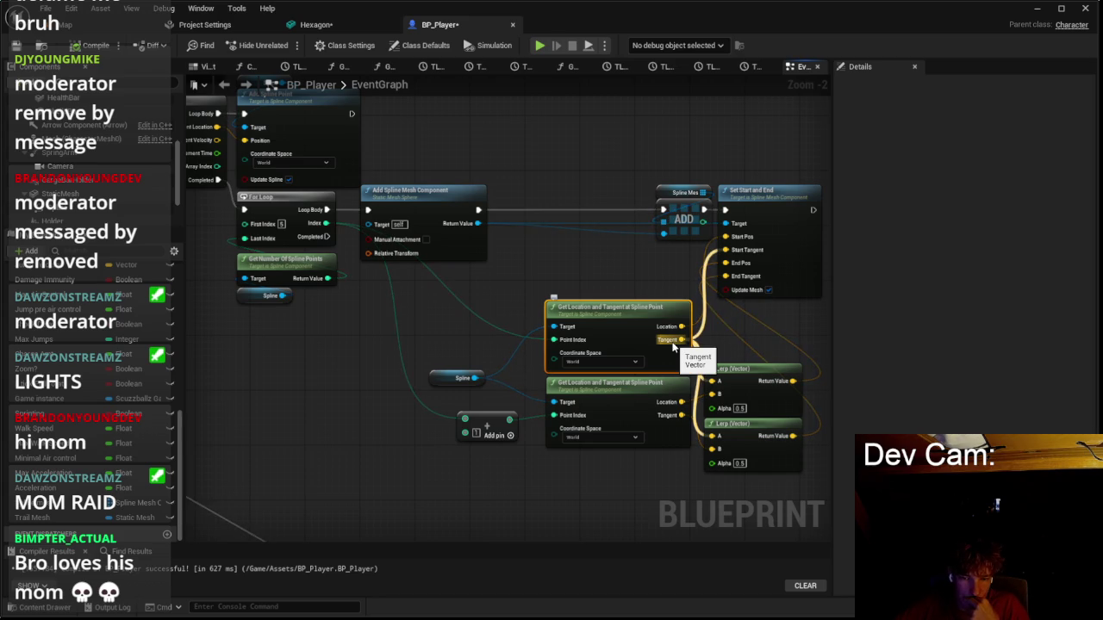
pyautogui.moveTo(445, 382); pyautogui.dragTo(467, 368)
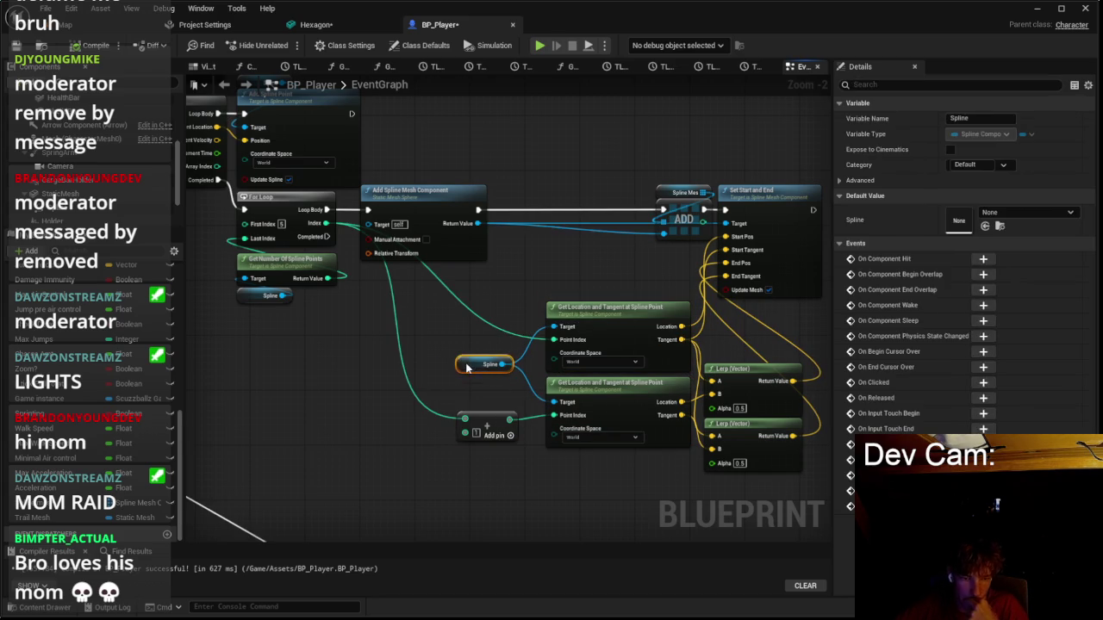
pyautogui.press('Escape')
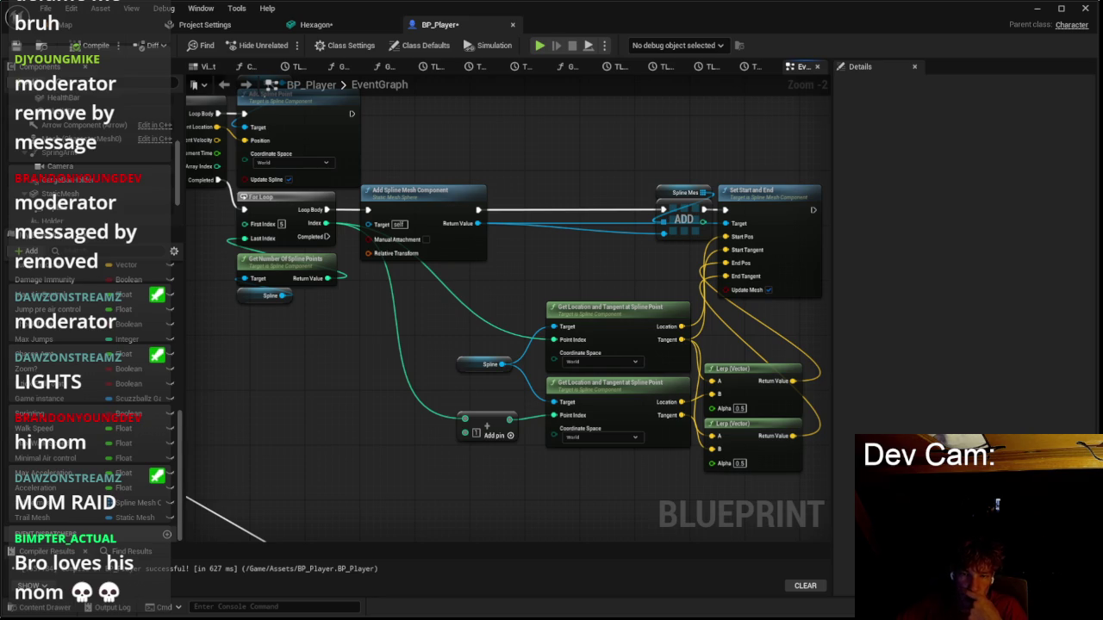
pyautogui.scroll(2, 739, 340)
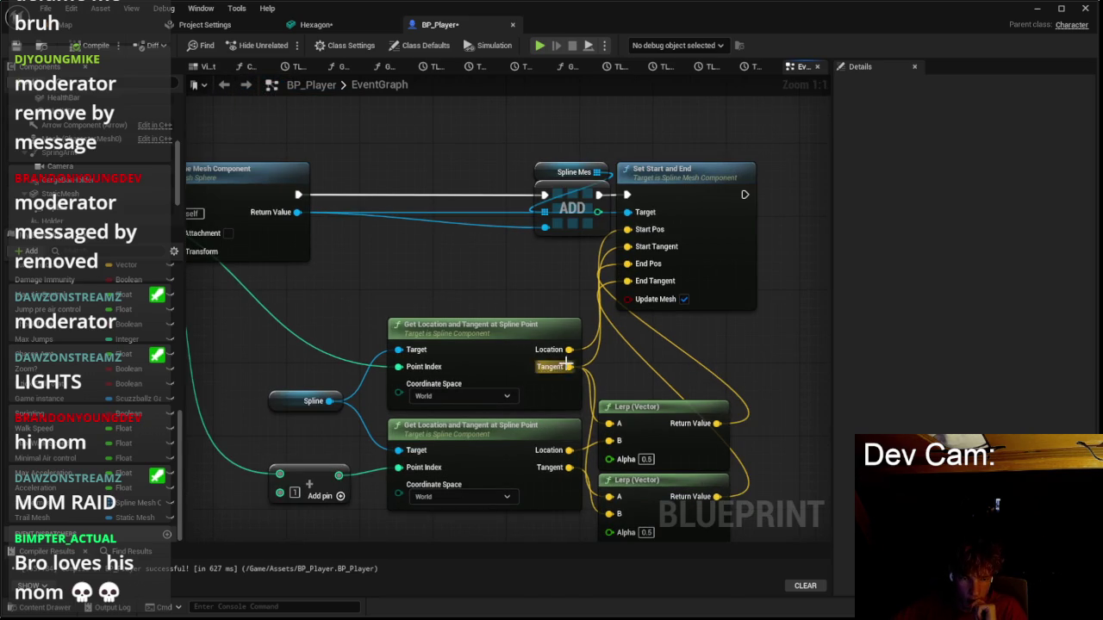
# Nudge the Set Start and End node right, pan around the Lerp nodes, and return to the level.
pyautogui.moveTo(647, 228); pyautogui.dragTo(675, 228)
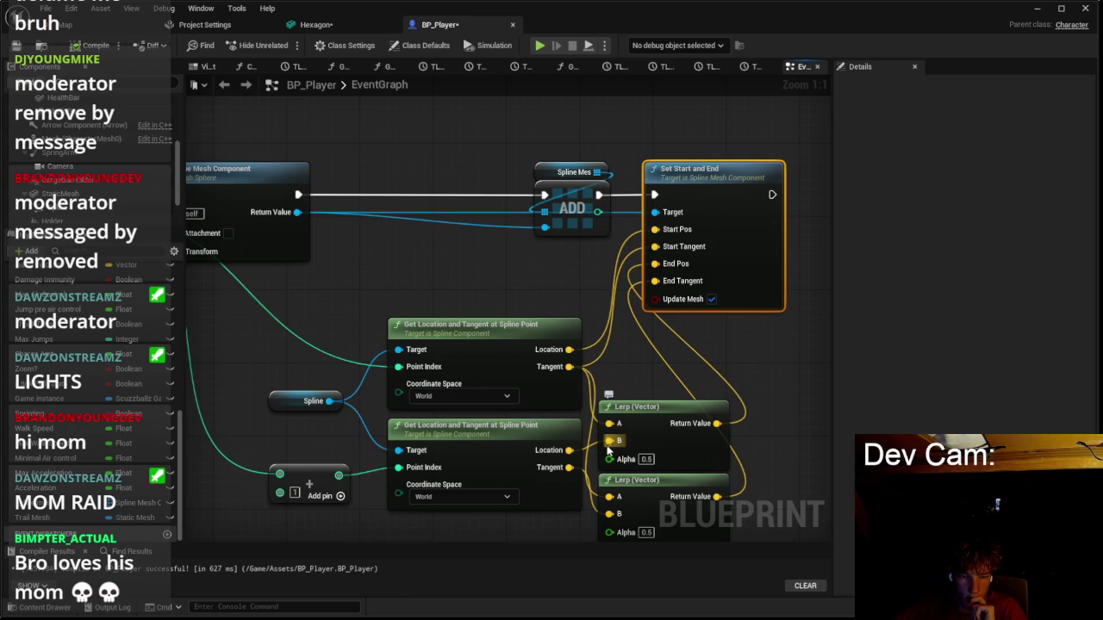
pyautogui.moveTo(588, 361)
pyautogui.mouseDown()
pyautogui.moveTo(603, 306)
pyautogui.moveTo(624, 368)
pyautogui.mouseUp()
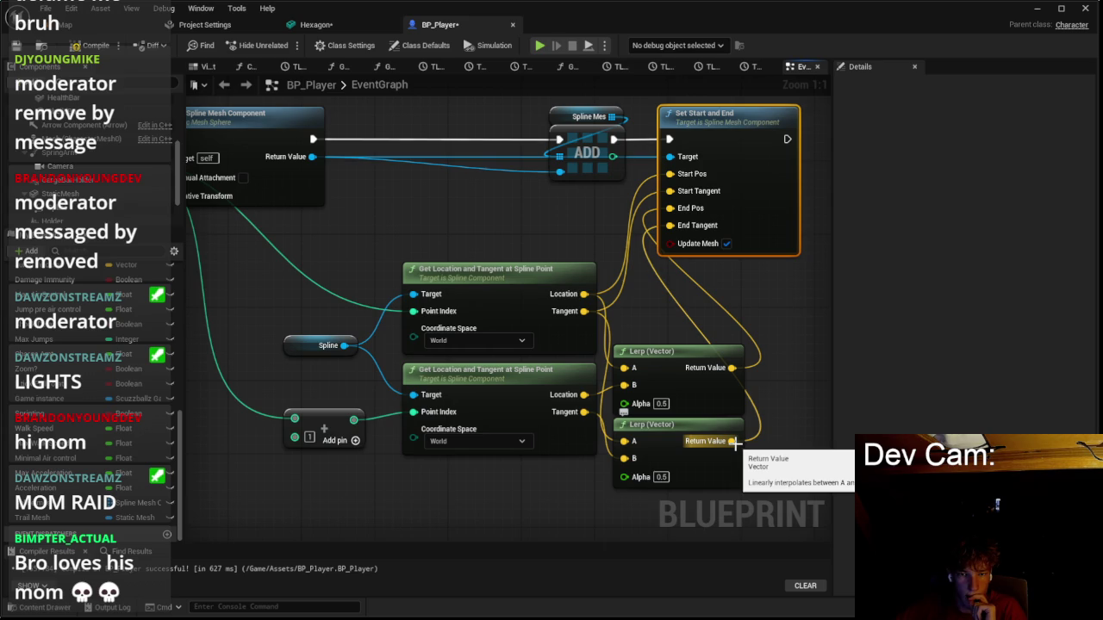
pyautogui.click(61, 24)
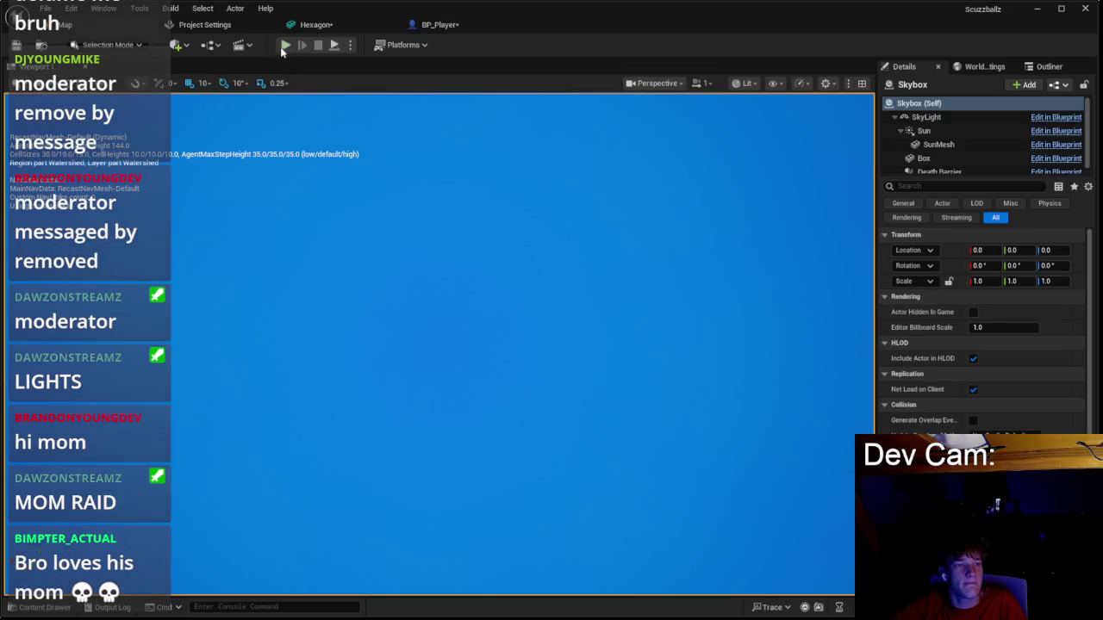
pyautogui.hotkey('alt', 'p')
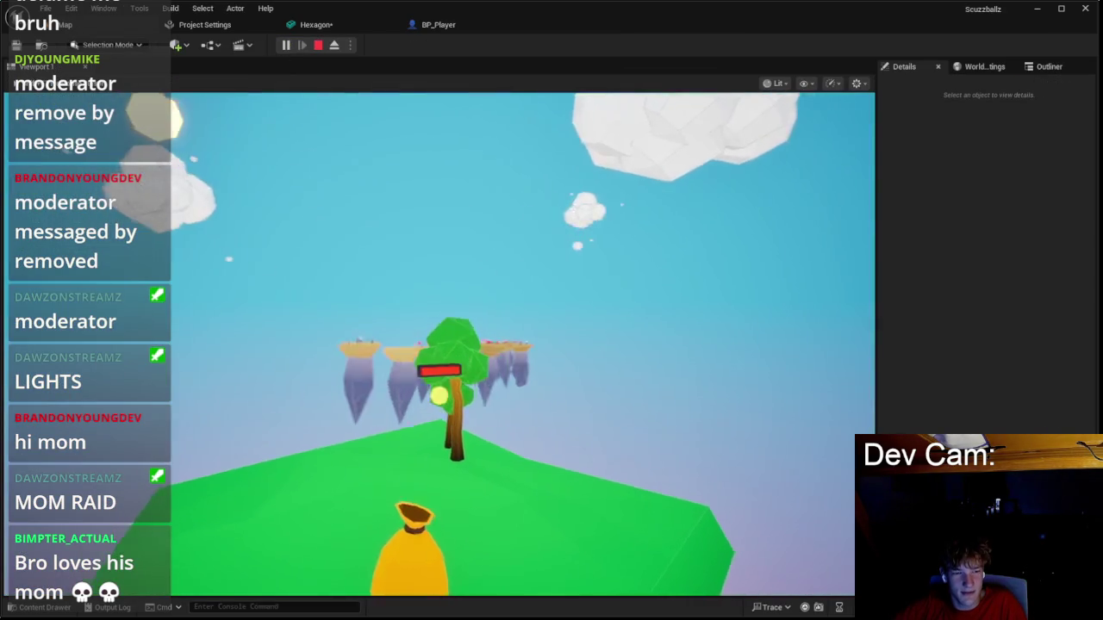
pyautogui.press('w')
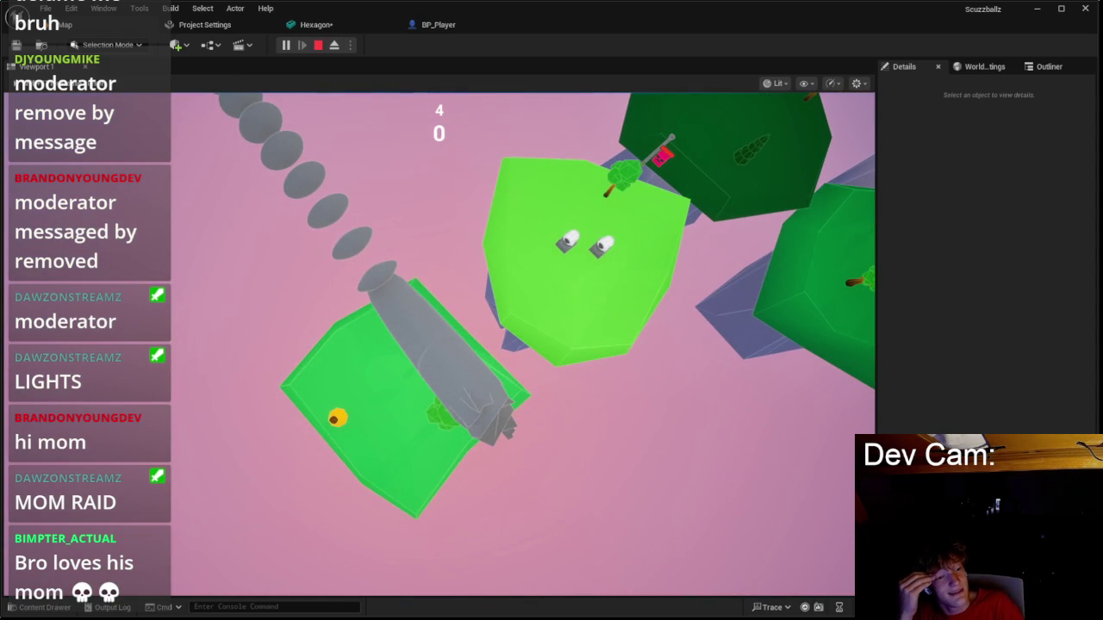
pyautogui.press('Escape')
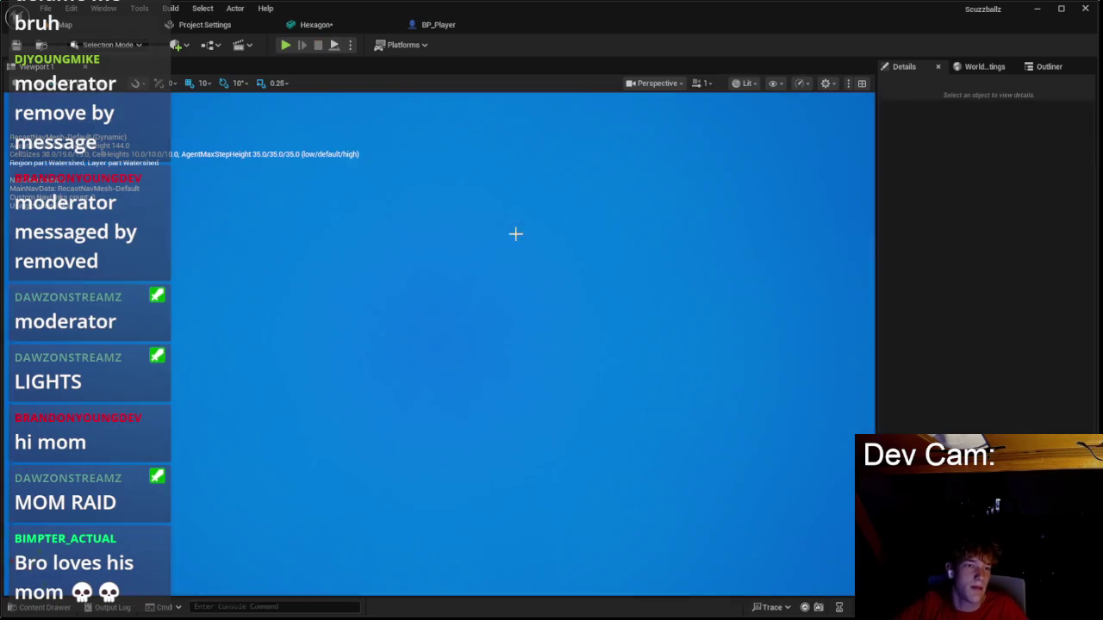
# Switch the spline pieces' static mesh to Hexagon and launch a playtest from the level editor.
pyautogui.click(333, 26)
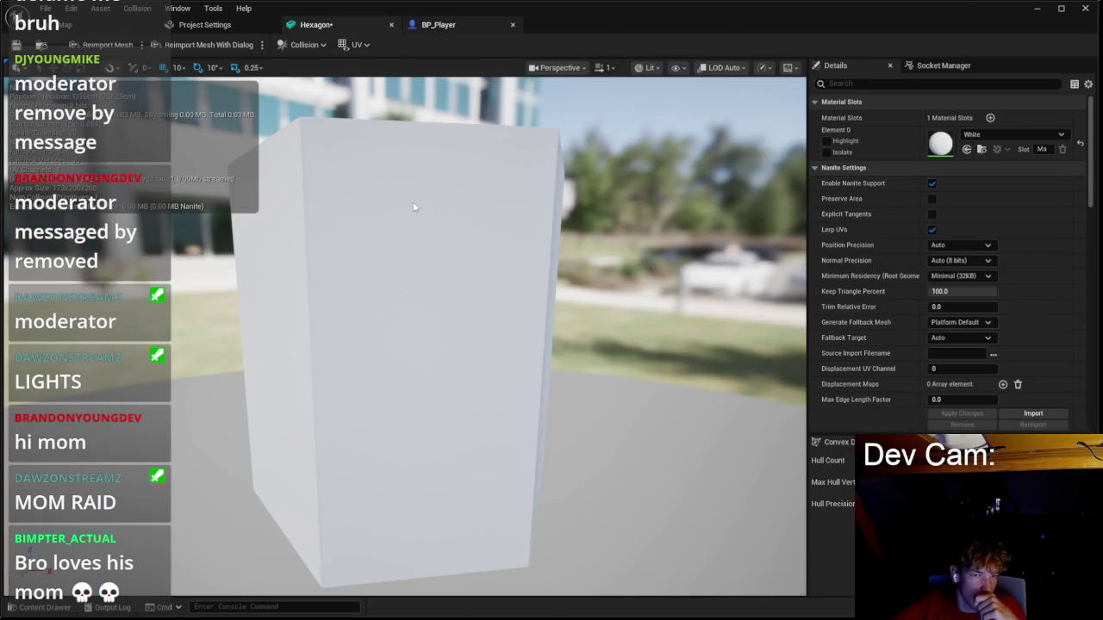
pyautogui.click(438, 24)
pyautogui.click(482, 231)
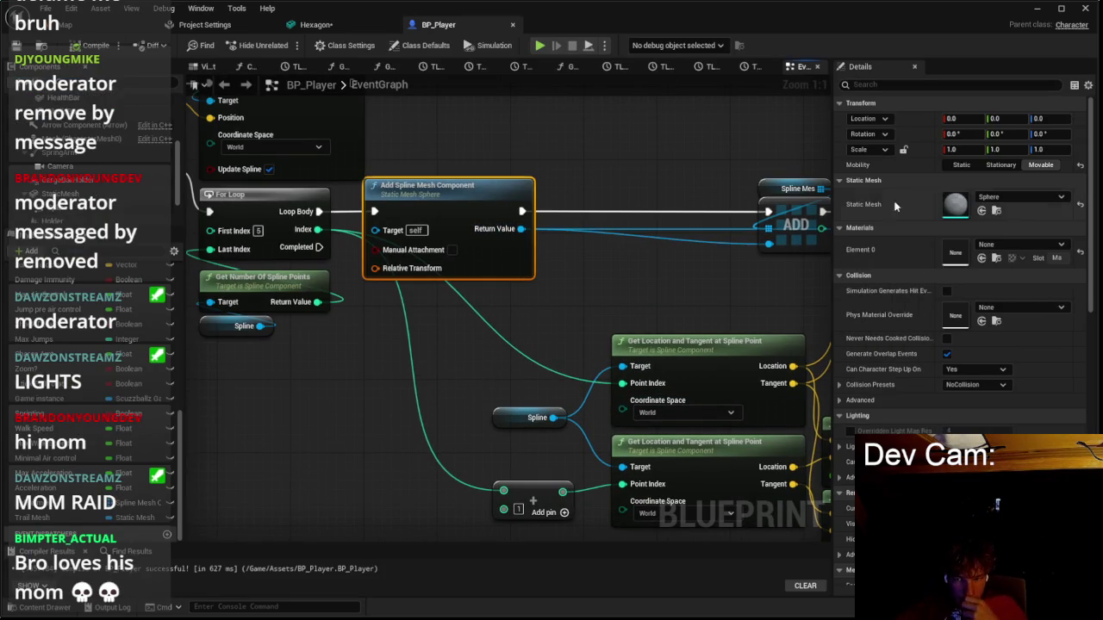
pyautogui.click(1017, 196)
pyautogui.write('h')
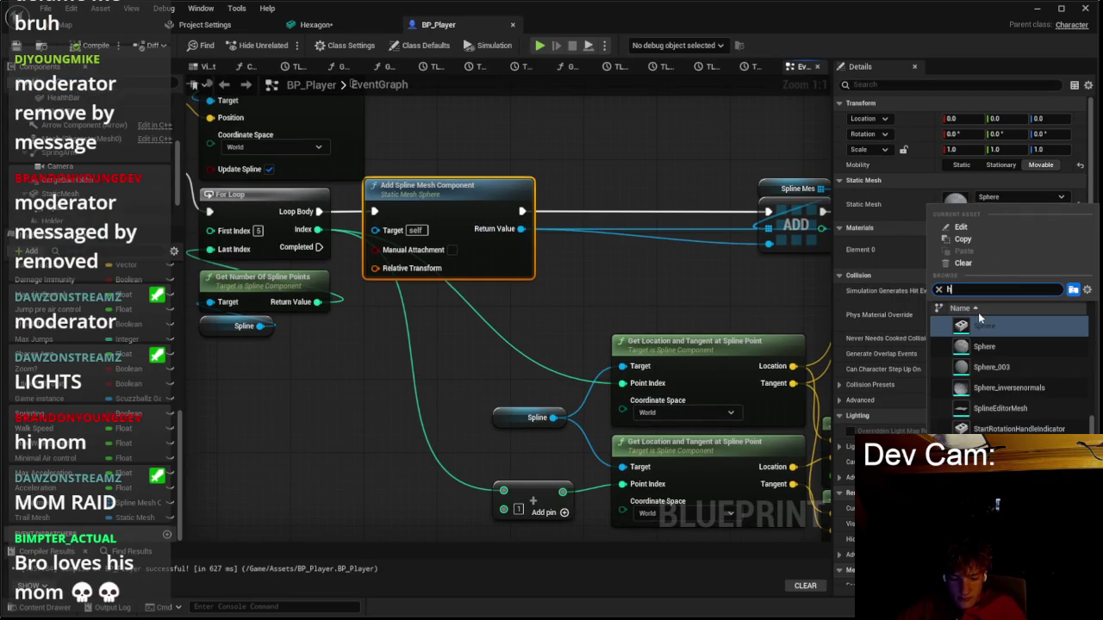
pyautogui.write('ex')
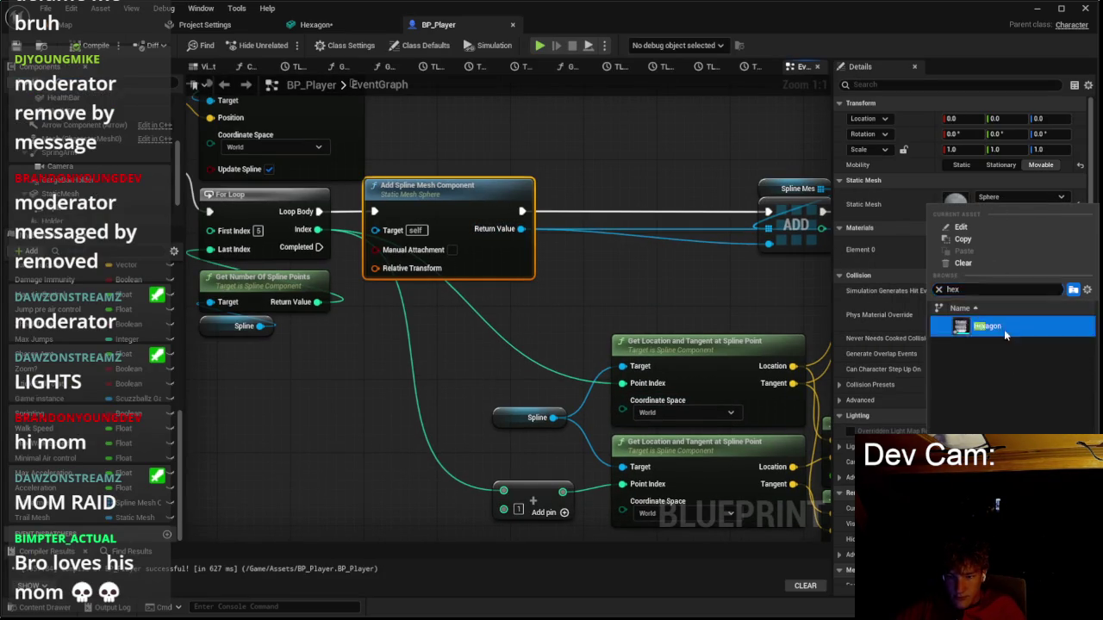
pyautogui.click(1004, 335)
pyautogui.click(96, 29)
pyautogui.click(289, 45)
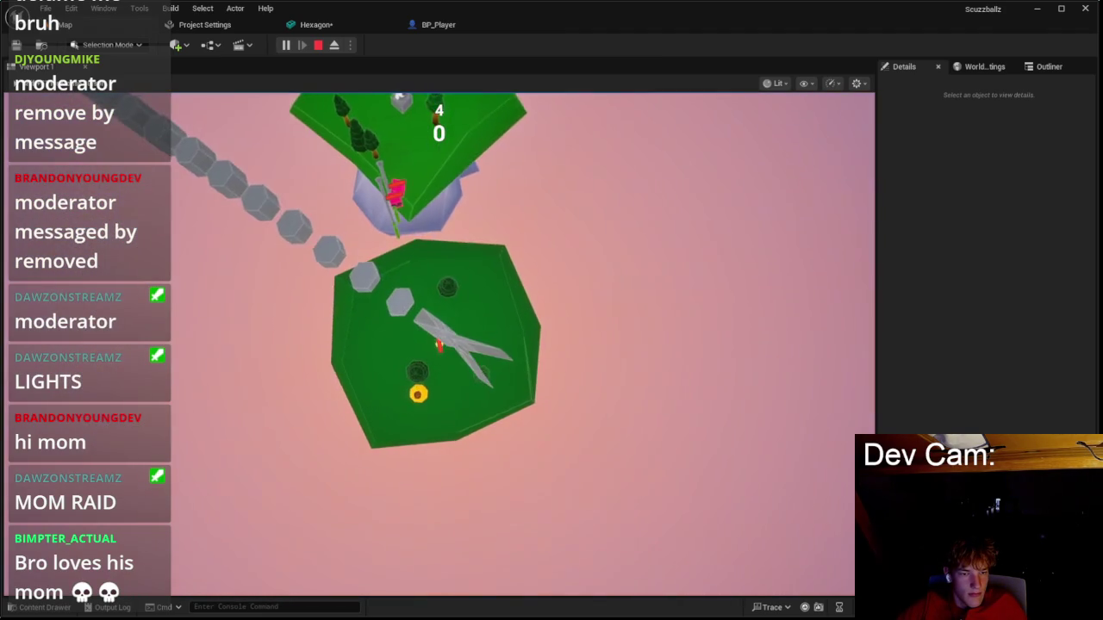
# Stop the playtest after watching the hexagon trail follow the predicted path.
pyautogui.press('Escape')
# Return to BP_Player with the content drawer on the Assets folder, then bring up the Start menu.
pyautogui.click(345, 27)
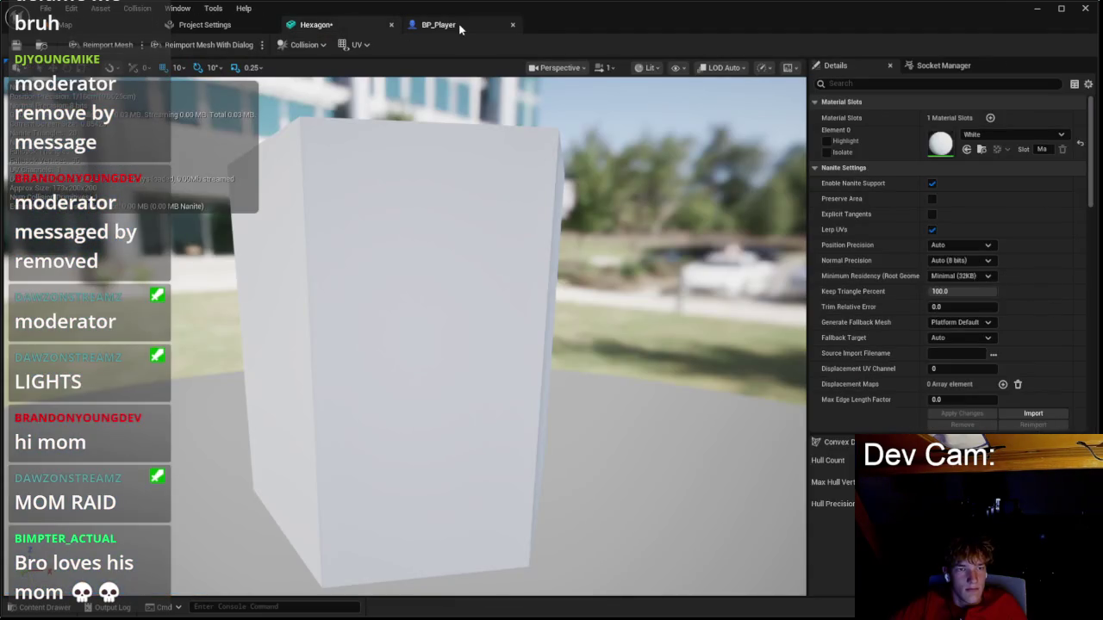
pyautogui.click(438, 24)
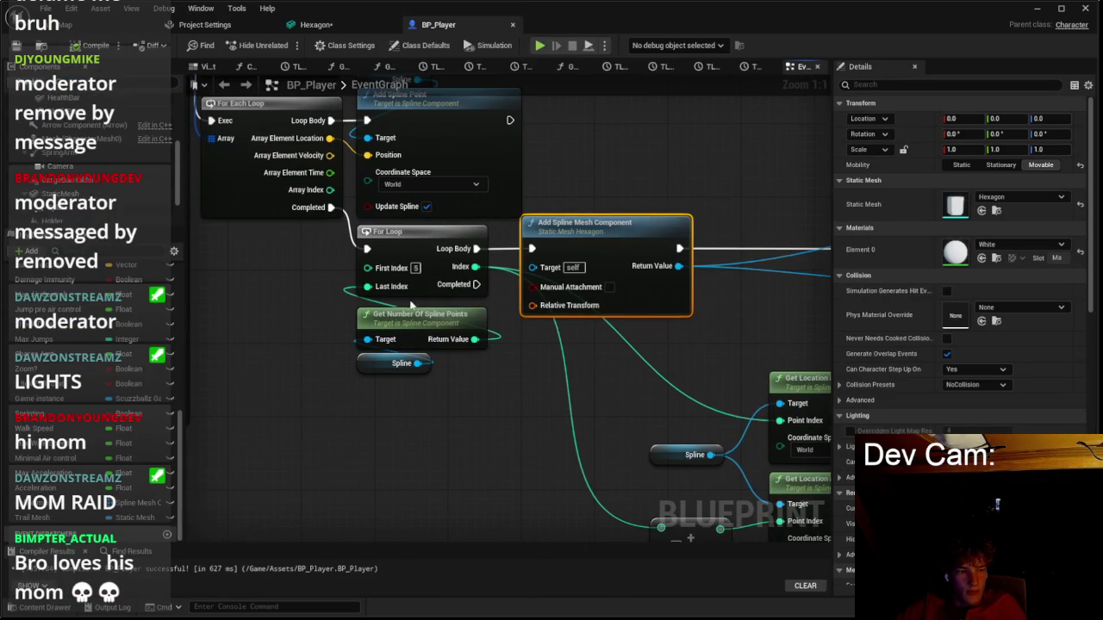
pyautogui.click(23, 607)
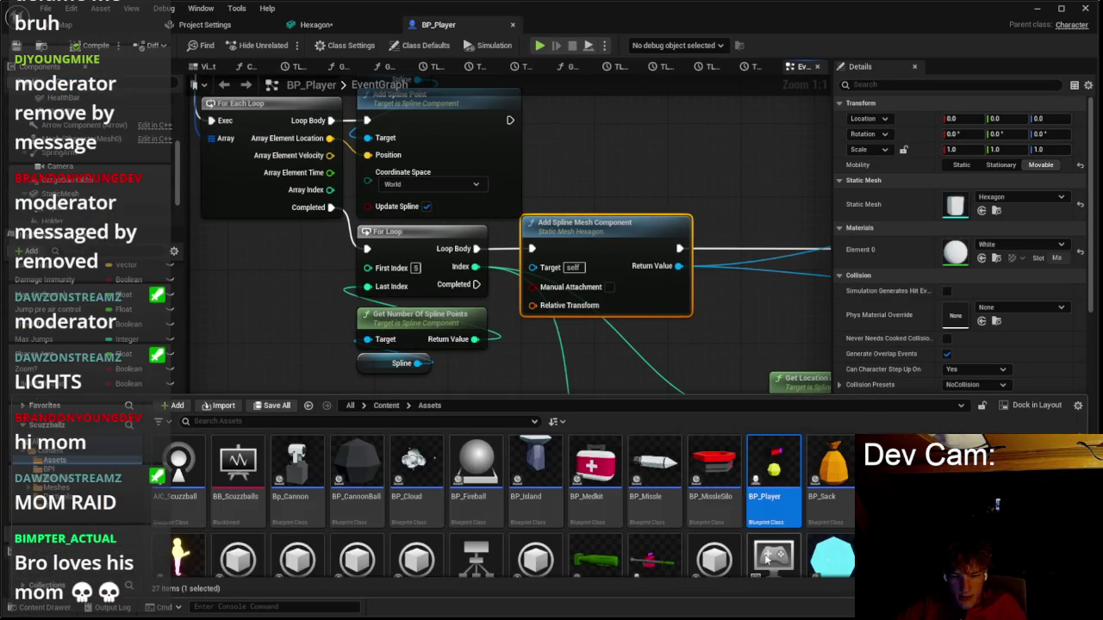
pyautogui.press('super')
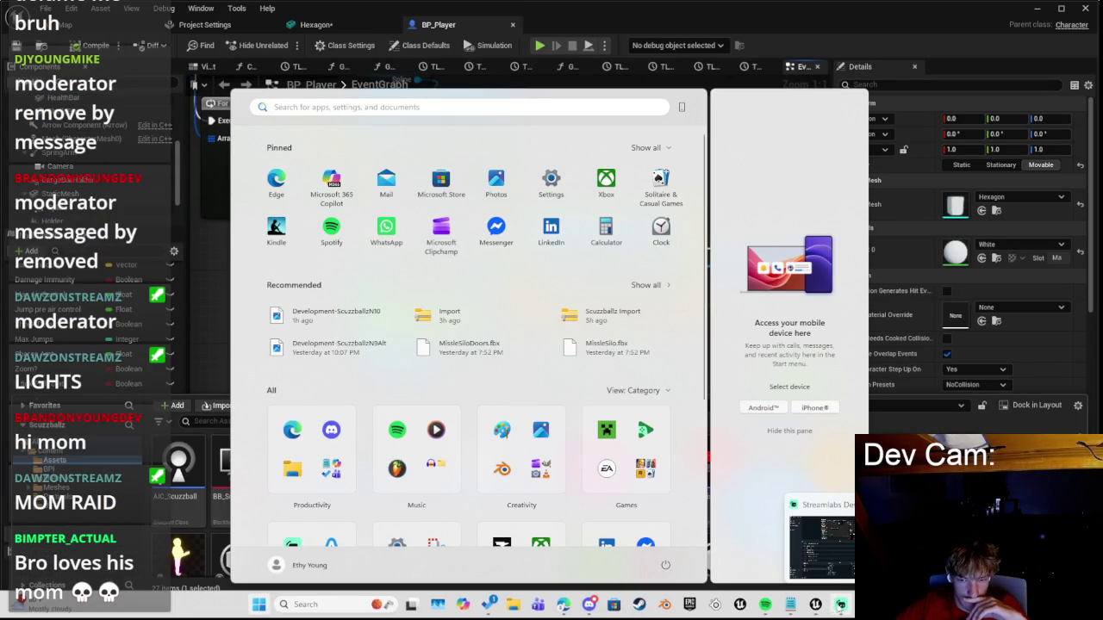
# In Blender, replace the default cube with a six-sided cylinder rotated 90° on Y.
pyautogui.click(664, 604)
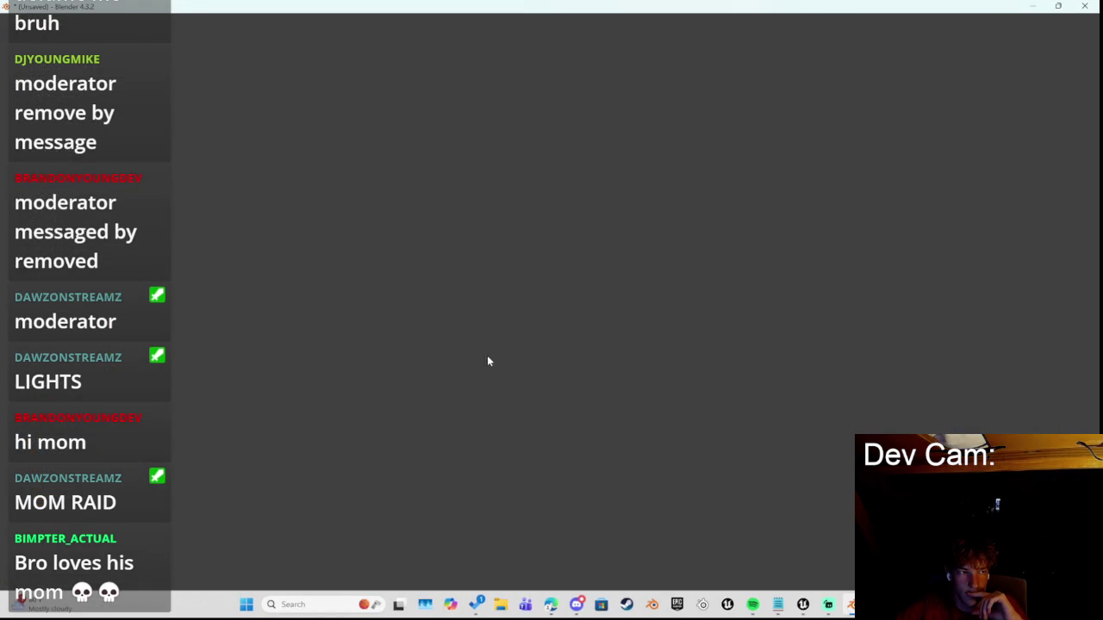
pyautogui.click(452, 334)
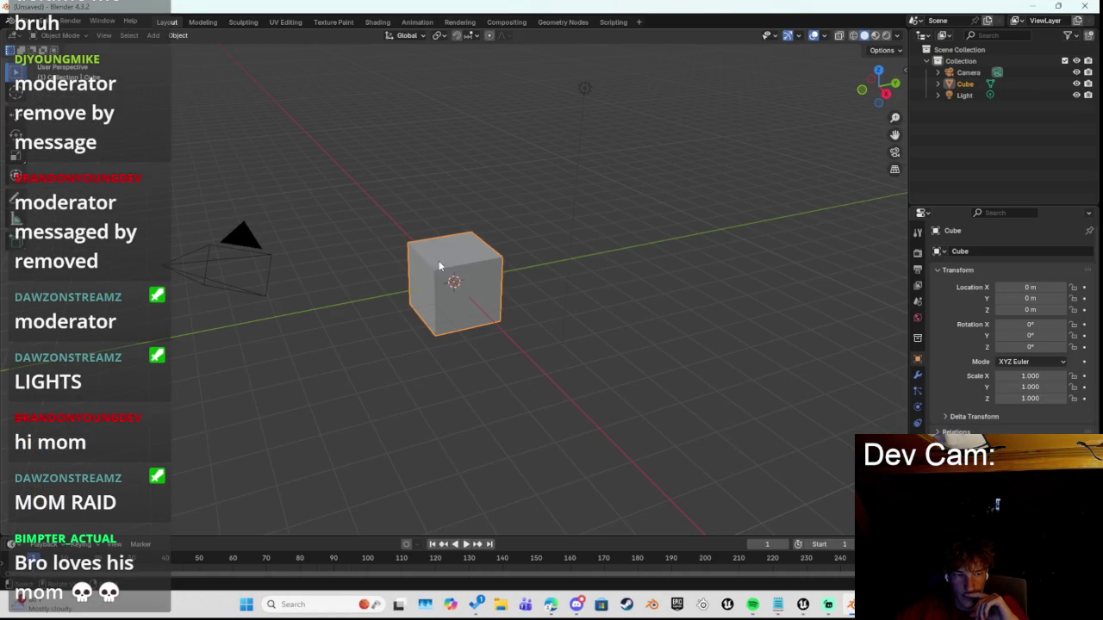
pyautogui.press('Delete')
pyautogui.click(152, 35)
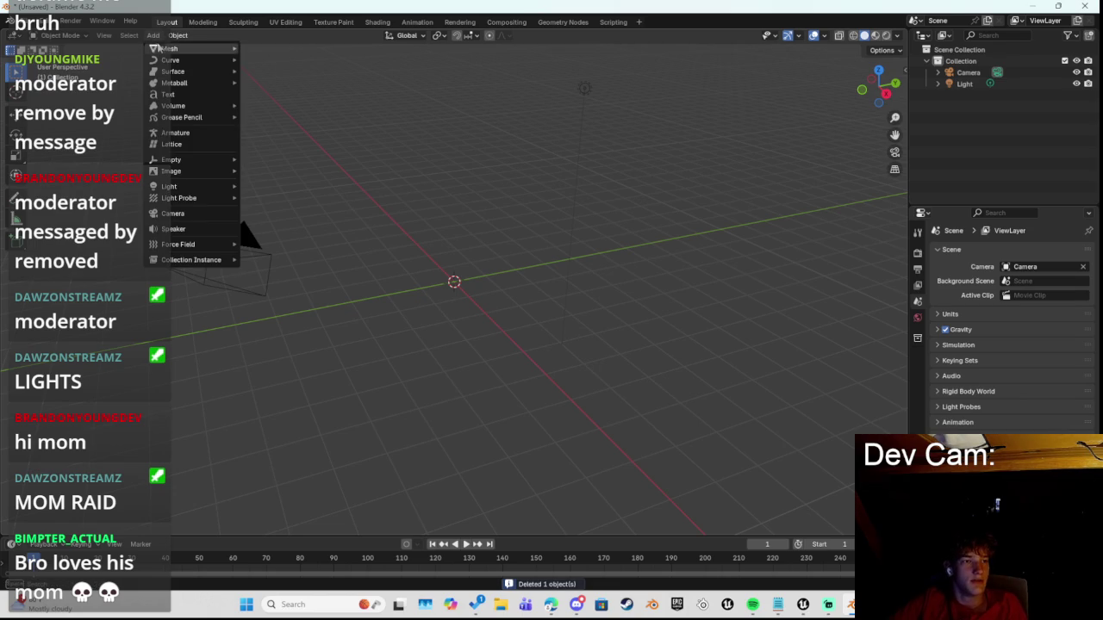
pyautogui.moveTo(185, 48)
pyautogui.click(263, 106)
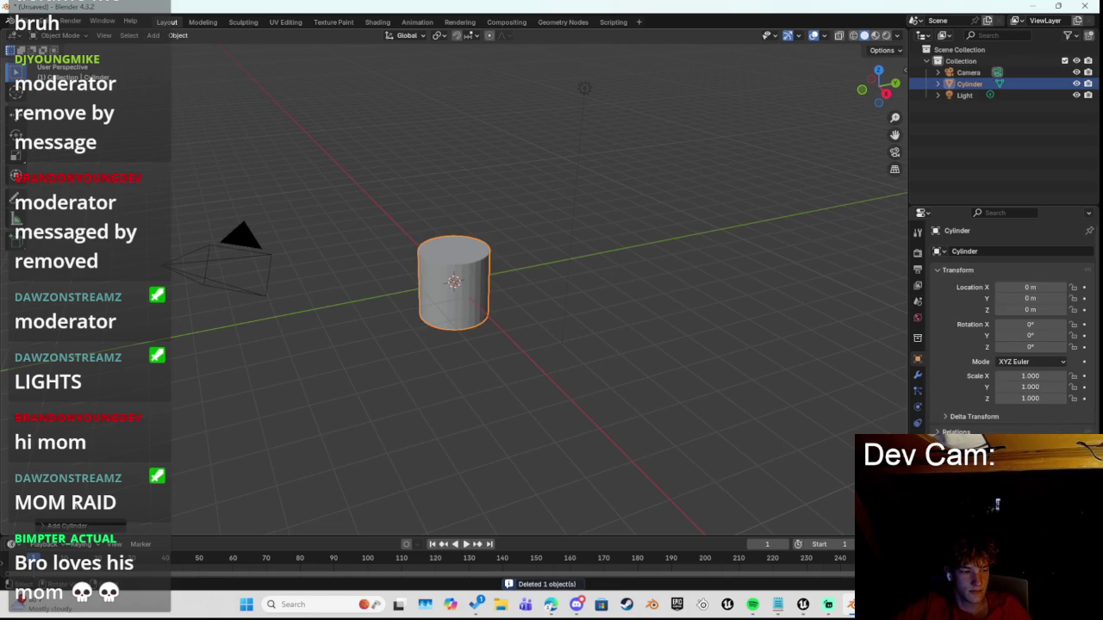
pyautogui.click(69, 527)
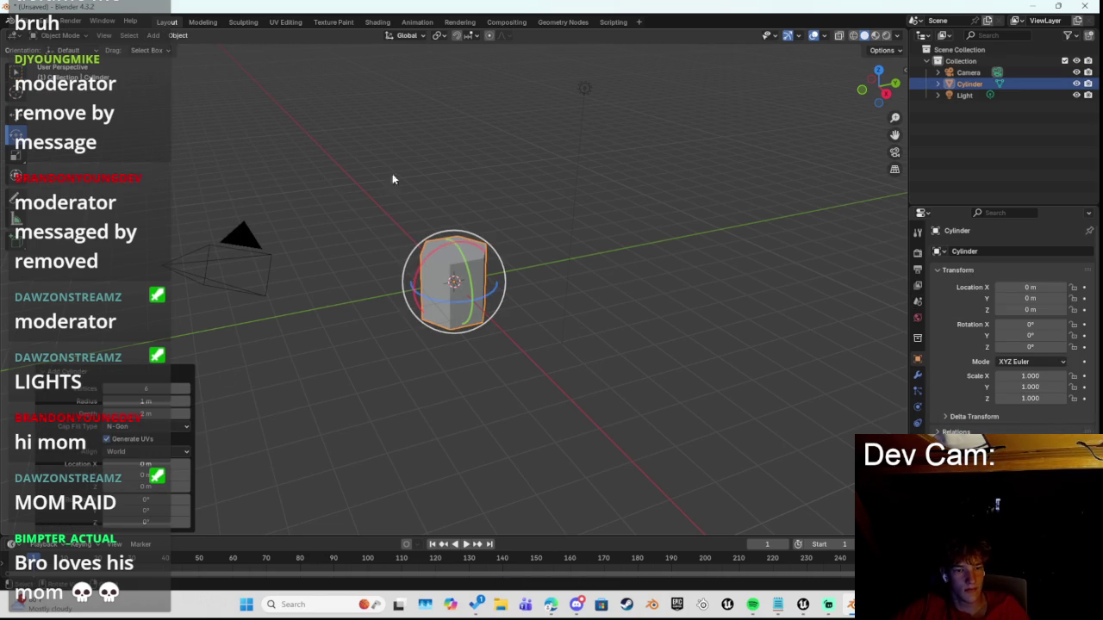
pyautogui.moveTo(468, 259); pyautogui.dragTo(472, 296)
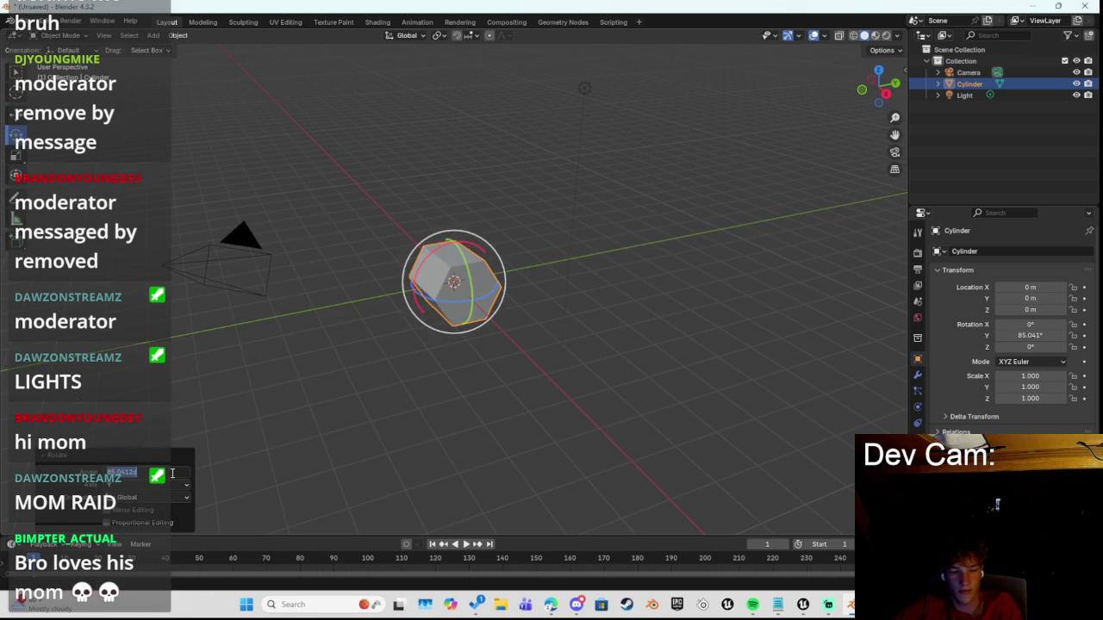
# Export the cylinder as Hexagon.fbx and switch back to Unreal Engine.
pyautogui.click(19, 20)
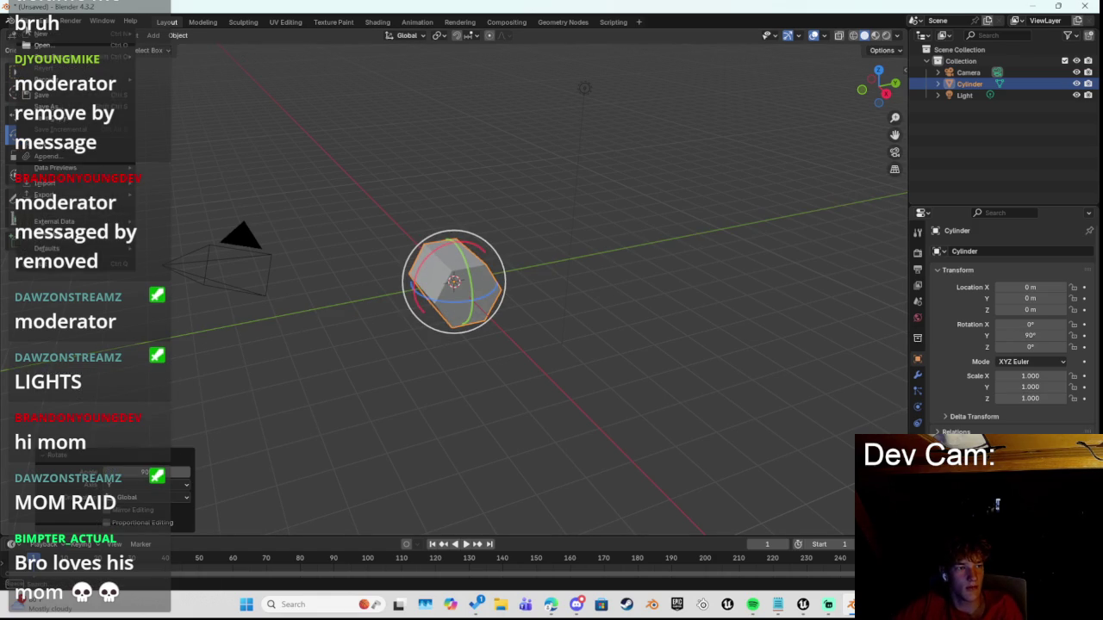
pyautogui.moveTo(69, 209)
pyautogui.click(178, 295)
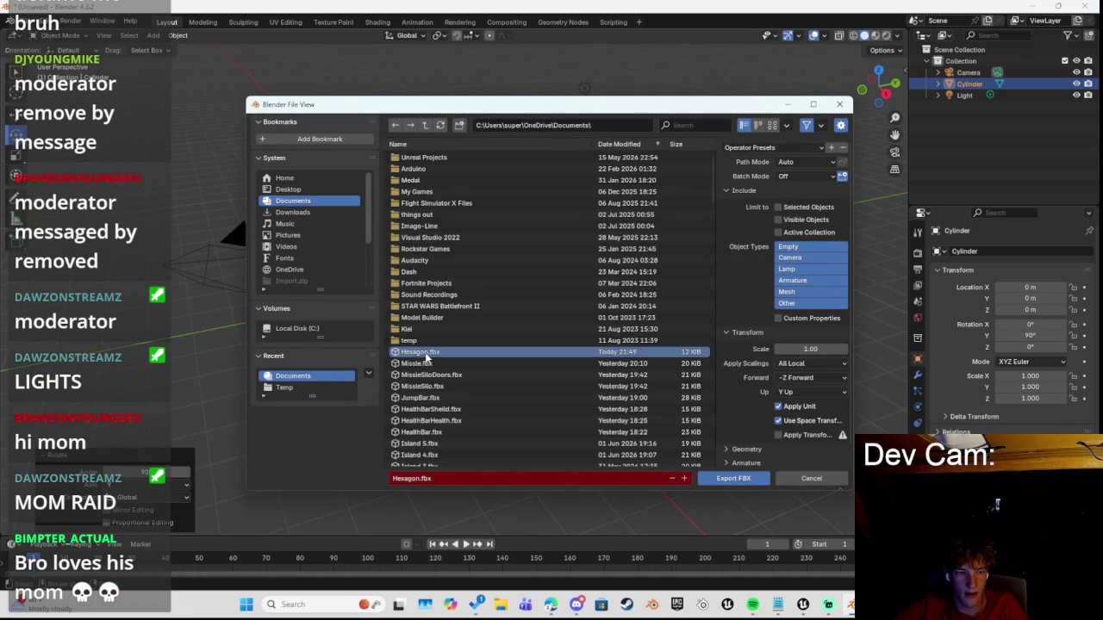
pyautogui.click(733, 479)
pyautogui.click(803, 605)
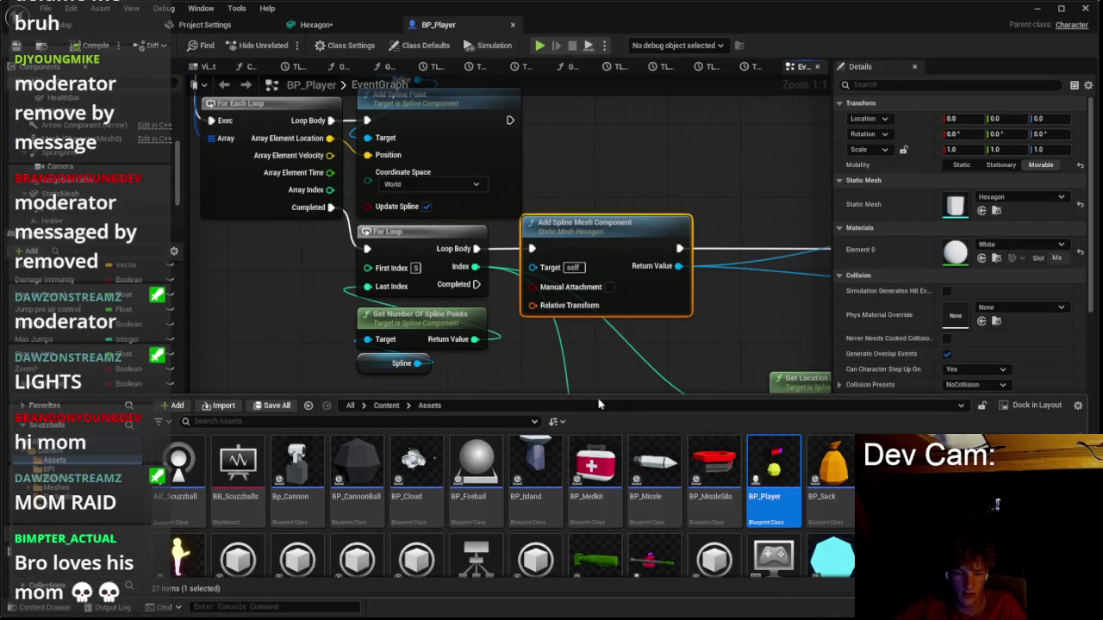
# Dismiss the Start menu and reopen the content drawer on the project's Assets folder.
pyautogui.press('super')
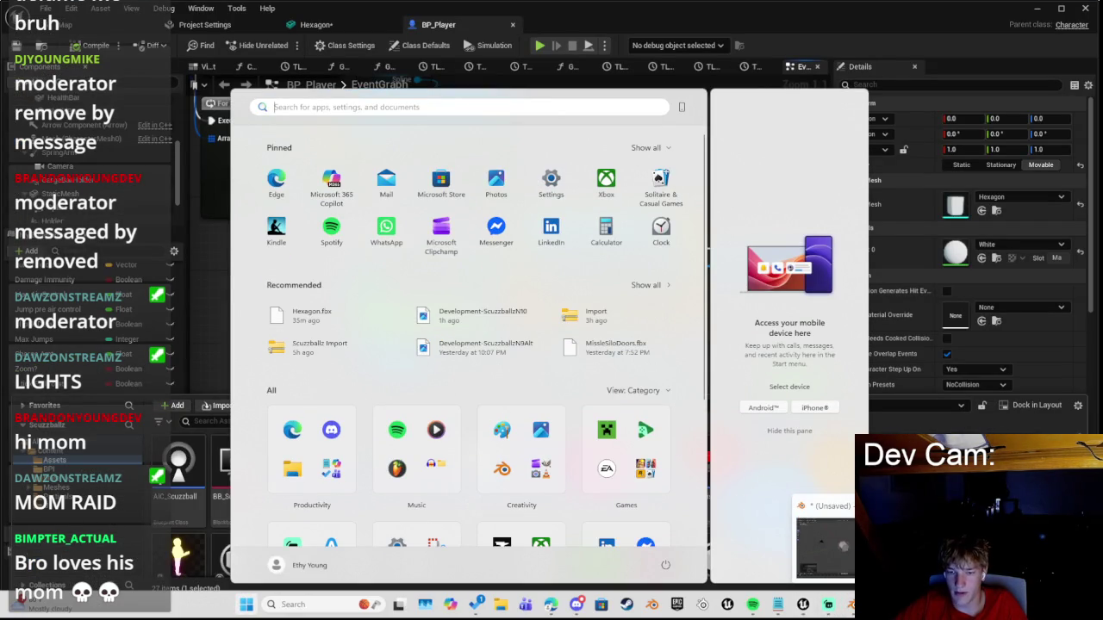
pyautogui.press('super')
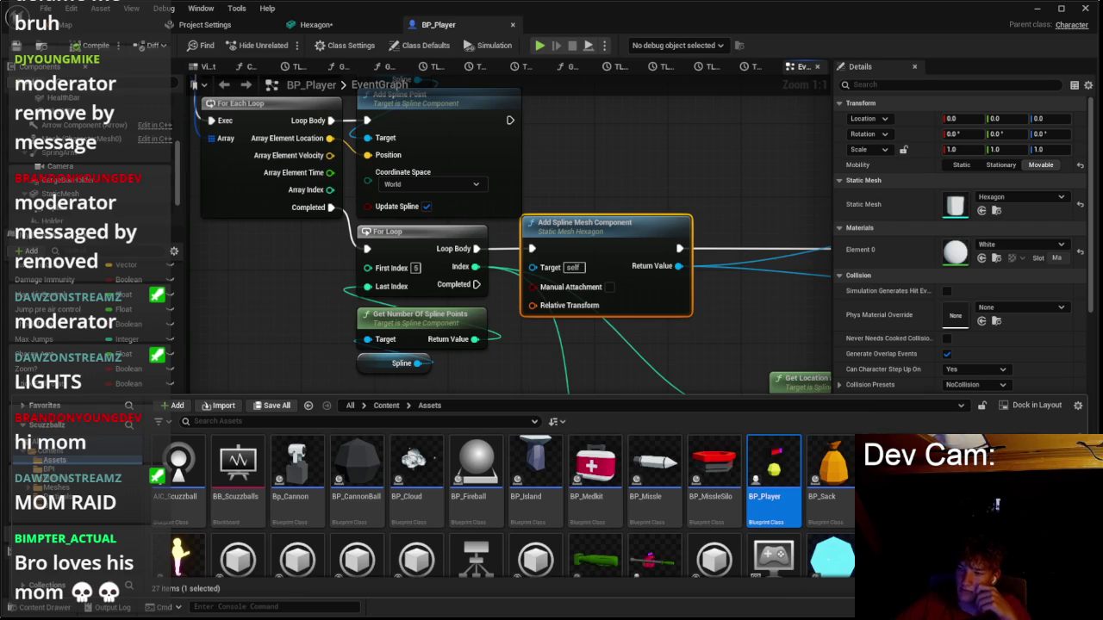
pyautogui.scroll(-1, 681, 333)
pyautogui.click(681, 334)
pyautogui.scroll(-1, 467, 399)
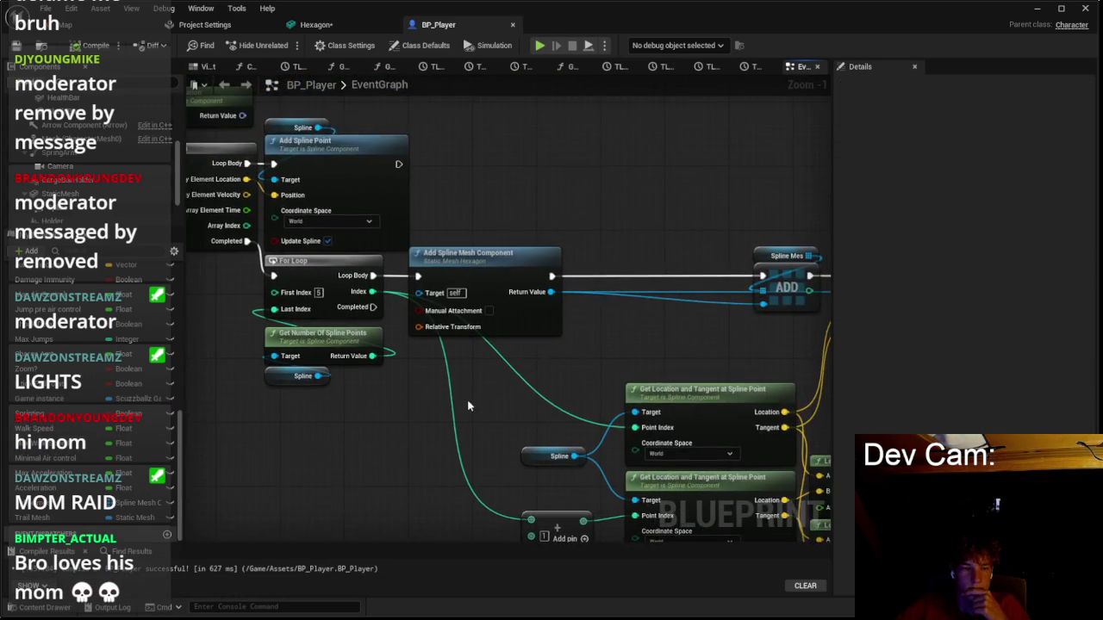
pyautogui.click(18, 608)
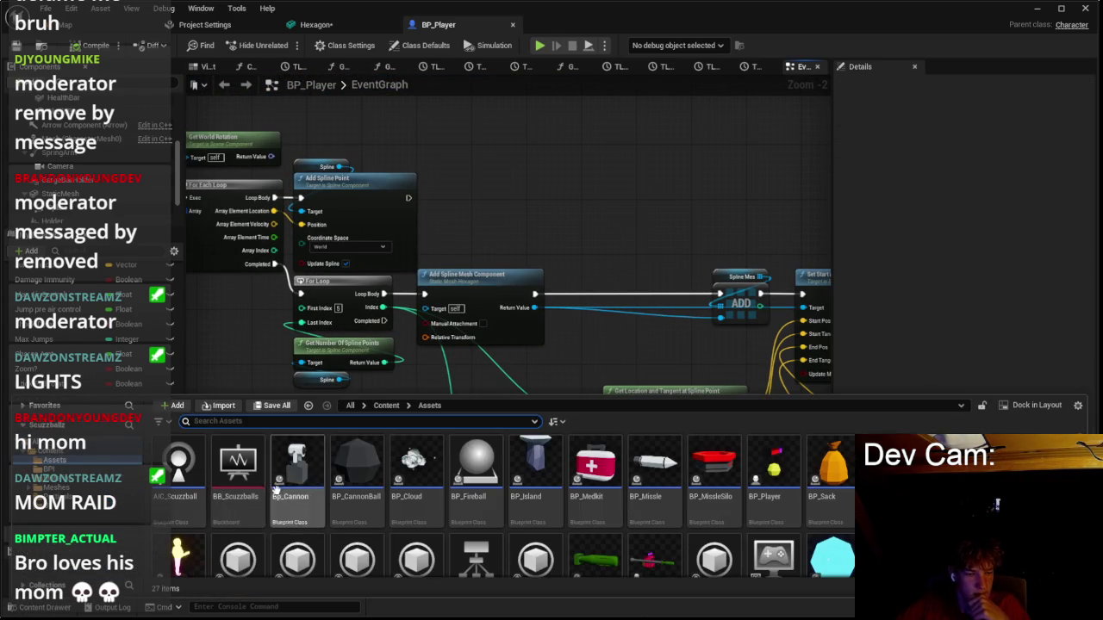
# Check the Hexagon mesh, then start a new playtest from the level editor.
pyautogui.click(354, 31)
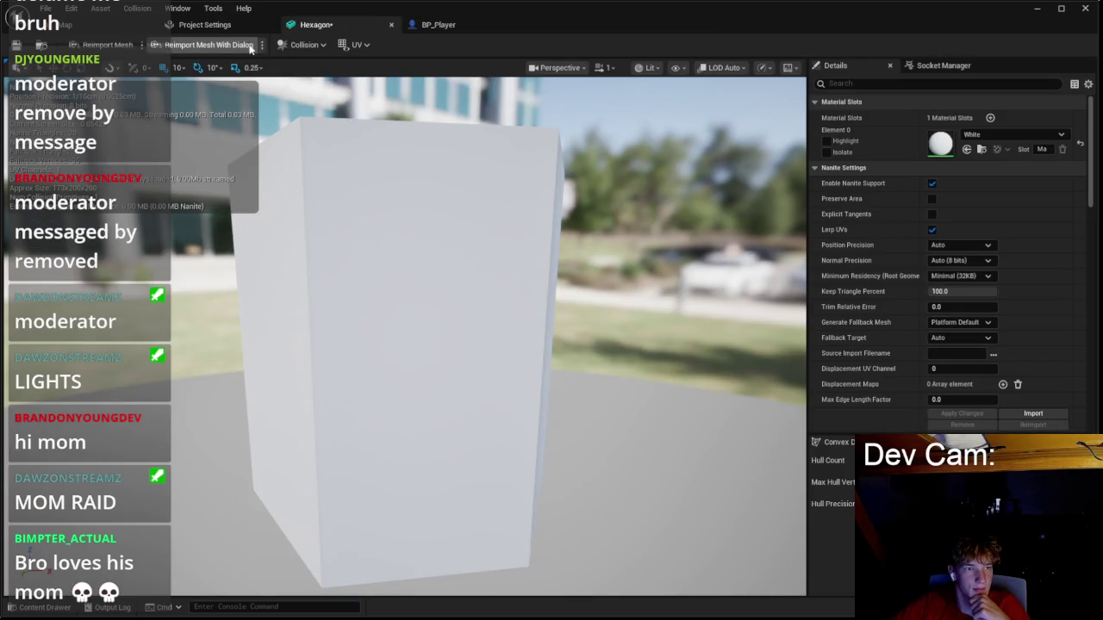
pyautogui.click(151, 26)
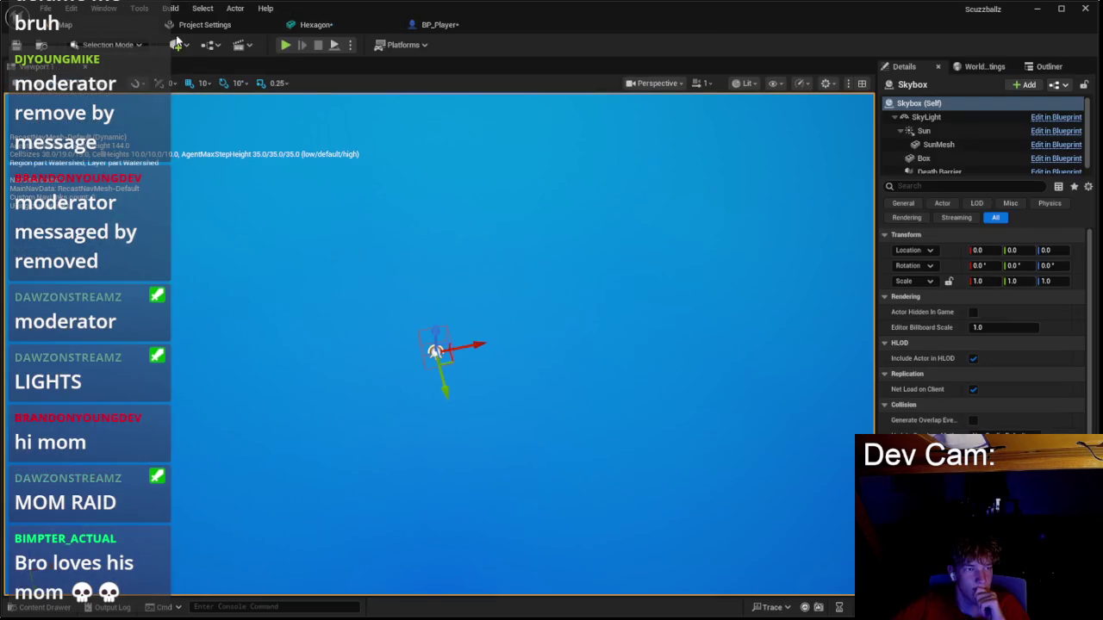
pyautogui.click(286, 45)
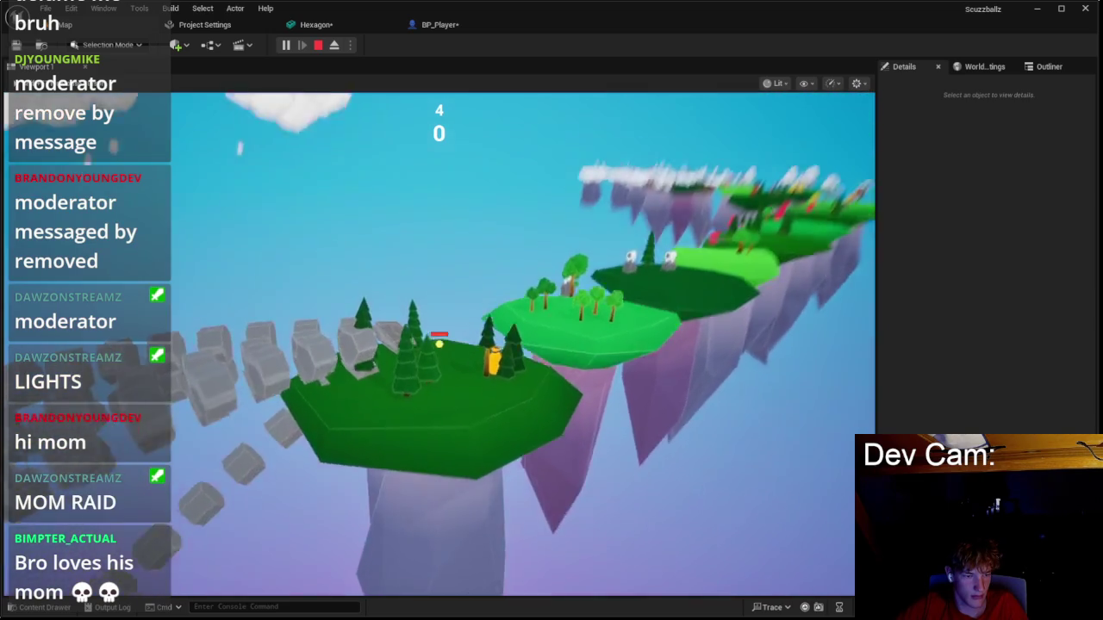
# Replay the level from its main menu to watch the hexagon trail, then return to BP_Player's graph.
pyautogui.press('Escape')
pyautogui.click(289, 45)
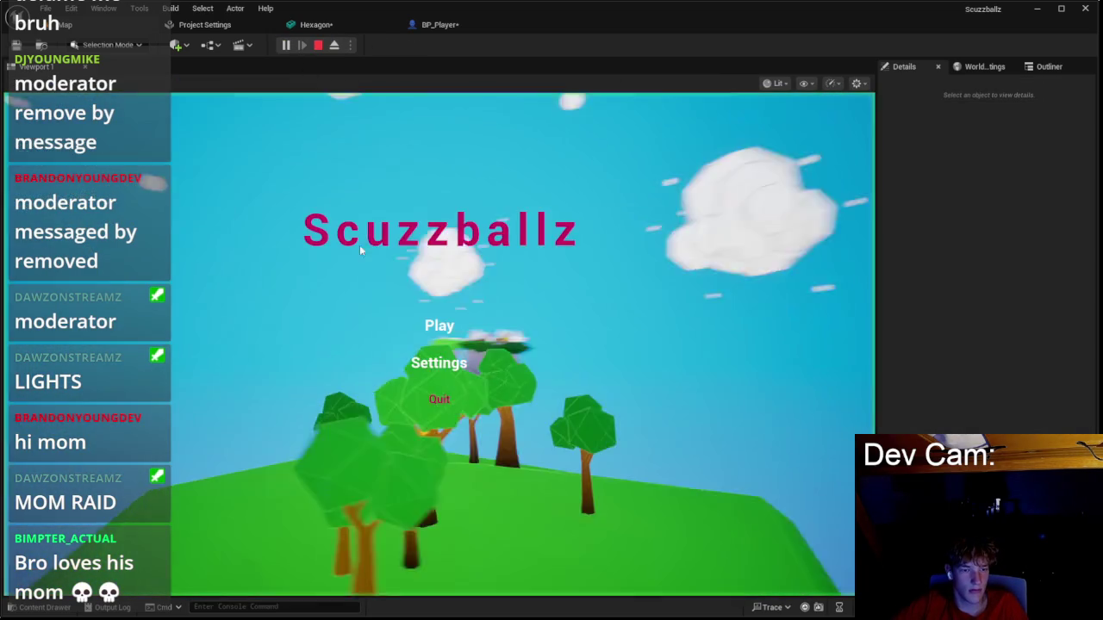
pyautogui.click(437, 325)
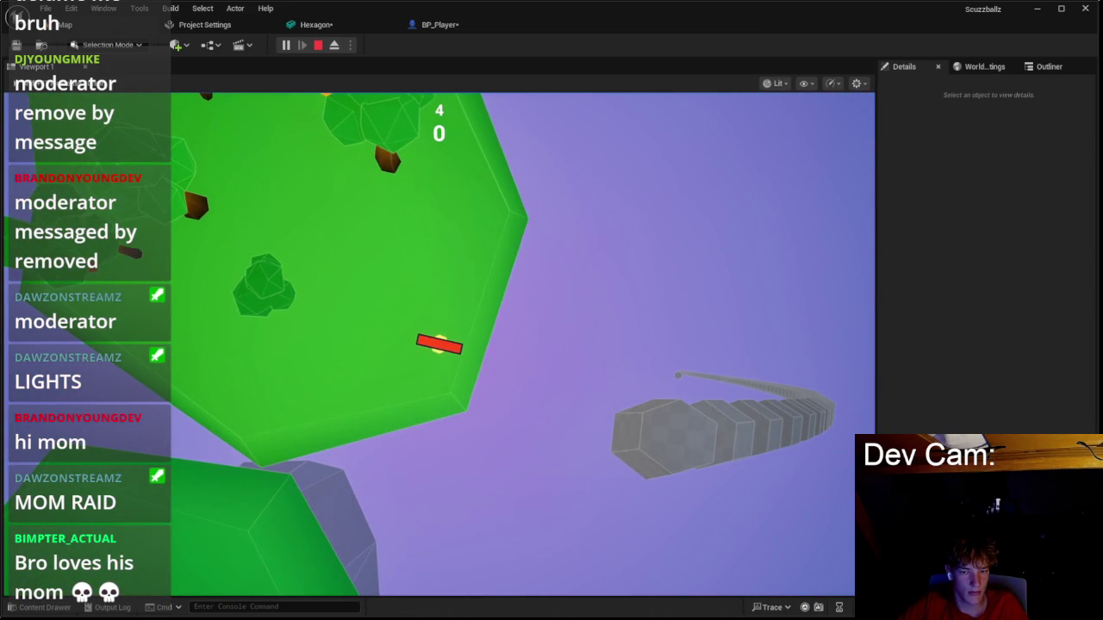
pyautogui.press('Escape')
pyautogui.click(315, 24)
pyautogui.click(452, 24)
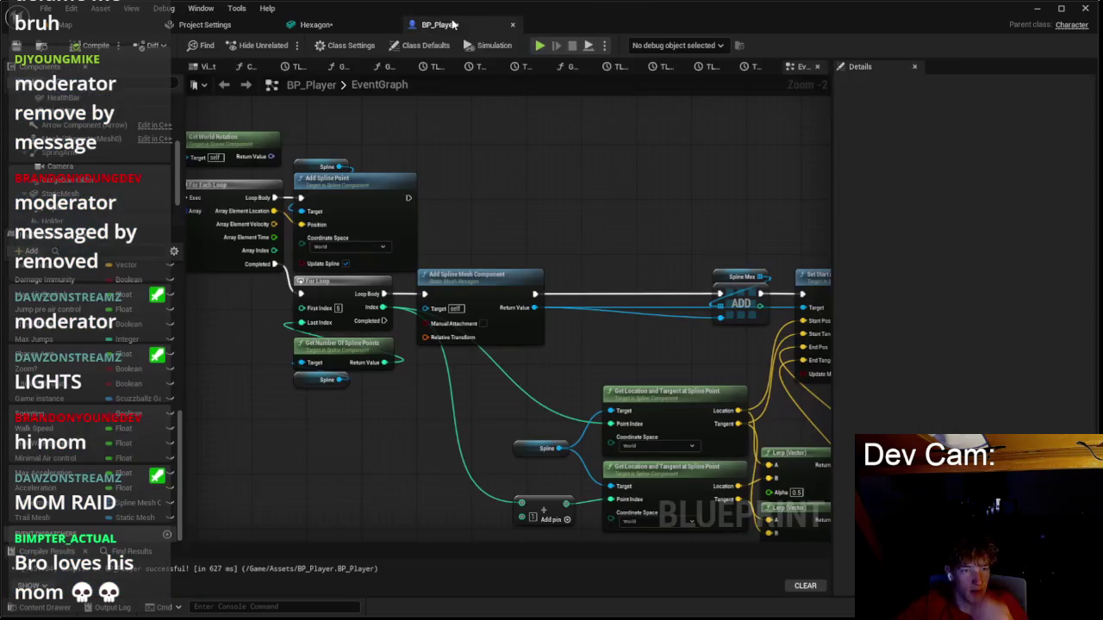
# Playtest the level from its main menu to check the trail, then return to the player graph.
pyautogui.scroll(2, 495, 289)
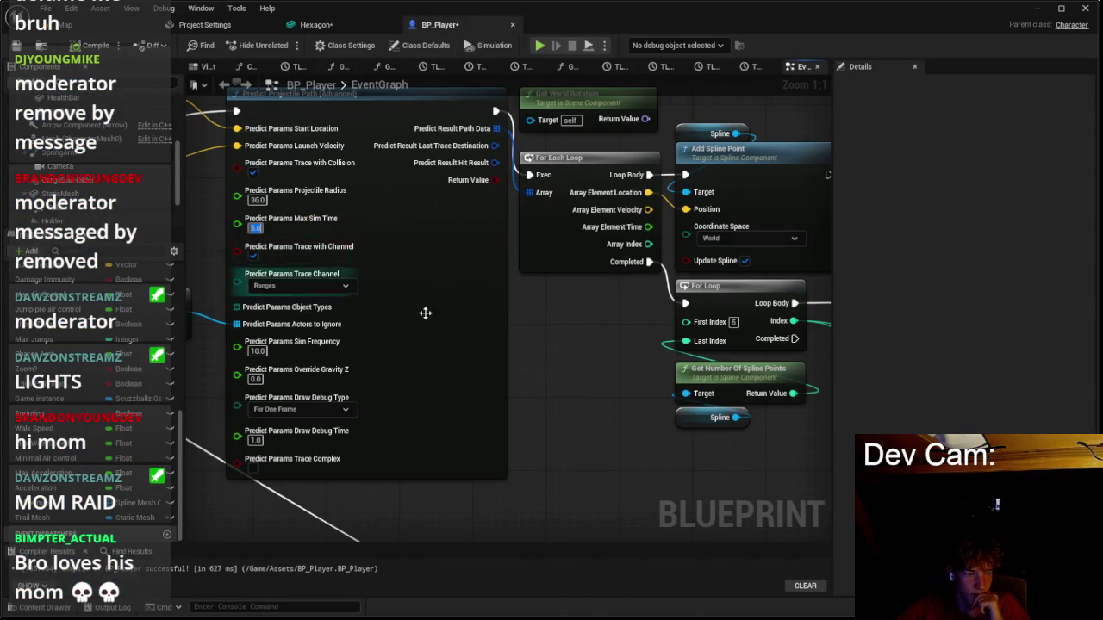
pyautogui.moveTo(627, 394)
pyautogui.mouseDown()
pyautogui.moveTo(394, 332)
pyautogui.moveTo(576, 288)
pyautogui.mouseUp()
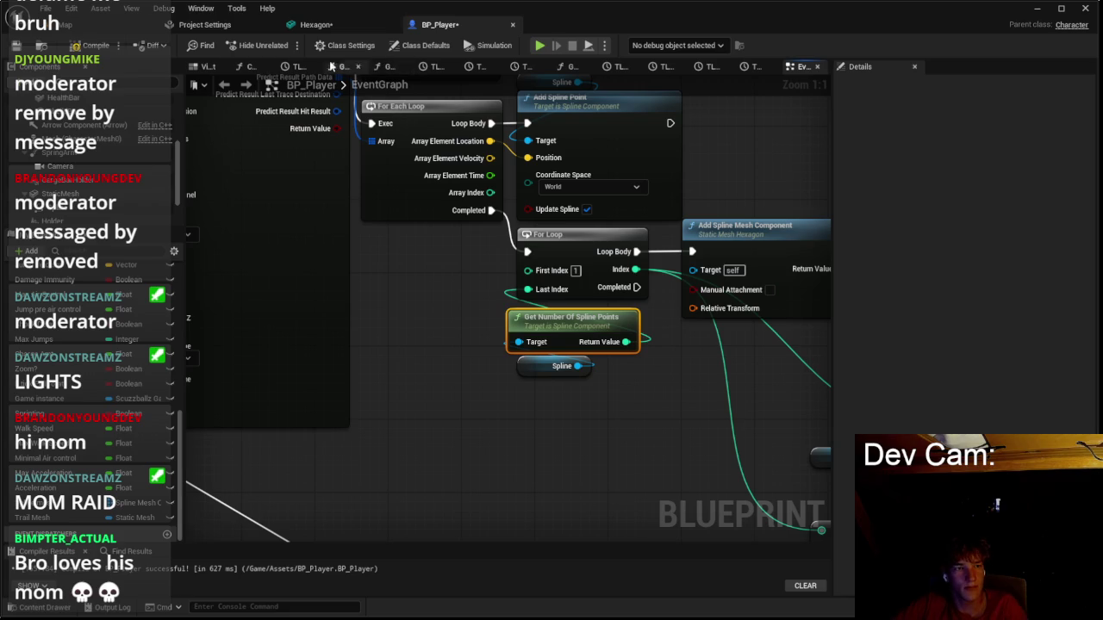
pyautogui.click(105, 25)
pyautogui.hotkey('alt', 'p')
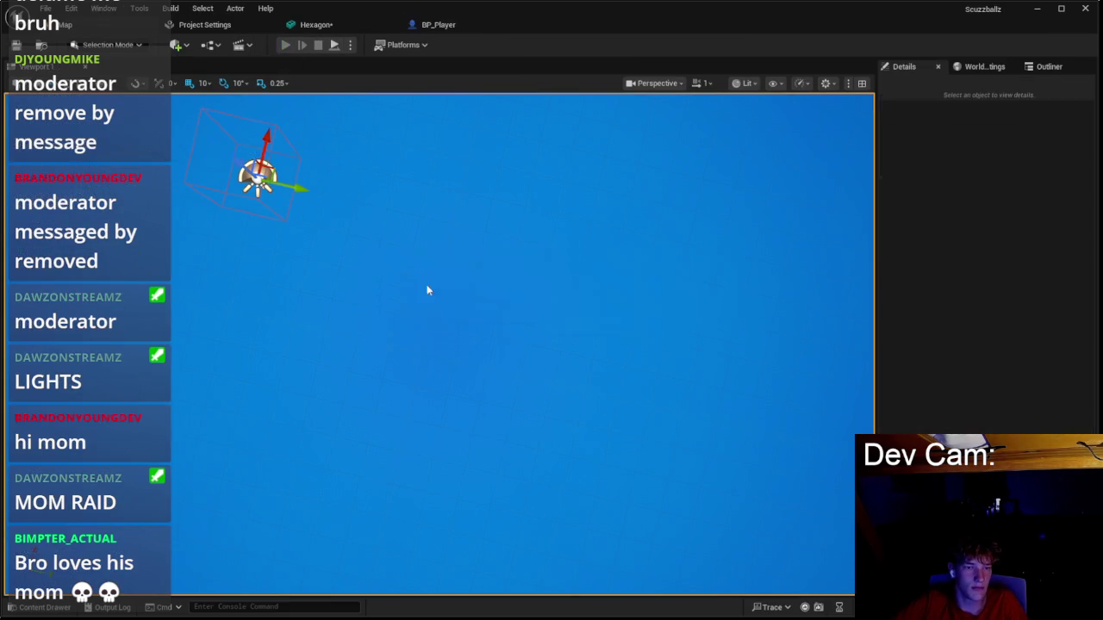
pyautogui.click(438, 320)
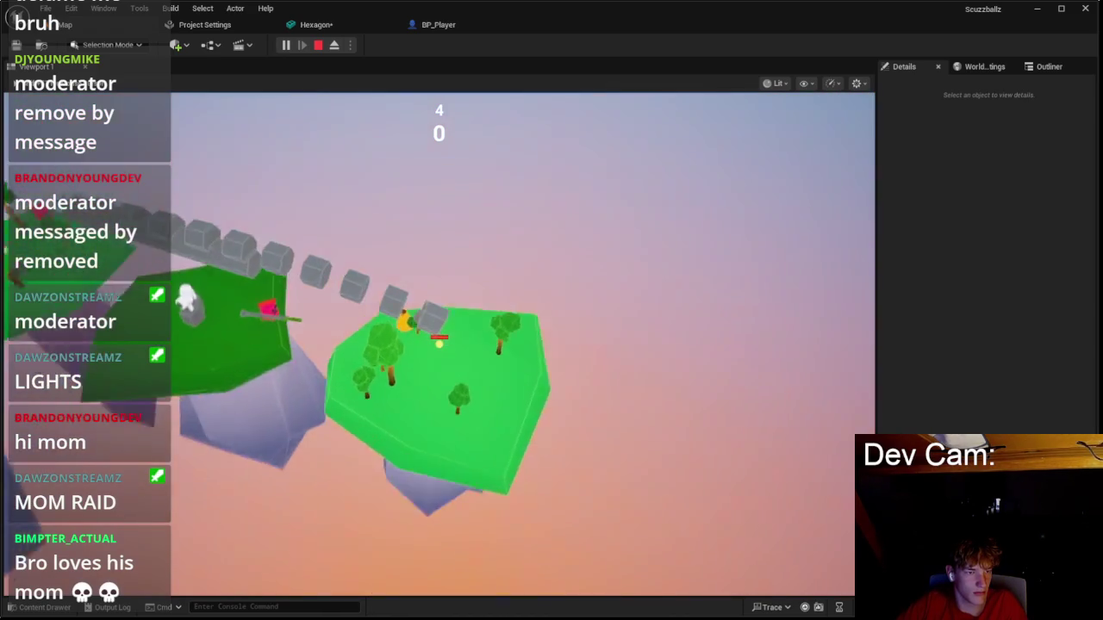
pyautogui.press('Escape')
pyautogui.click(425, 29)
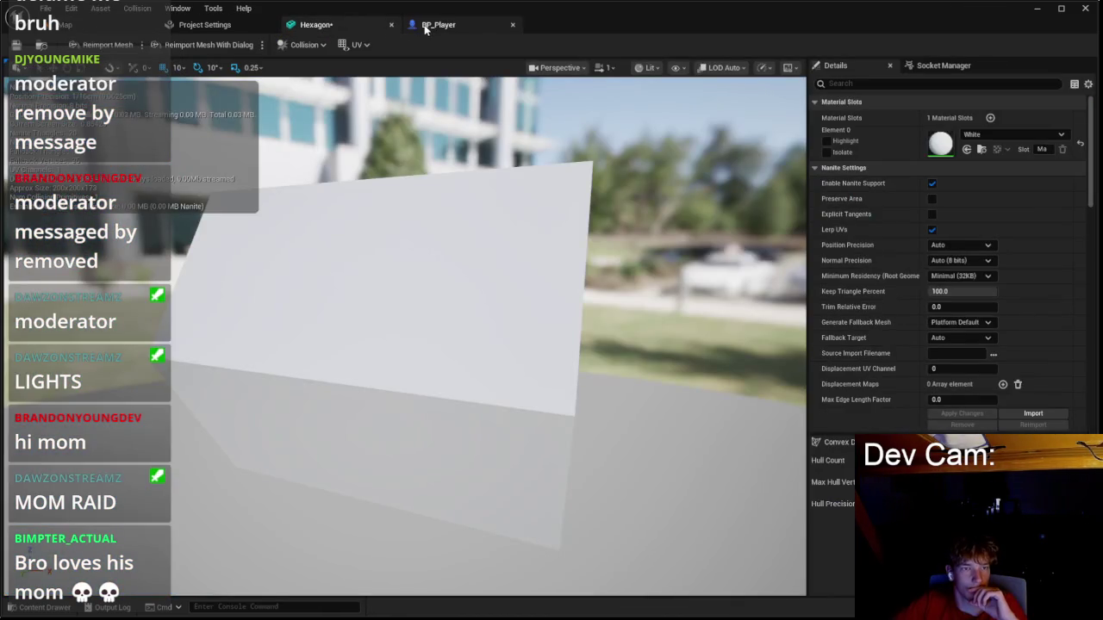
# Subtract 1 from Get Number of Spline Points, wire it toward the loop's Last Index, and playtest.
pyautogui.scroll(-2, 495, 277)
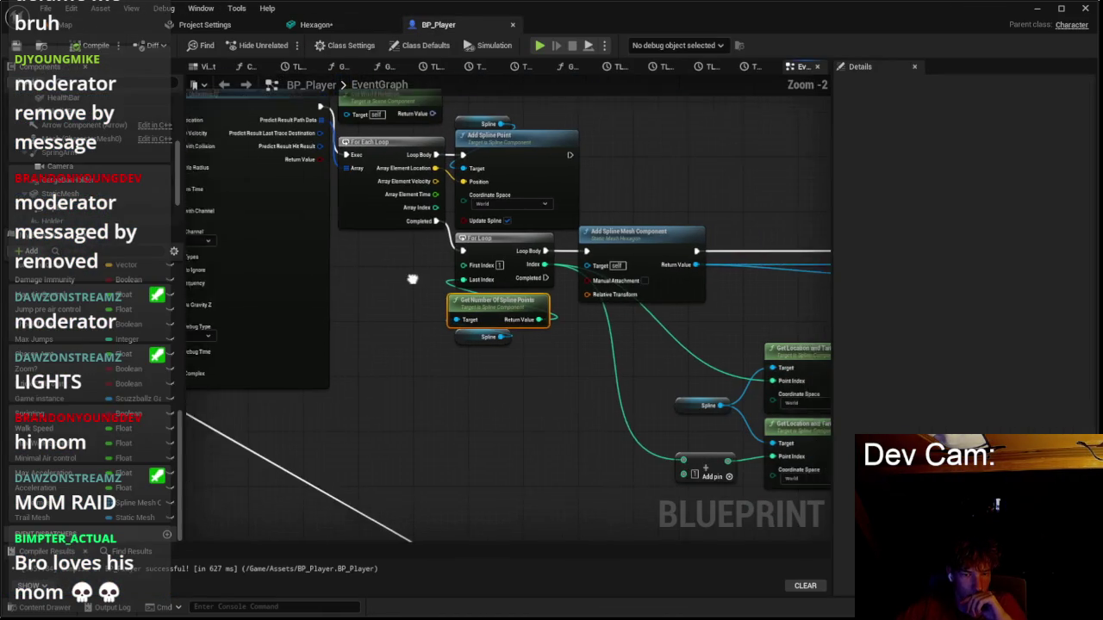
pyautogui.scroll(1, 434, 304)
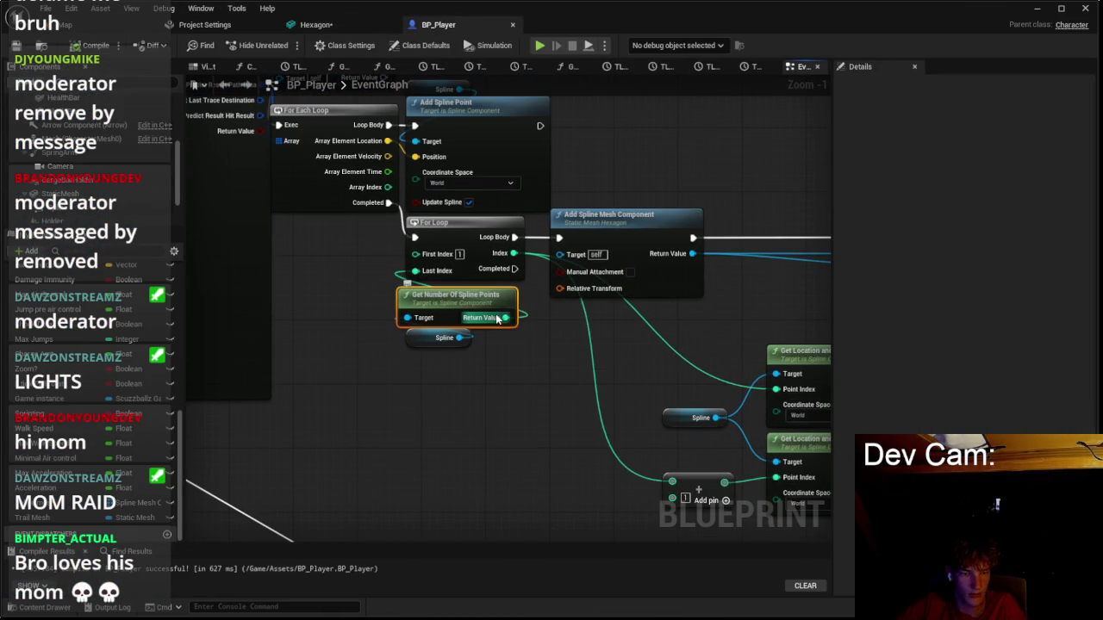
pyautogui.moveTo(480, 373); pyautogui.dragTo(478, 372)
pyautogui.write('+')
pyautogui.press('Return')
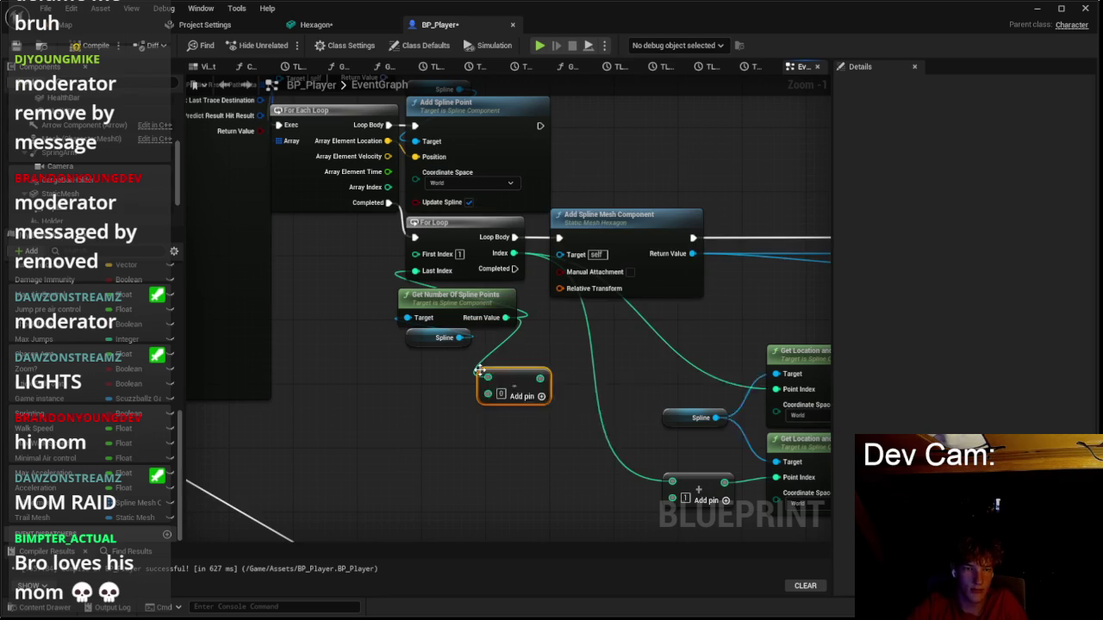
pyautogui.scroll(1, 515, 393)
pyautogui.moveTo(542, 376); pyautogui.dragTo(442, 239)
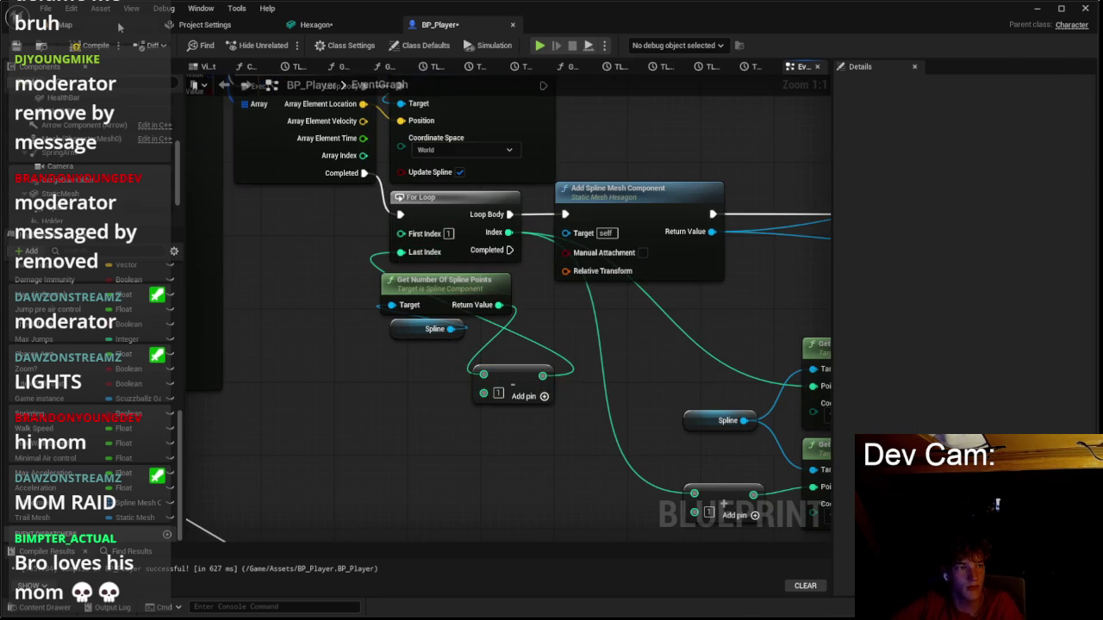
pyautogui.click(129, 26)
pyautogui.hotkey('alt', 'p')
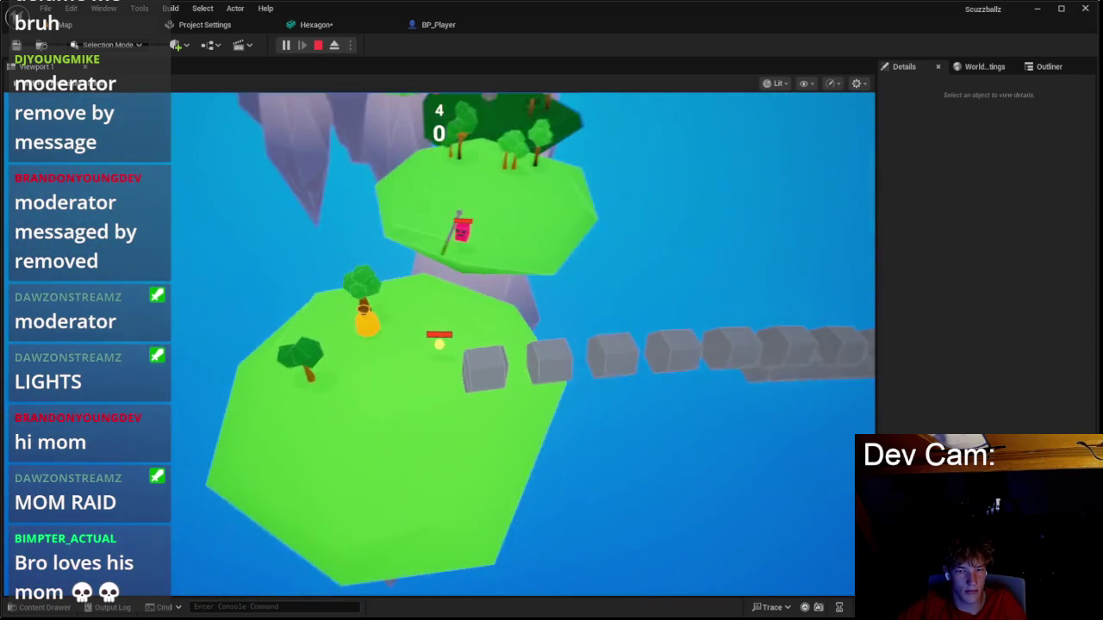
# Stop the playtest and go back to the BP_Player event graph.
pyautogui.press('Escape')
pyautogui.click(306, 25)
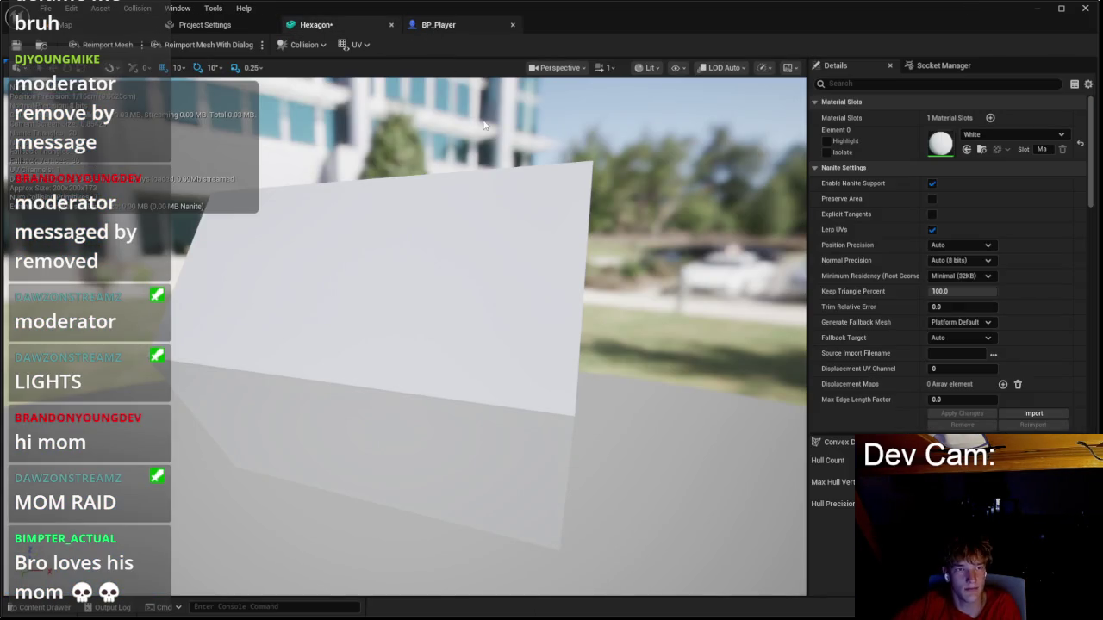
pyautogui.hotkey('ctrl', 'Tab')
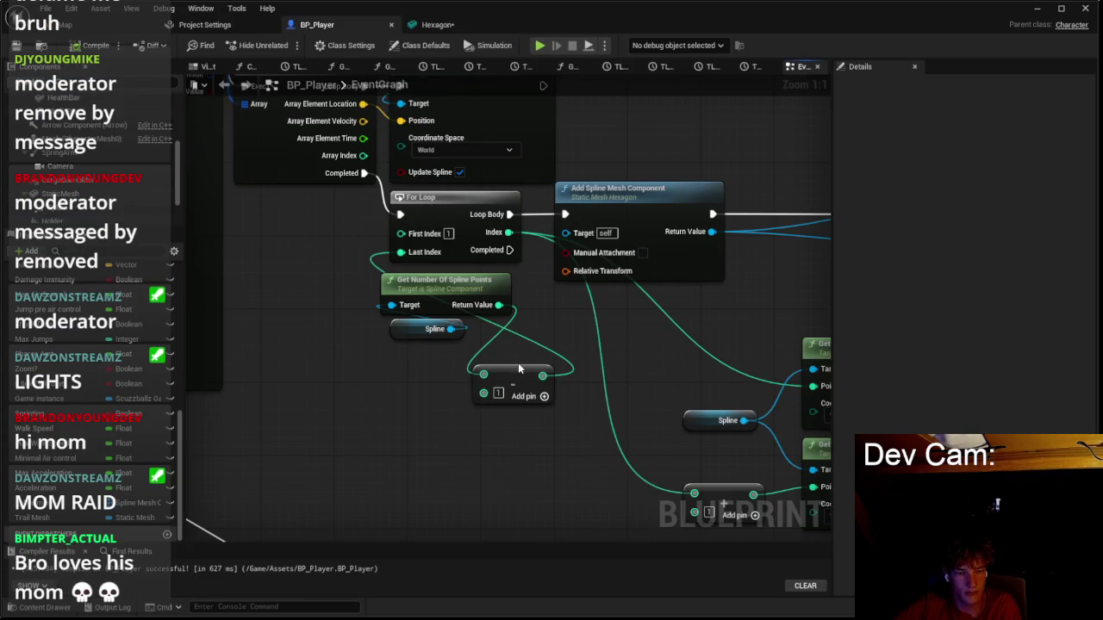
pyautogui.moveTo(405, 254); pyautogui.dragTo(432, 293)
pyautogui.press('Escape')
# Shift the Add Spline Mesh Component node to the right, then switch over to Blender.
pyautogui.scroll(-2, 415, 255)
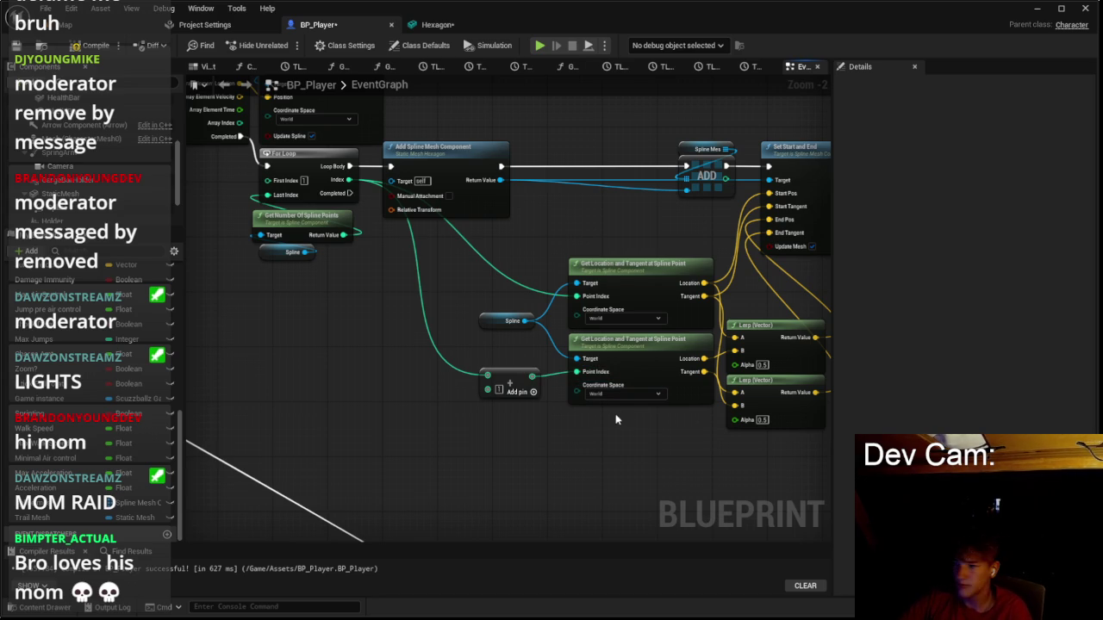
pyautogui.moveTo(481, 370); pyautogui.dragTo(414, 403)
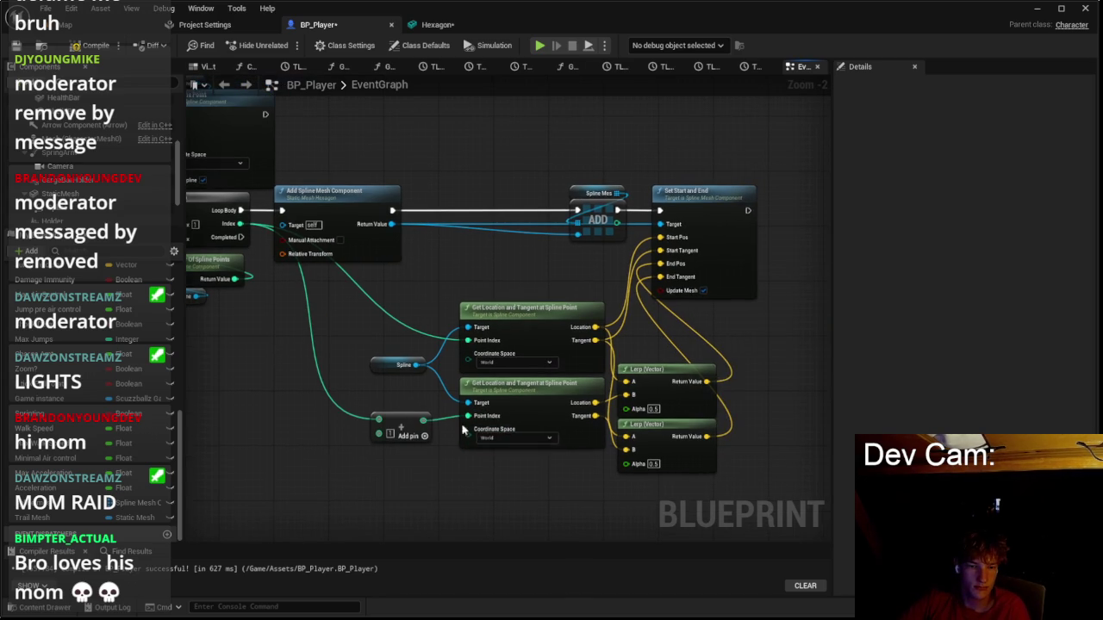
pyautogui.moveTo(352, 225); pyautogui.dragTo(476, 223)
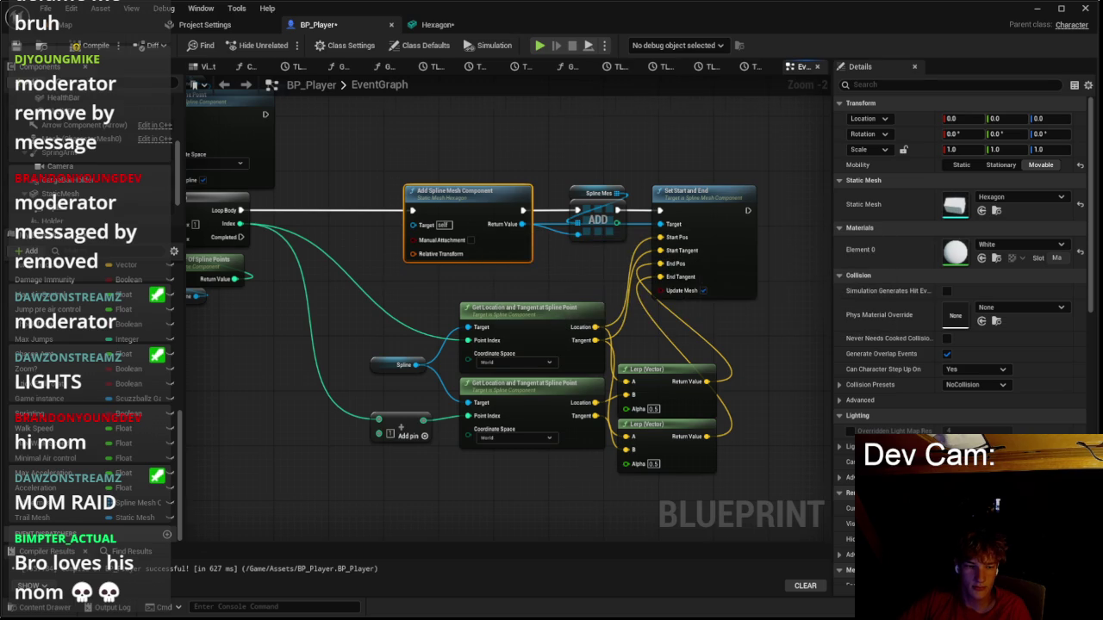
pyautogui.moveTo(388, 283); pyautogui.dragTo(417, 270)
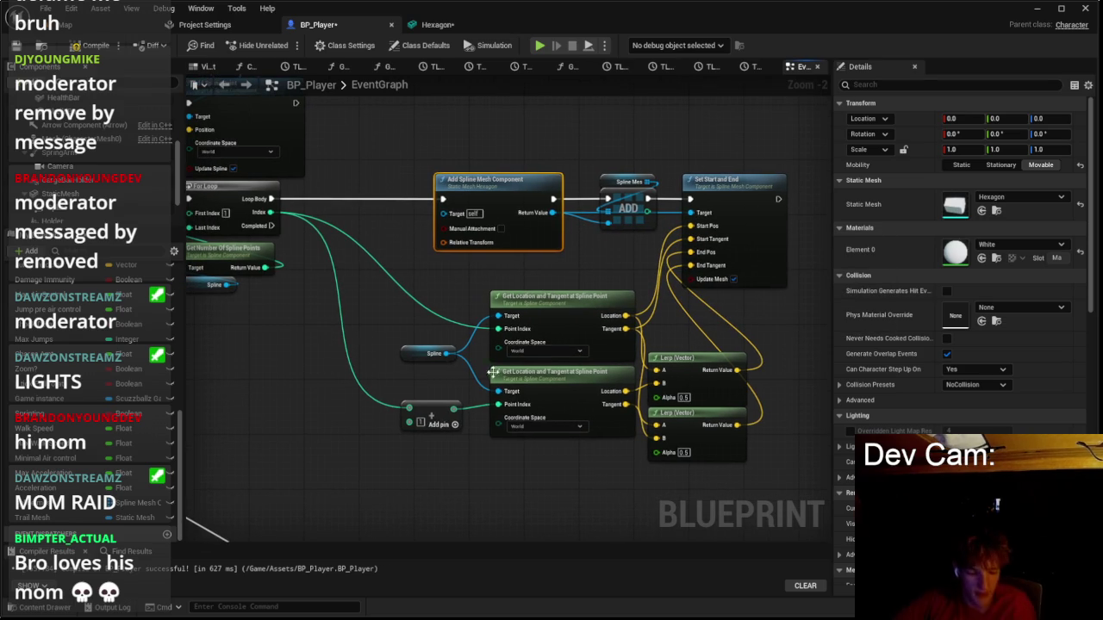
pyautogui.press('super')
pyautogui.click(652, 604)
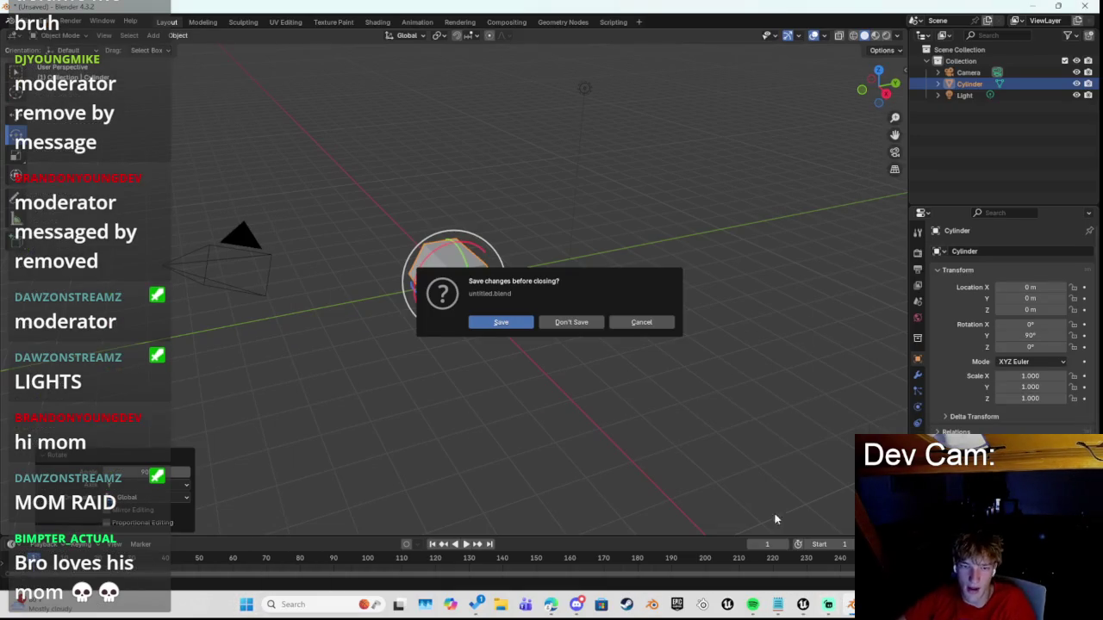
# Dismiss the save prompt and scale the hexagonal cylinder to 0.25 on every axis.
pyautogui.click(638, 324)
pyautogui.press('s')
pyautogui.click(433, 355)
pyautogui.click(147, 462)
pyautogui.write('0.25')
pyautogui.press('Return')
pyautogui.click(159, 486)
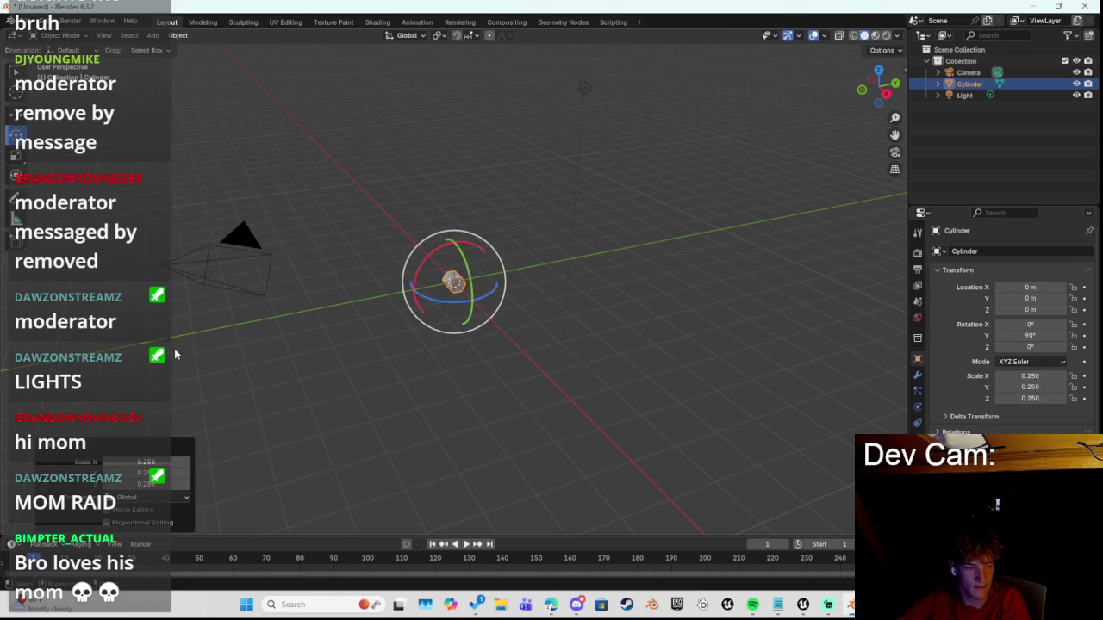
# Export the cylinder as an FBX file and return to Unreal Engine.
pyautogui.click(19, 22)
pyautogui.moveTo(104, 195)
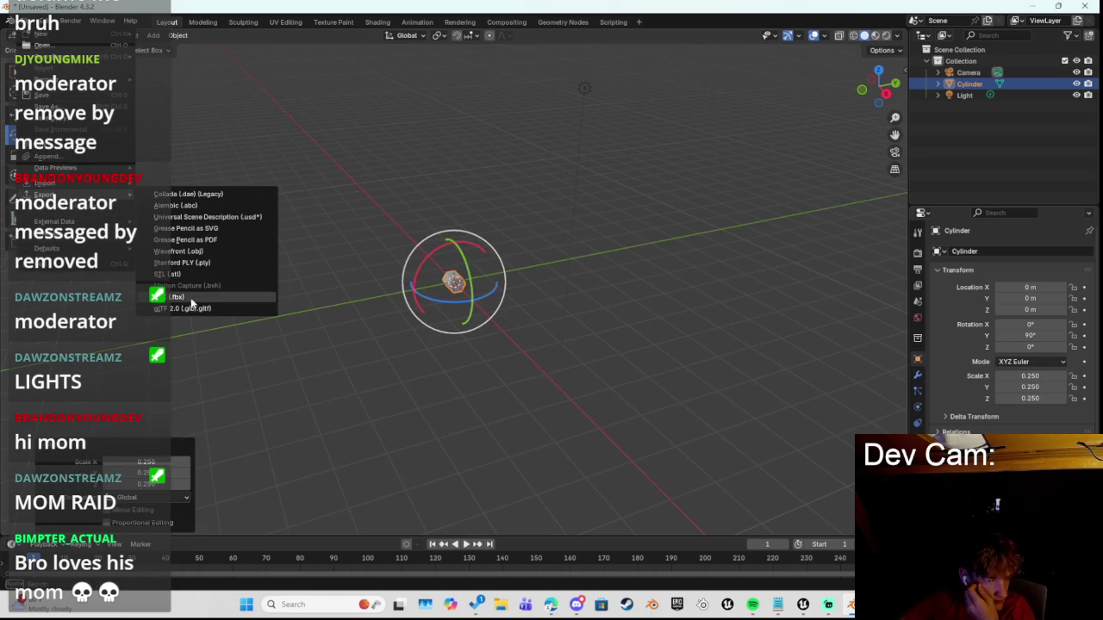
pyautogui.click(190, 298)
pyautogui.click(733, 478)
pyautogui.hotkey('alt', 'Tab')
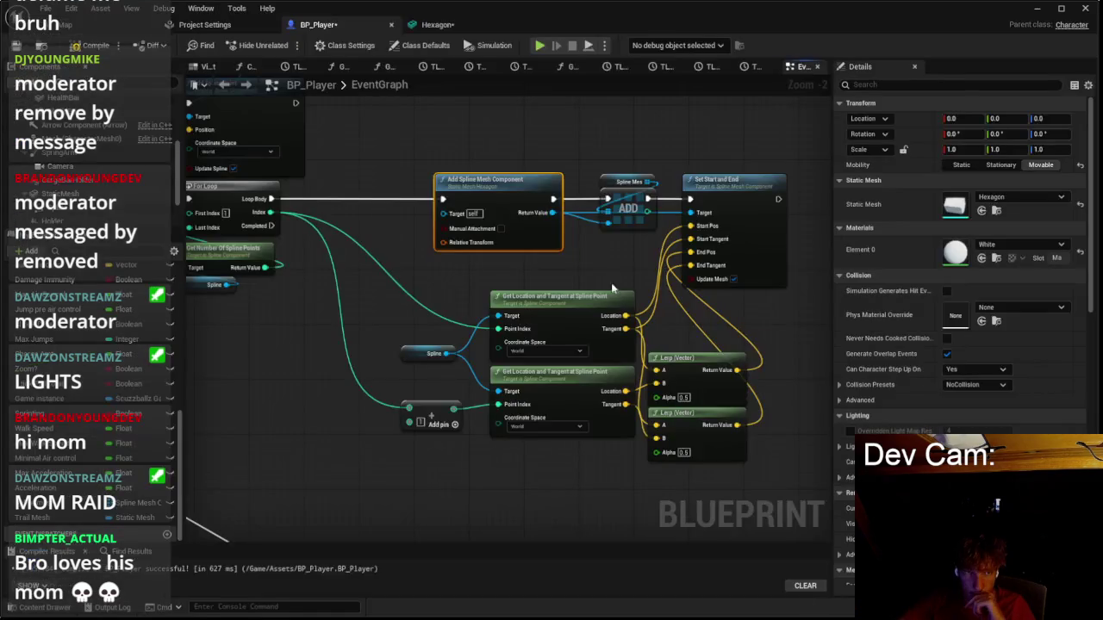
# Playtest with the reimported smaller Hexagon mesh, walking onto the green island to inspect the trail.
pyautogui.click(435, 25)
pyautogui.click(318, 25)
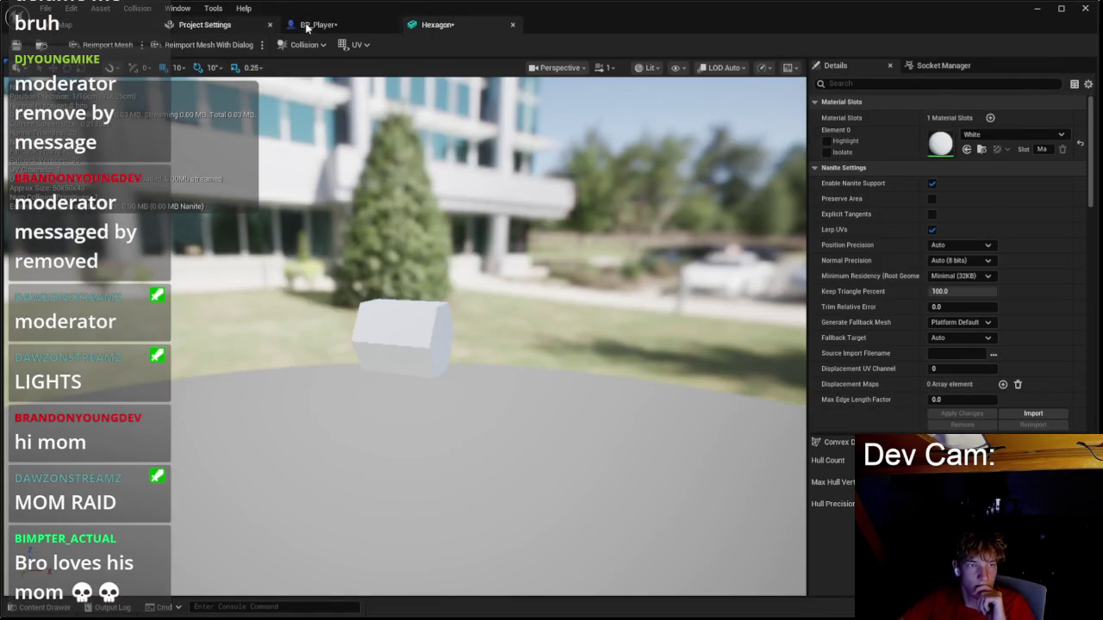
pyautogui.click(65, 25)
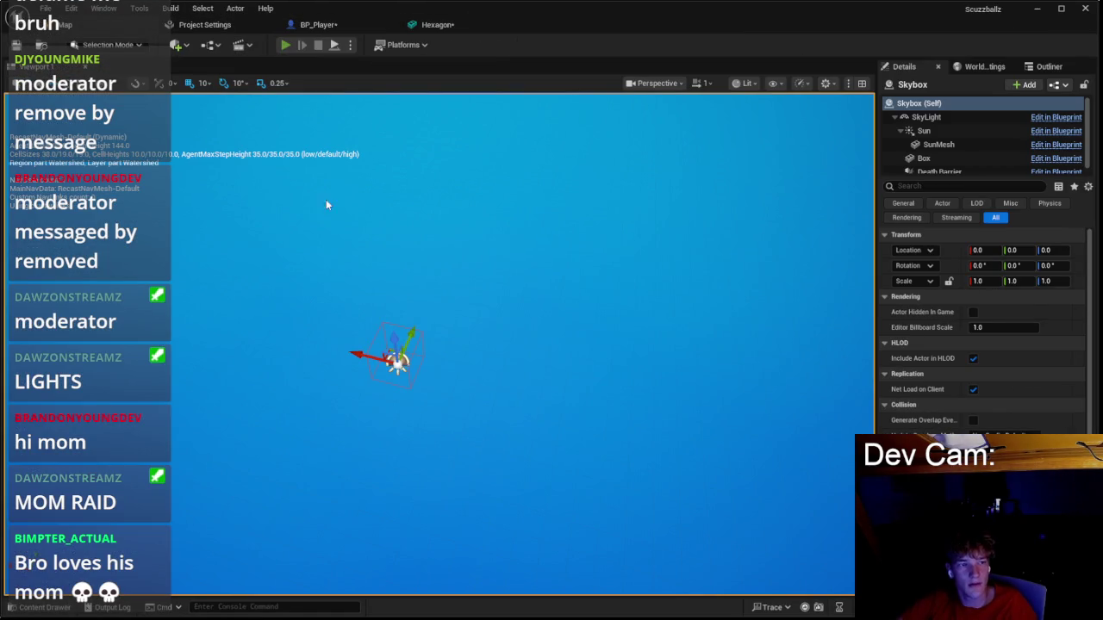
pyautogui.hotkey('alt', 'p')
pyautogui.press('w')
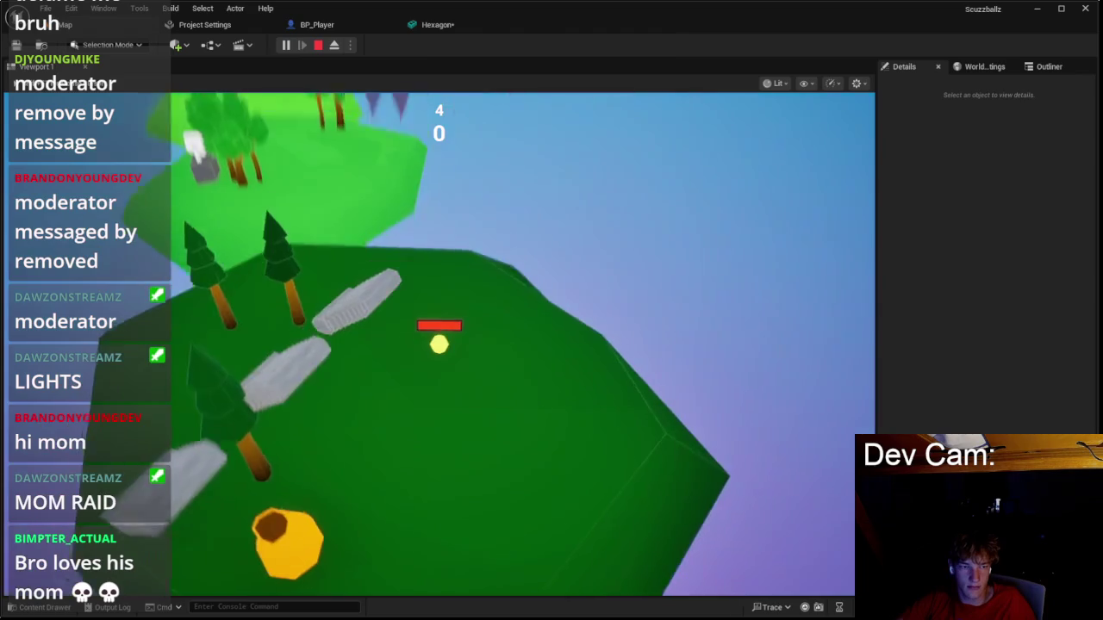
pyautogui.press('w')
pyautogui.press('w')
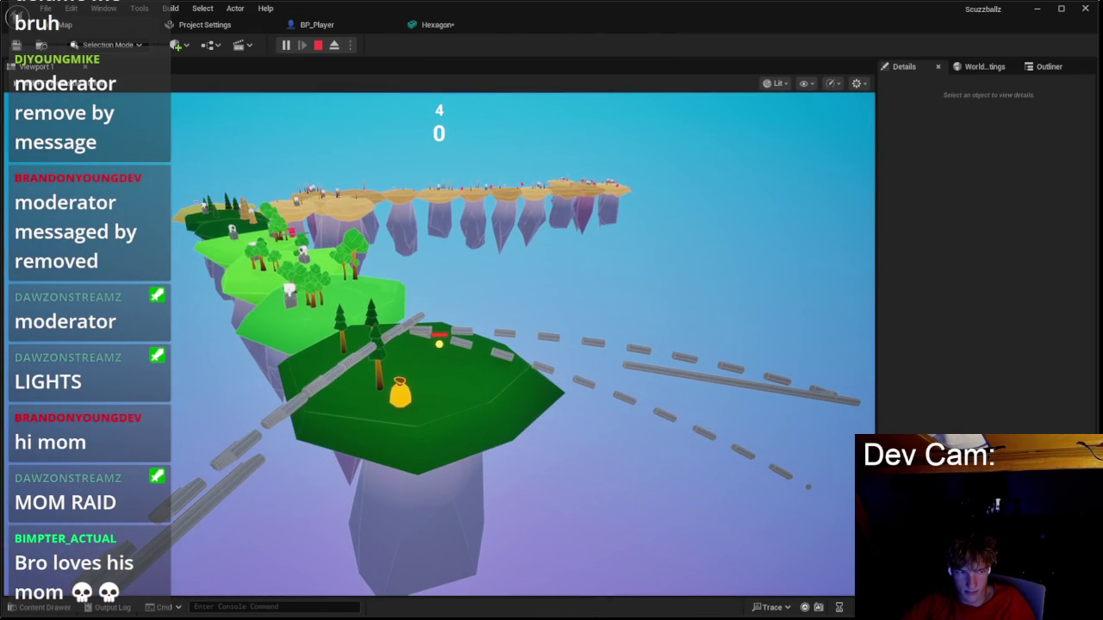
pyautogui.press('Escape')
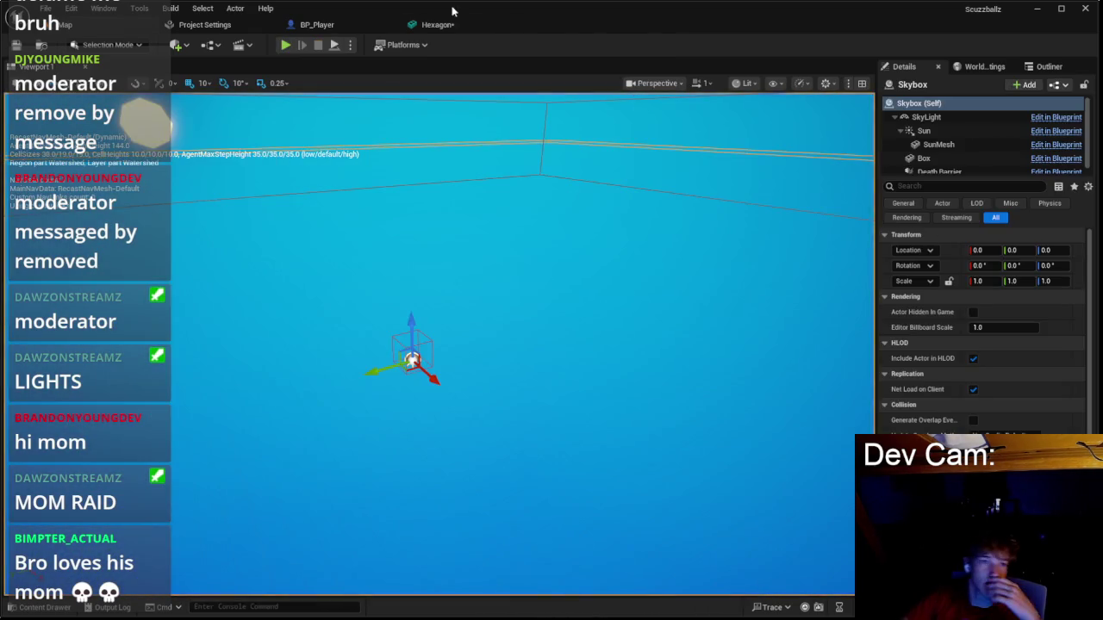
# Inspect the Spline component's Details and its placement in BP_Player's 3D viewport.
pyautogui.click(441, 25)
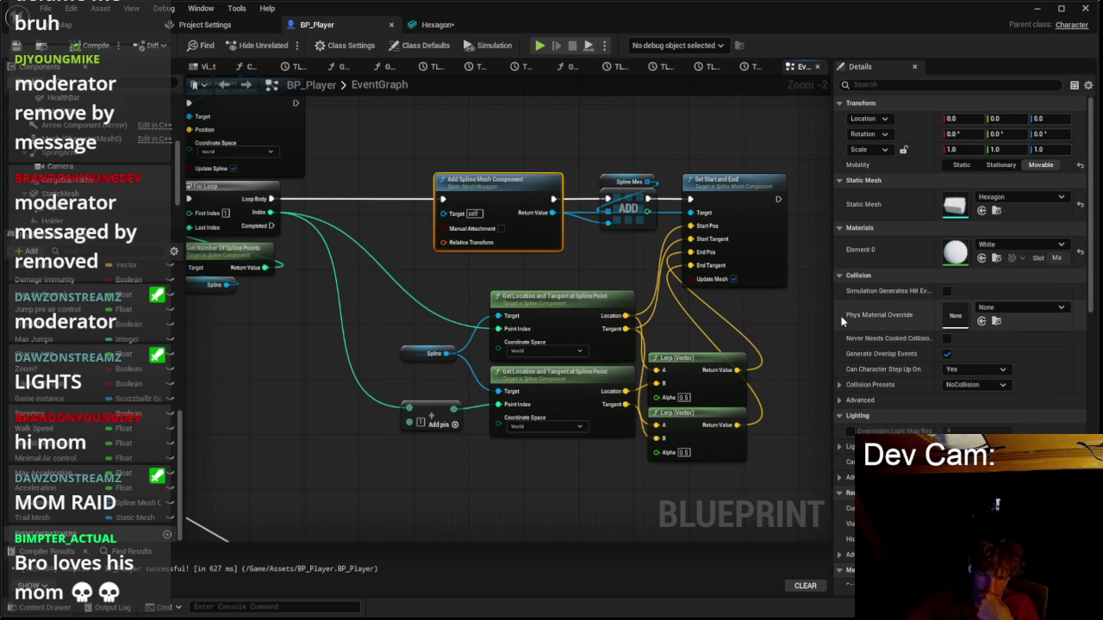
pyautogui.click(109, 188)
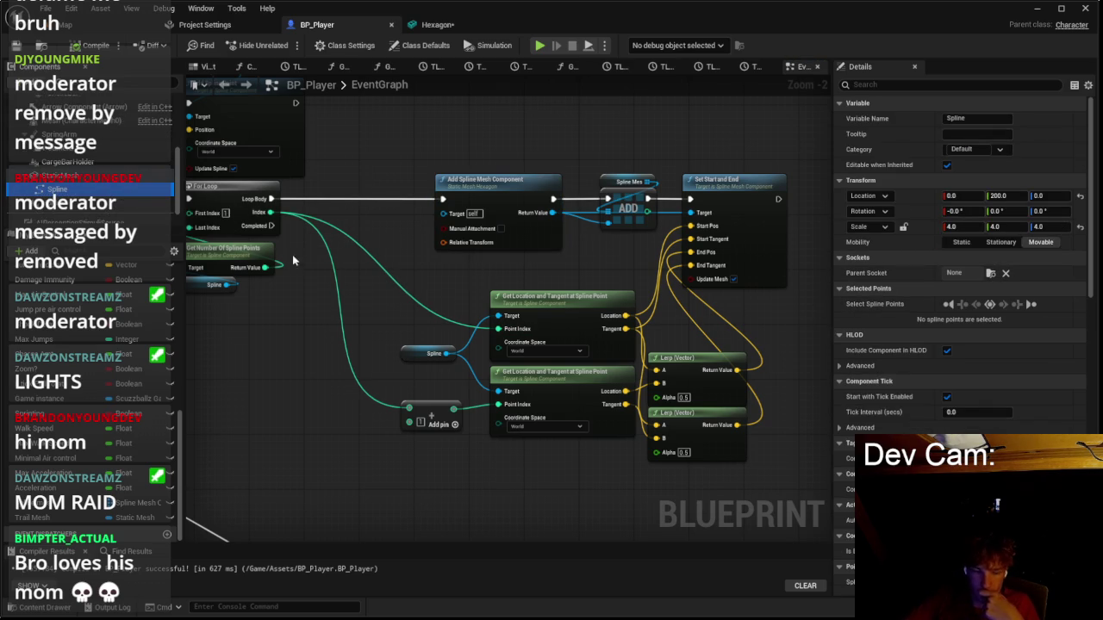
pyautogui.click(517, 189)
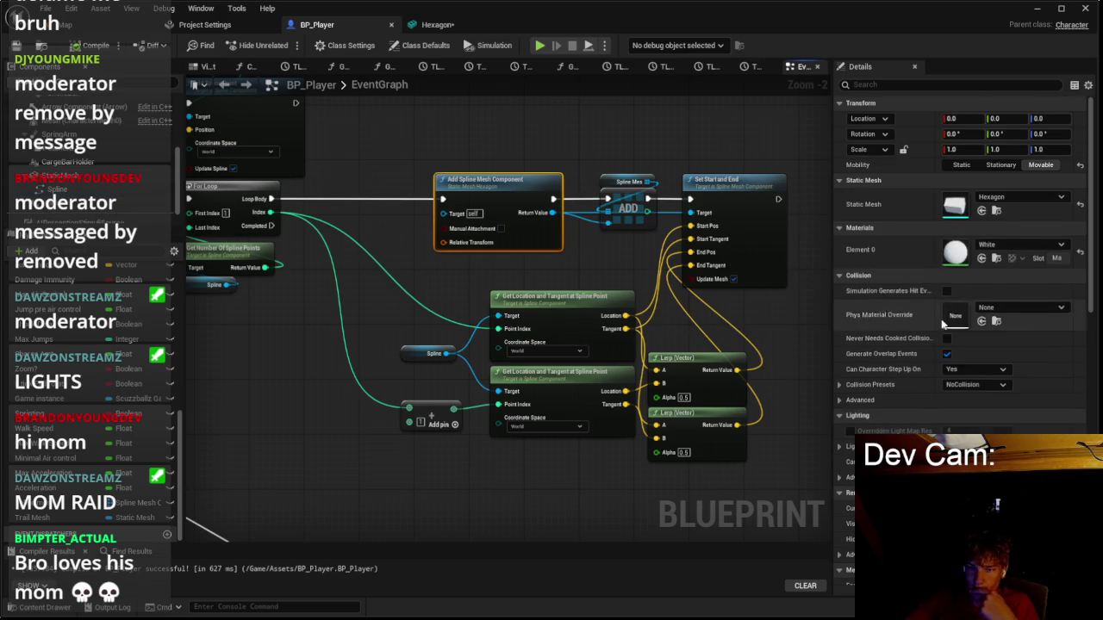
pyautogui.scroll(-7, 943, 322)
pyautogui.scroll(8, 857, 244)
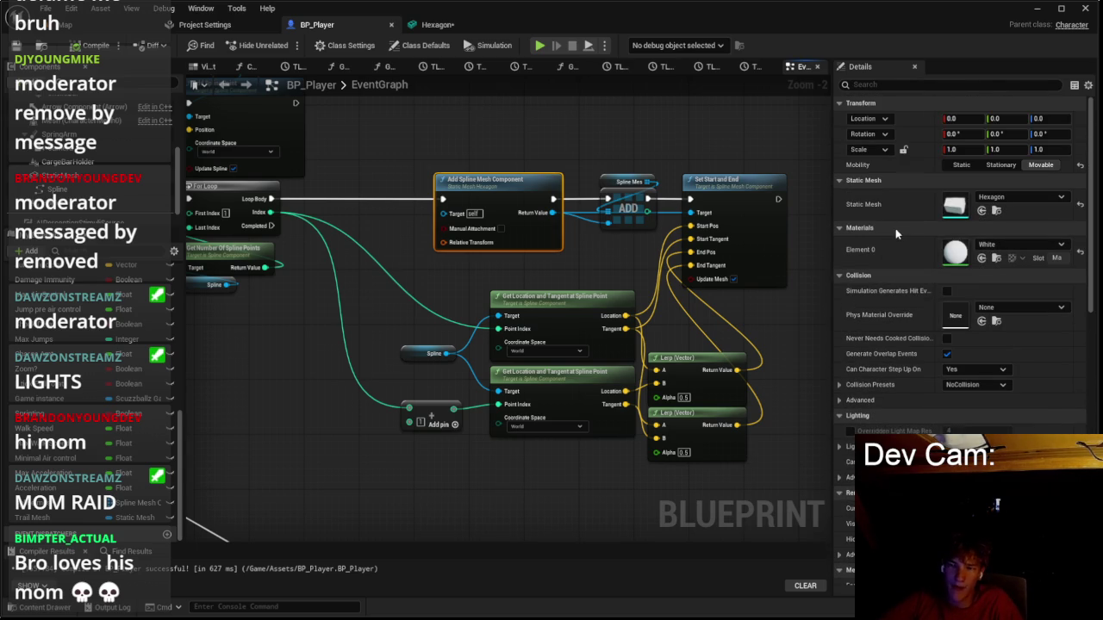
pyautogui.click(203, 67)
pyautogui.scroll(-5, 398, 269)
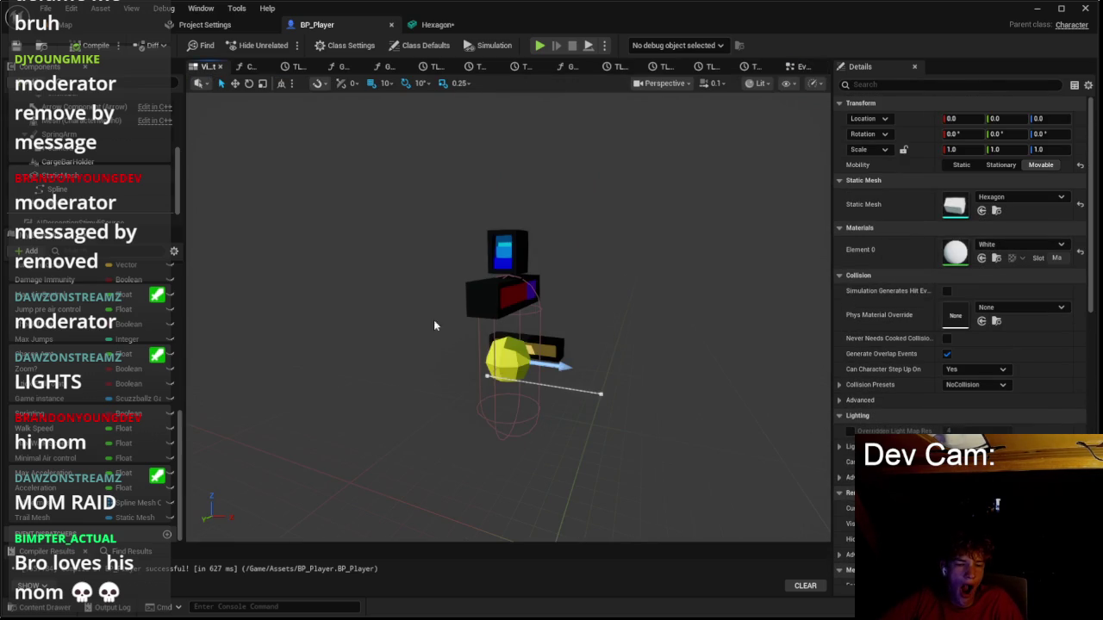
pyautogui.click(491, 379)
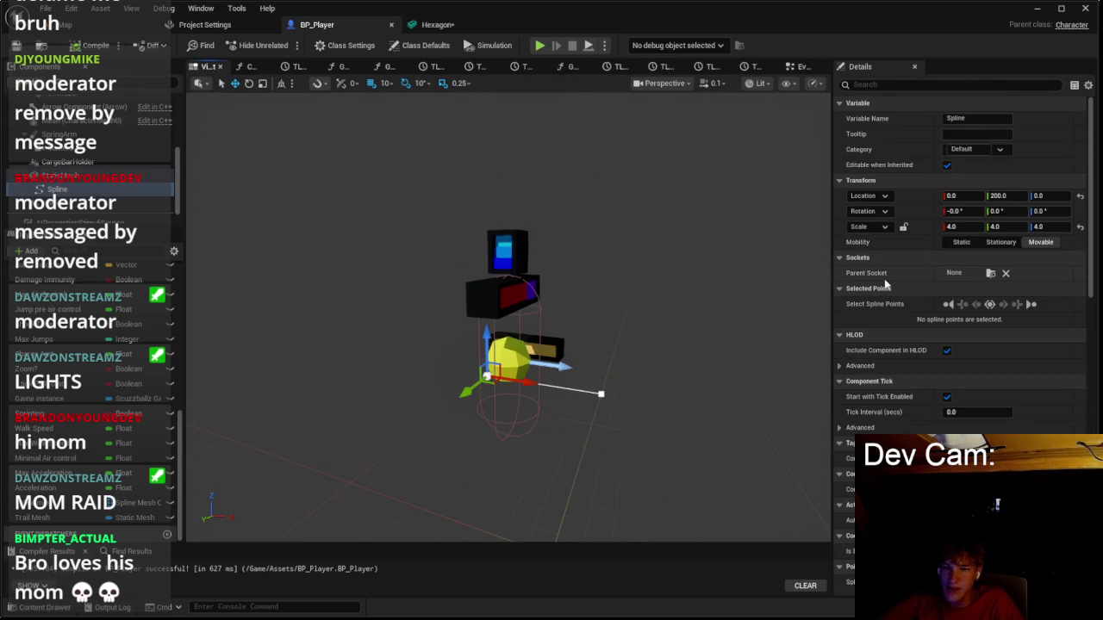
pyautogui.scroll(-4, 884, 282)
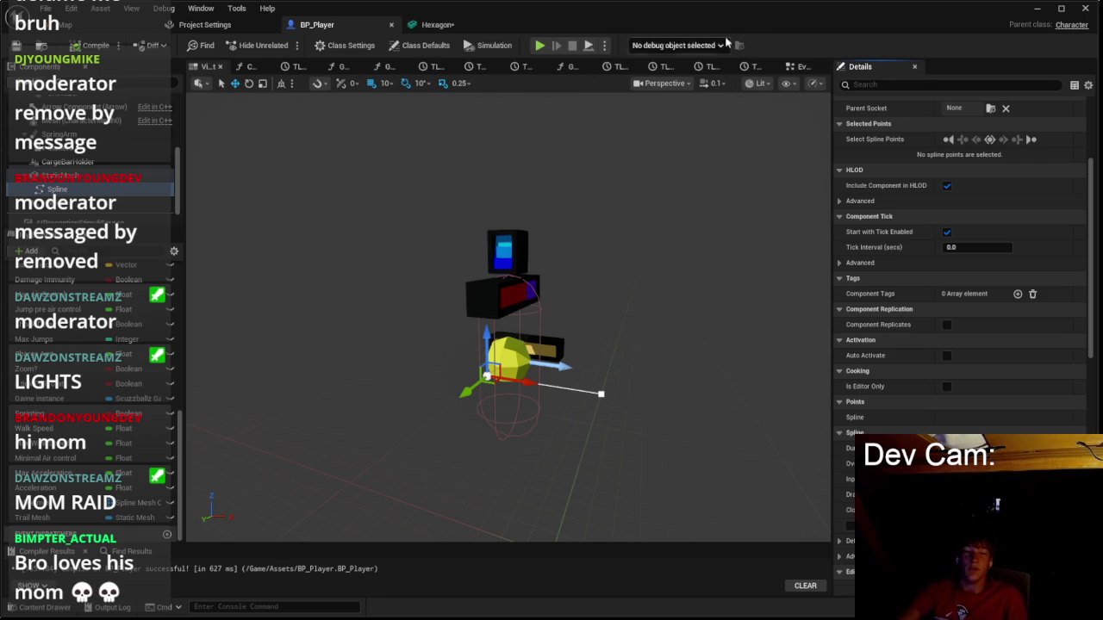
# Move the Spline getter above the Get Location nodes and the Add node down-right.
pyautogui.click(796, 67)
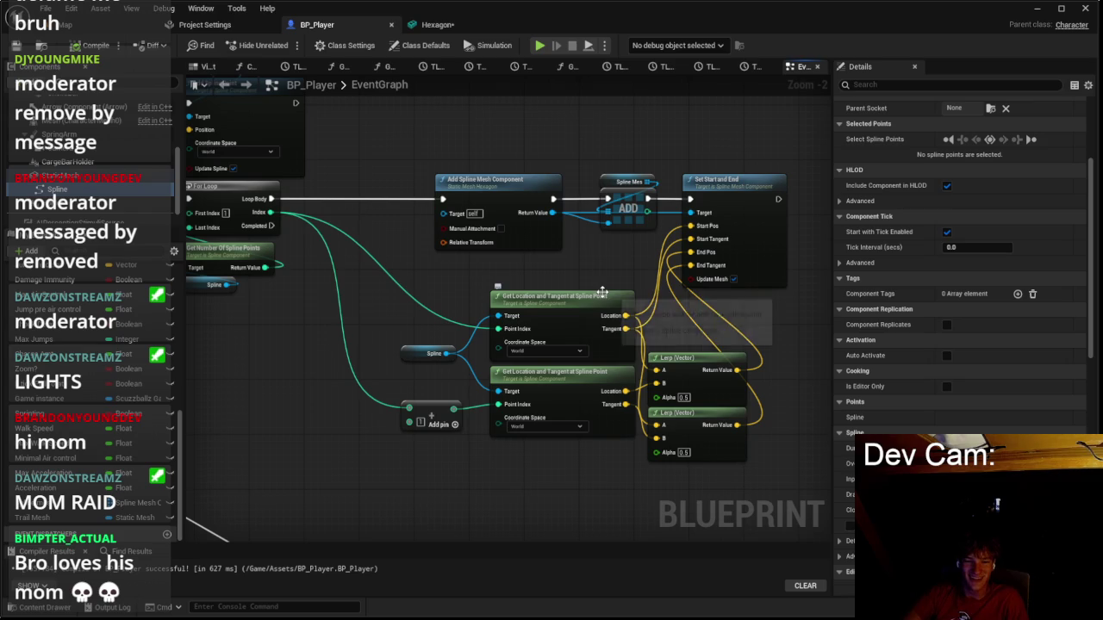
pyautogui.scroll(1, 602, 293)
pyautogui.moveTo(517, 299); pyautogui.dragTo(634, 218)
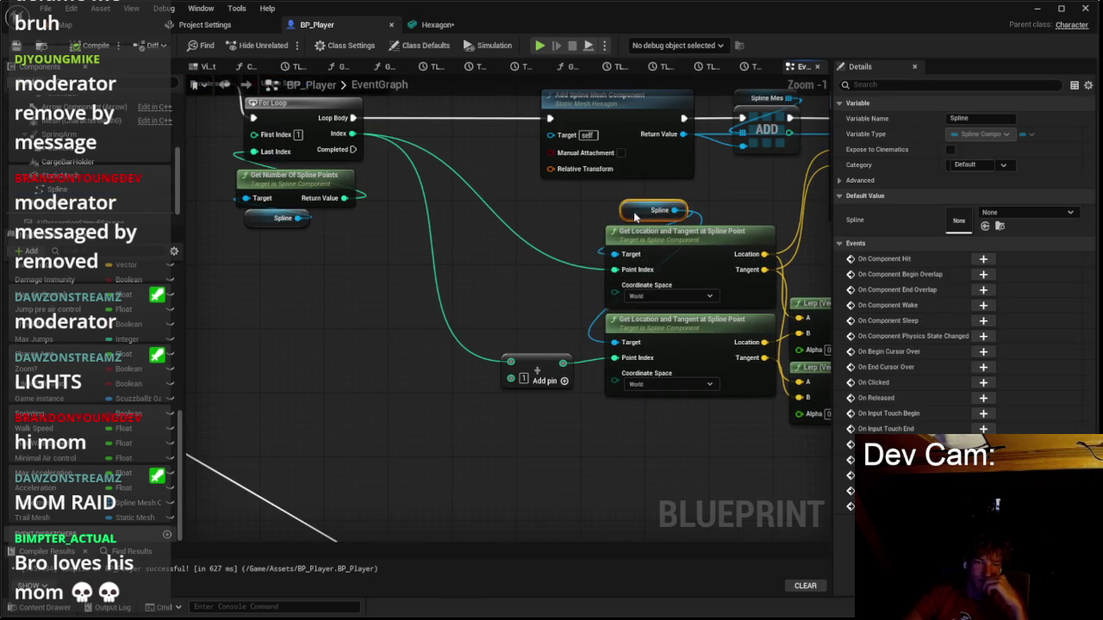
pyautogui.moveTo(538, 366); pyautogui.dragTo(642, 415)
# Box-select the spline point and Lerp nodes and shift them left.
pyautogui.click(704, 472)
pyautogui.scroll(-2, 704, 471)
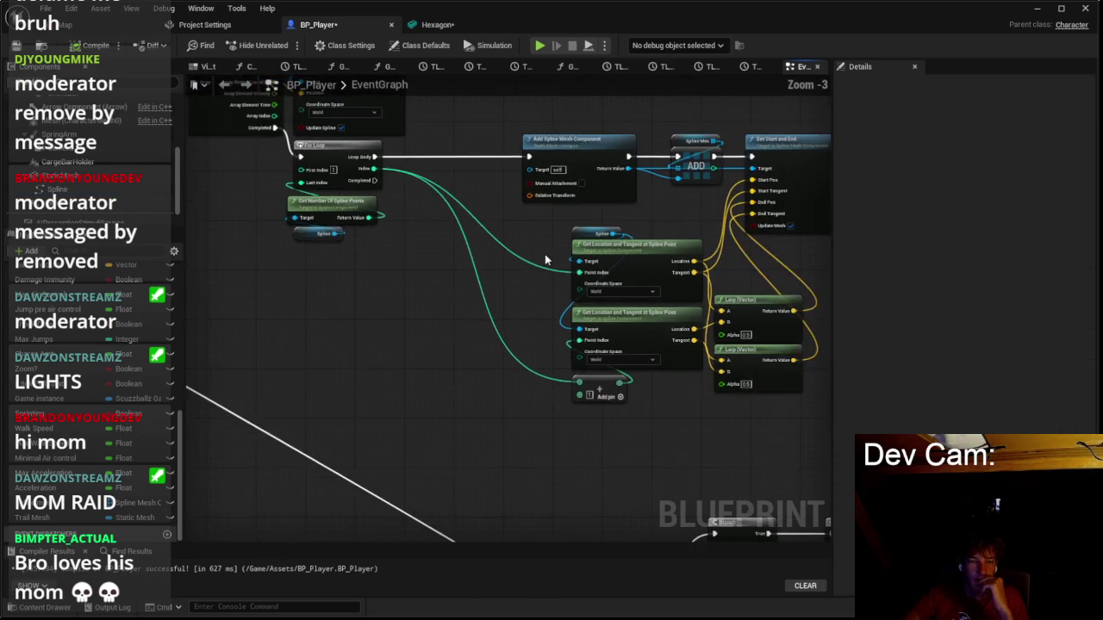
pyautogui.moveTo(399, 282); pyautogui.dragTo(606, 501)
pyautogui.moveTo(619, 375); pyautogui.dragTo(567, 369)
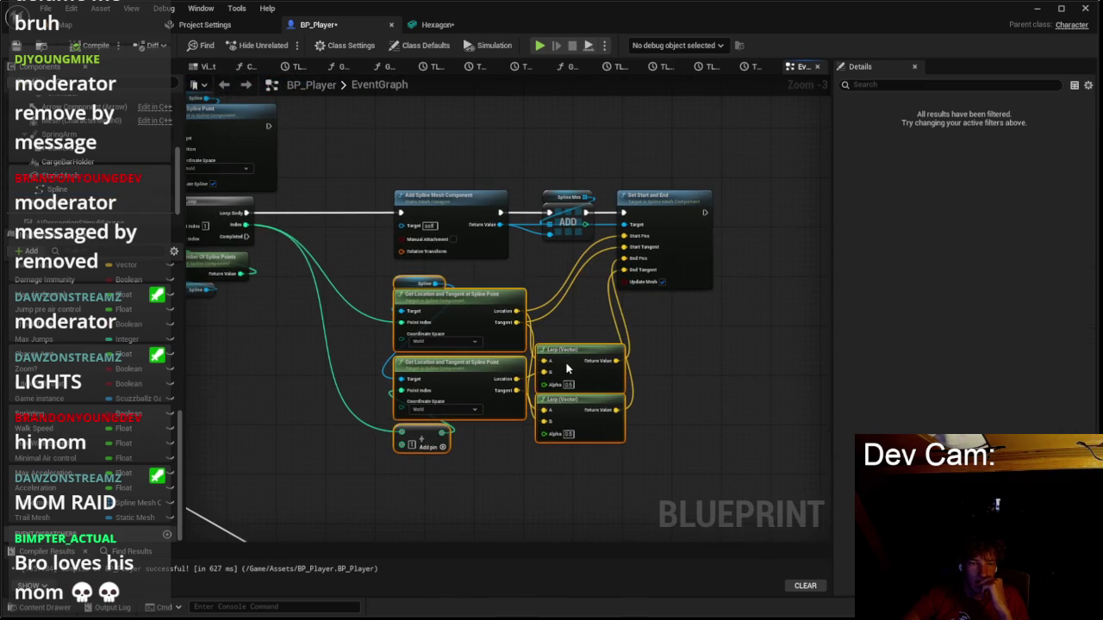
pyautogui.click(557, 319)
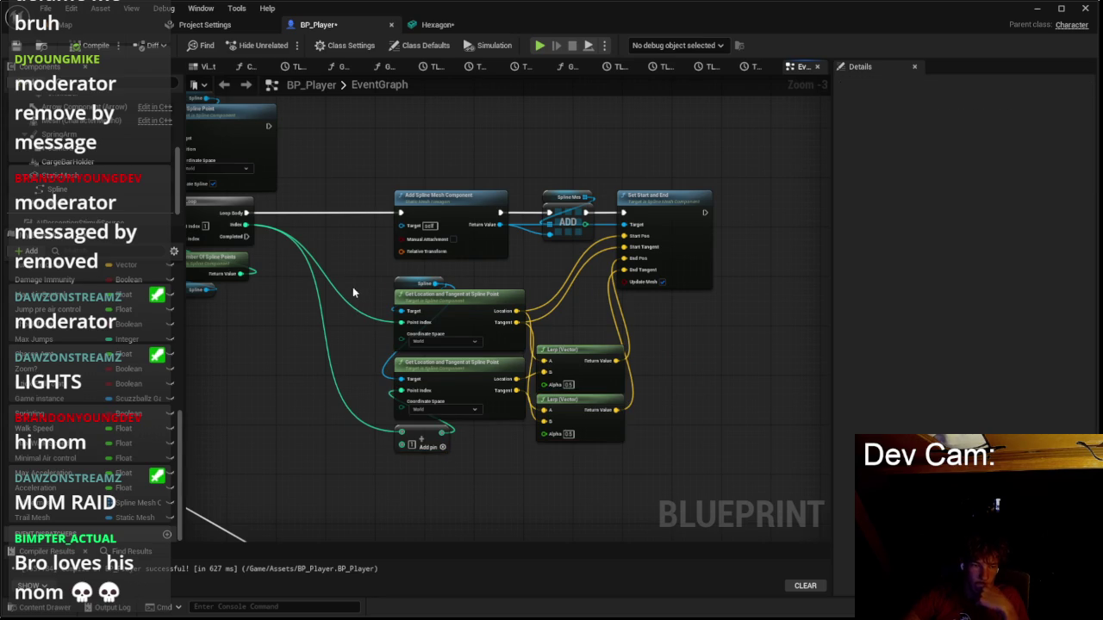
pyautogui.scroll(2, 502, 237)
pyautogui.moveTo(505, 176)
pyautogui.mouseDown()
pyautogui.moveTo(822, 385)
pyautogui.moveTo(774, 500)
pyautogui.mouseUp()
pyautogui.scroll(3, 410, 263)
pyautogui.click(410, 263)
# Paste a copy of the Make Array node below the For Loop nodes.
pyautogui.moveTo(376, 245)
pyautogui.mouseDown()
pyautogui.moveTo(448, 259)
pyautogui.moveTo(540, 439)
pyautogui.moveTo(608, 427)
pyautogui.mouseUp()
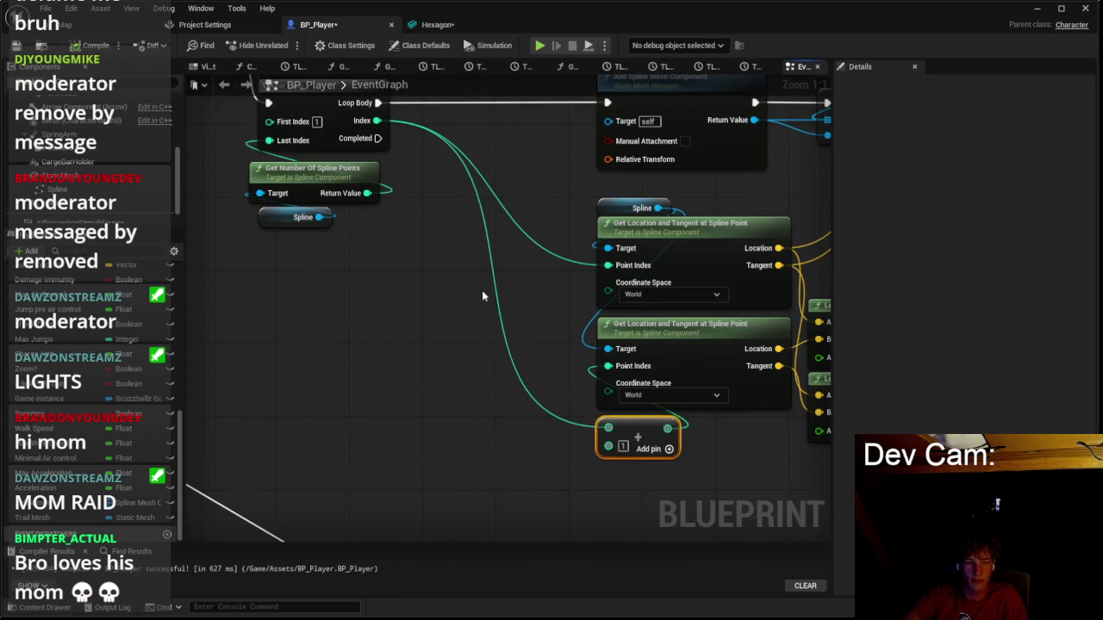
pyautogui.moveTo(463, 251); pyautogui.dragTo(461, 306)
pyautogui.hotkey('ctrl', 'v')
pyautogui.moveTo(468, 250); pyautogui.dragTo(468, 326)
pyautogui.moveTo(589, 333); pyautogui.dragTo(428, 287)
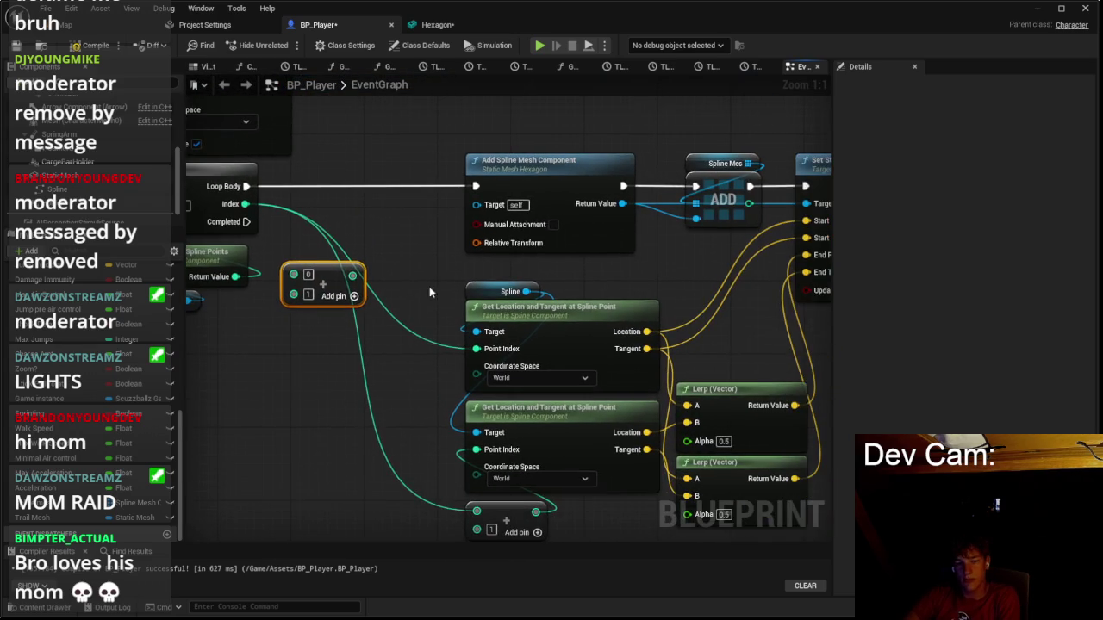
# Delete both Lerp (Vector) nodes, leaving End Pos and End Tangent unwired.
pyautogui.scroll(-2, 421, 330)
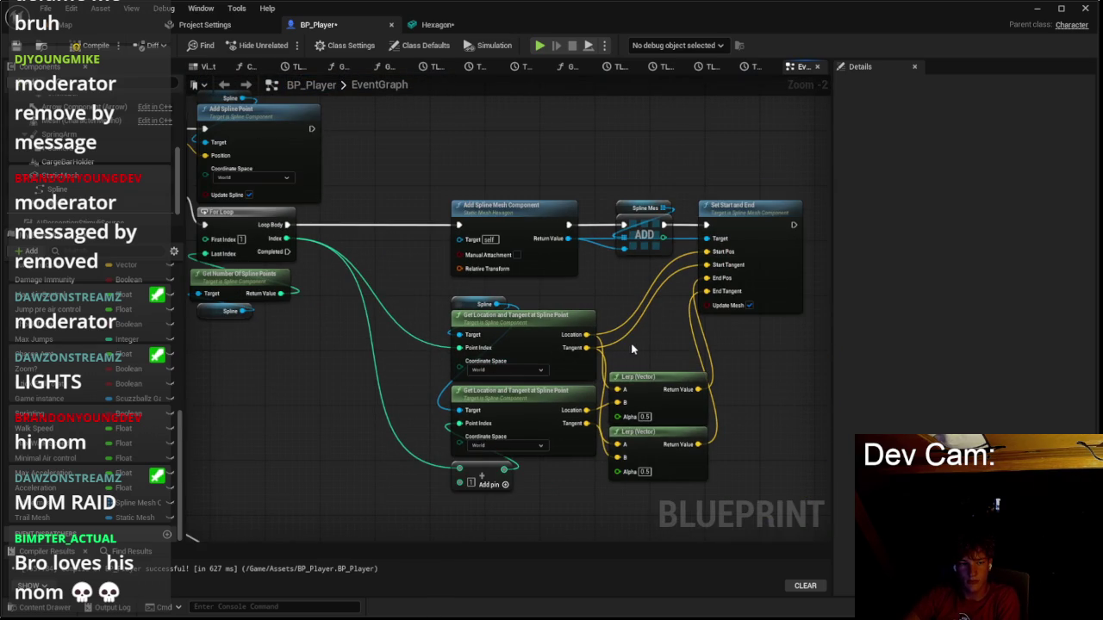
pyautogui.scroll(2, 654, 437)
pyautogui.moveTo(657, 388)
pyautogui.mouseDown()
pyautogui.moveTo(658, 350)
pyautogui.moveTo(658, 372)
pyautogui.mouseUp()
pyautogui.press('Delete')
pyautogui.click(657, 446)
pyautogui.press('Delete')
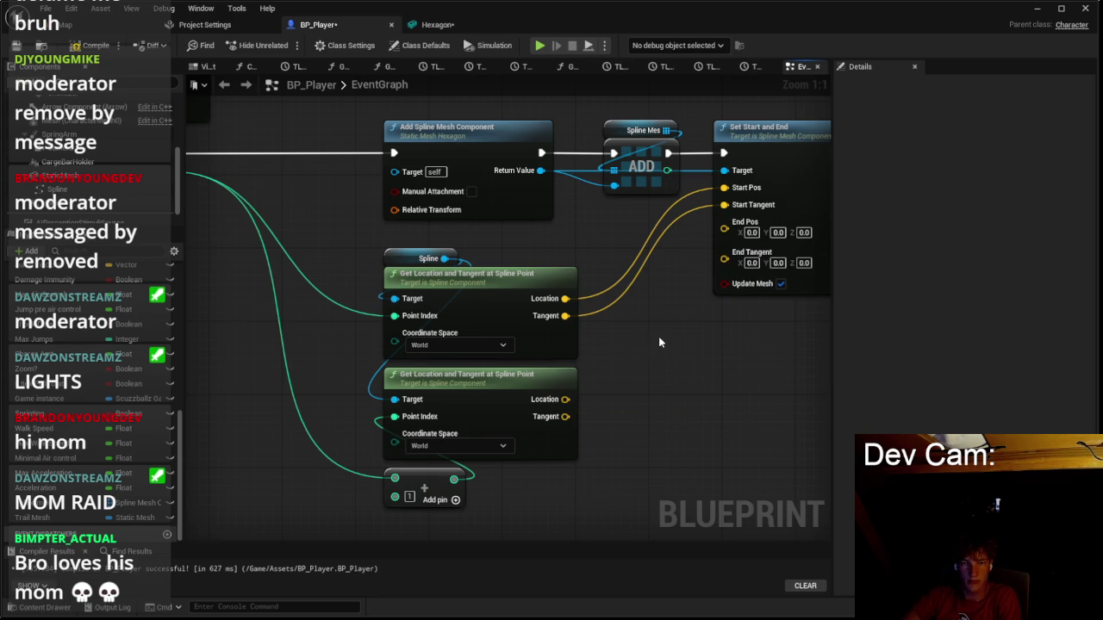
pyautogui.moveTo(566, 315); pyautogui.dragTo(615, 369)
# Add a Vector + node with X and Y offsets of 50, then delete it.
pyautogui.click(668, 319)
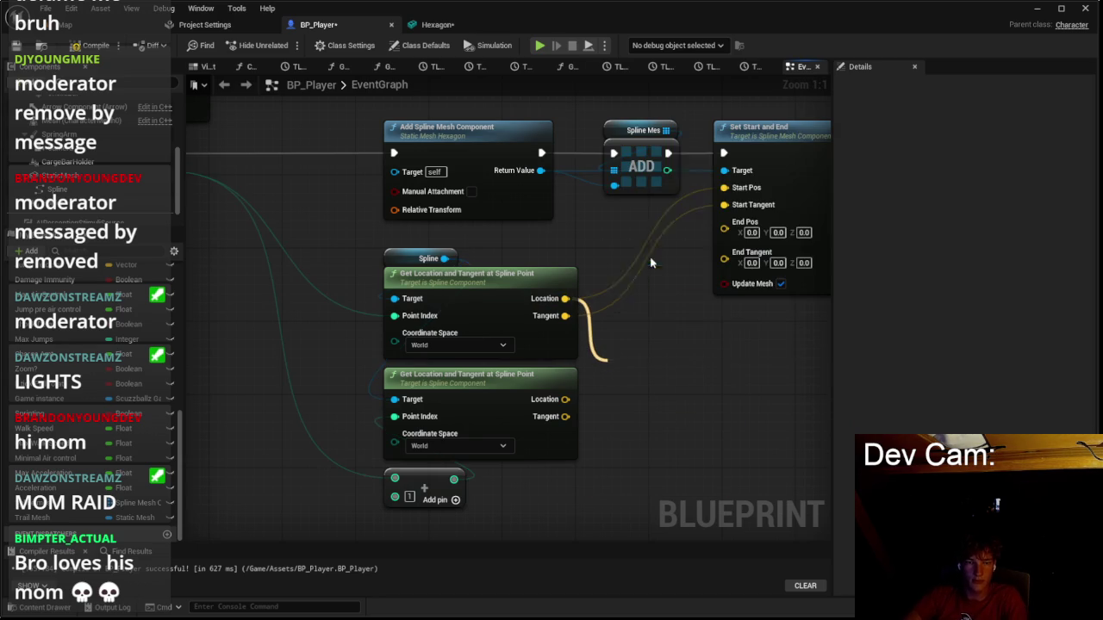
pyautogui.click(641, 387)
pyautogui.write('50')
pyautogui.click(676, 388)
pyautogui.write('50')
pyautogui.press('Return')
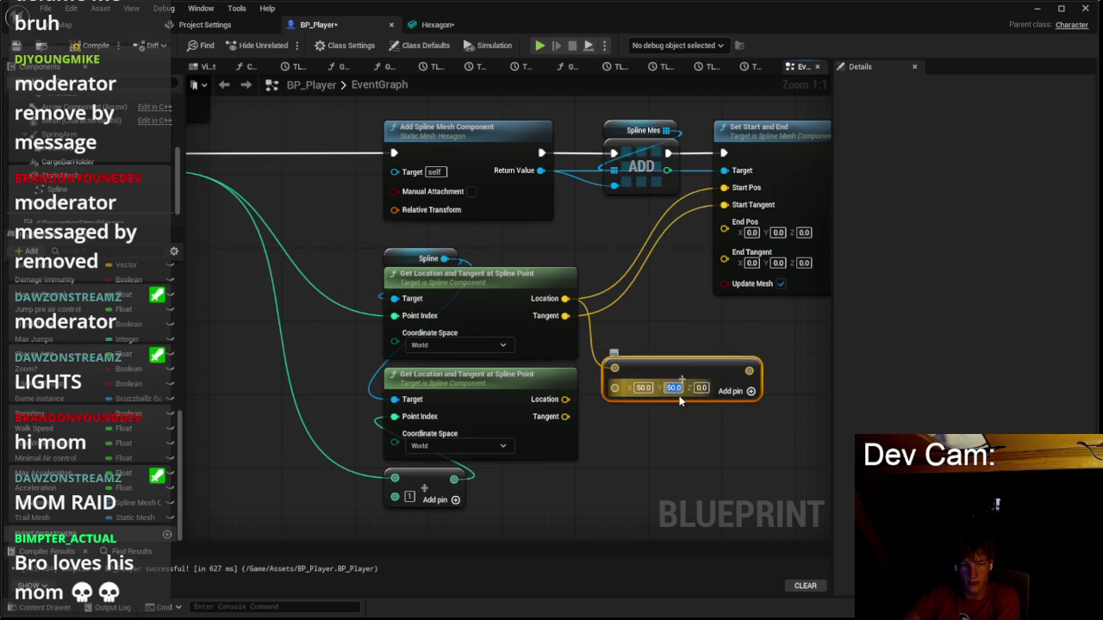
pyautogui.moveTo(658, 363); pyautogui.dragTo(684, 362)
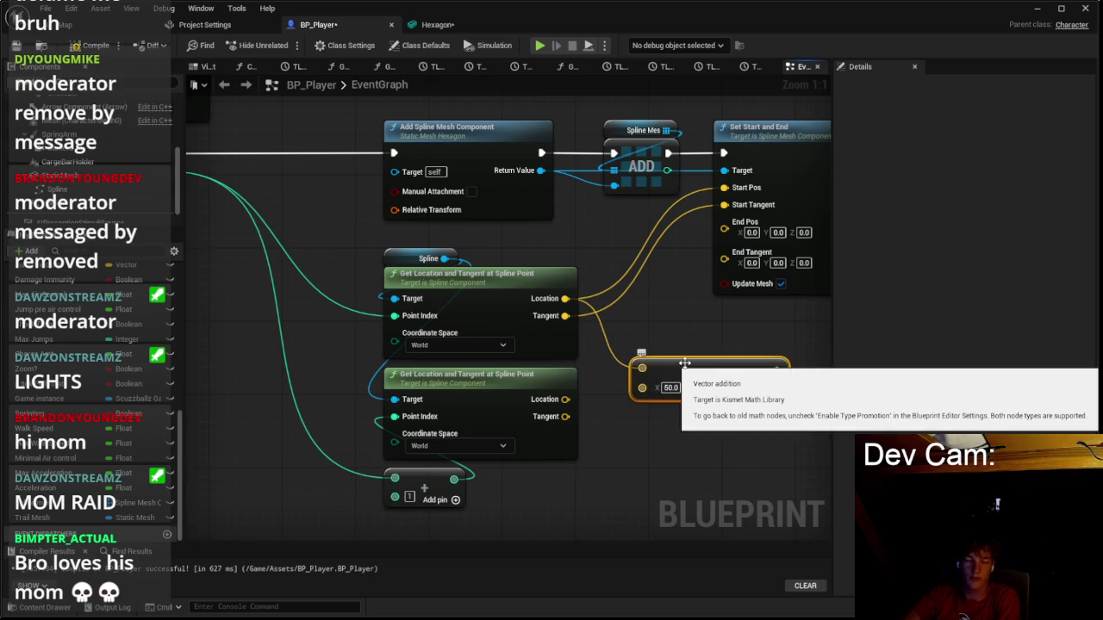
pyautogui.press('Delete')
pyautogui.moveTo(565, 399)
pyautogui.mouseDown()
pyautogui.moveTo(609, 389)
pyautogui.moveTo(603, 405)
pyautogui.mouseUp()
pyautogui.click(600, 437)
# Undo repeatedly until both Lerp (Vector) nodes are restored.
pyautogui.hotkey('ctrl', 'z')
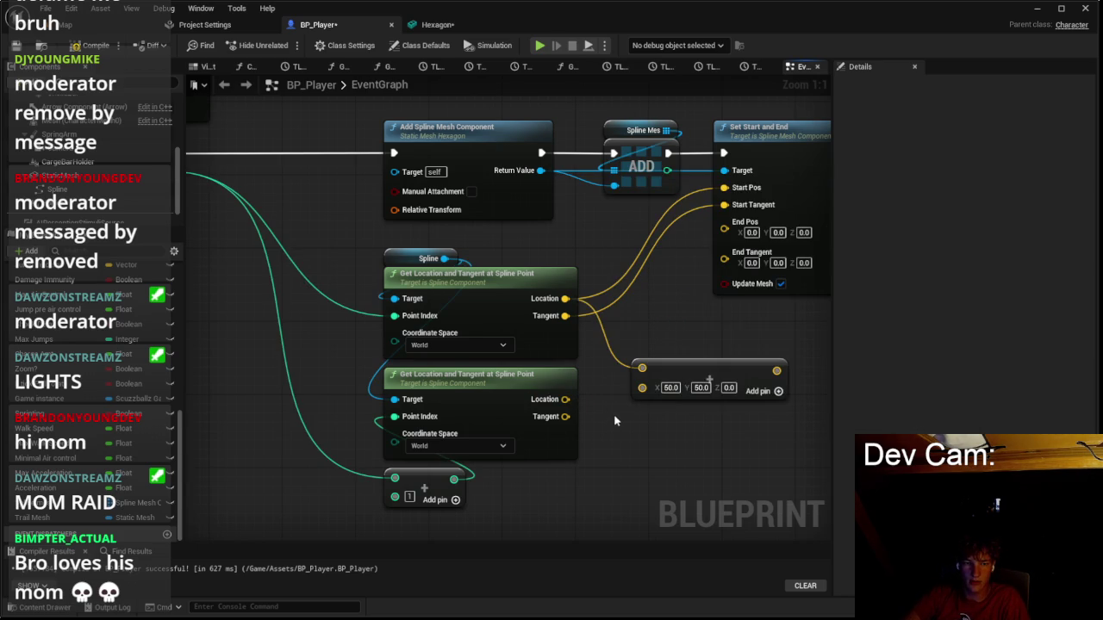
pyautogui.hotkey('ctrl', 'z')
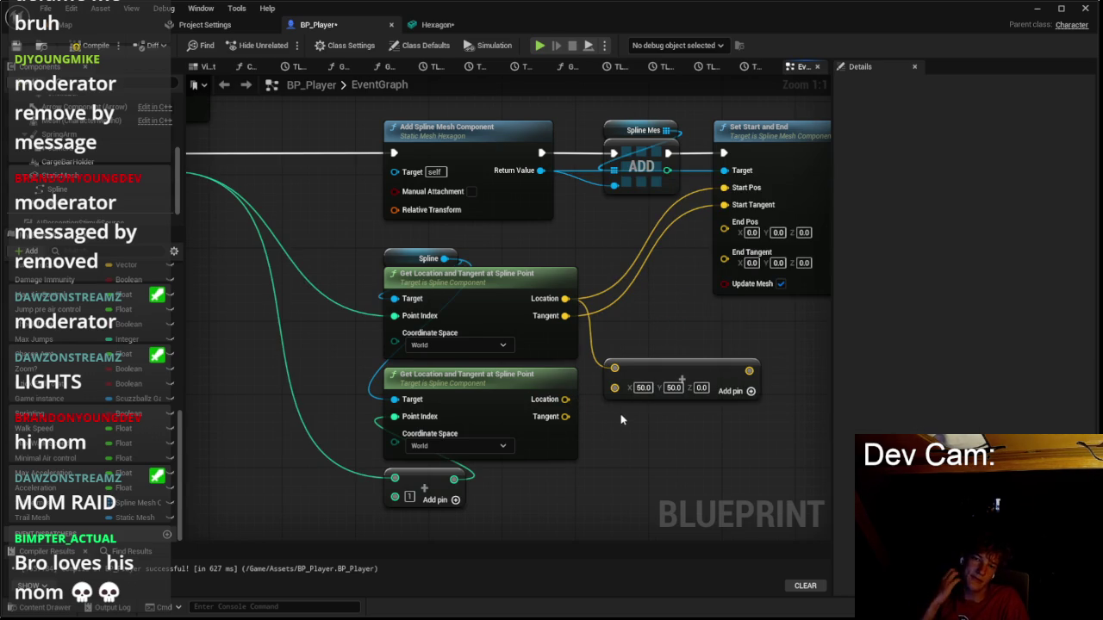
pyautogui.hotkey('ctrl', 'z')
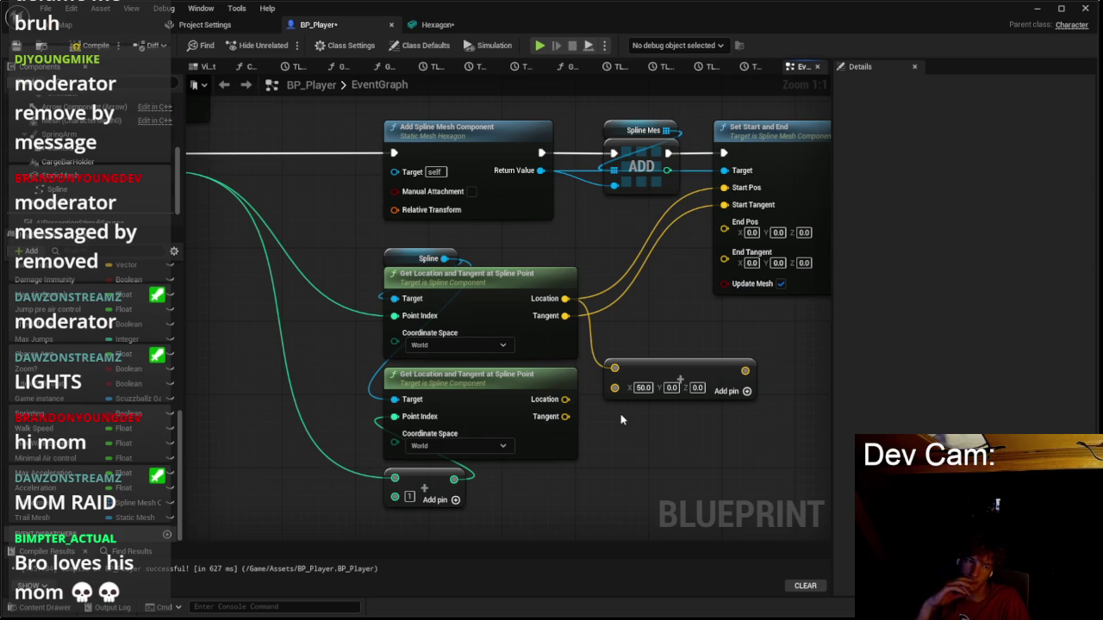
pyautogui.hotkey('ctrl', 'z')
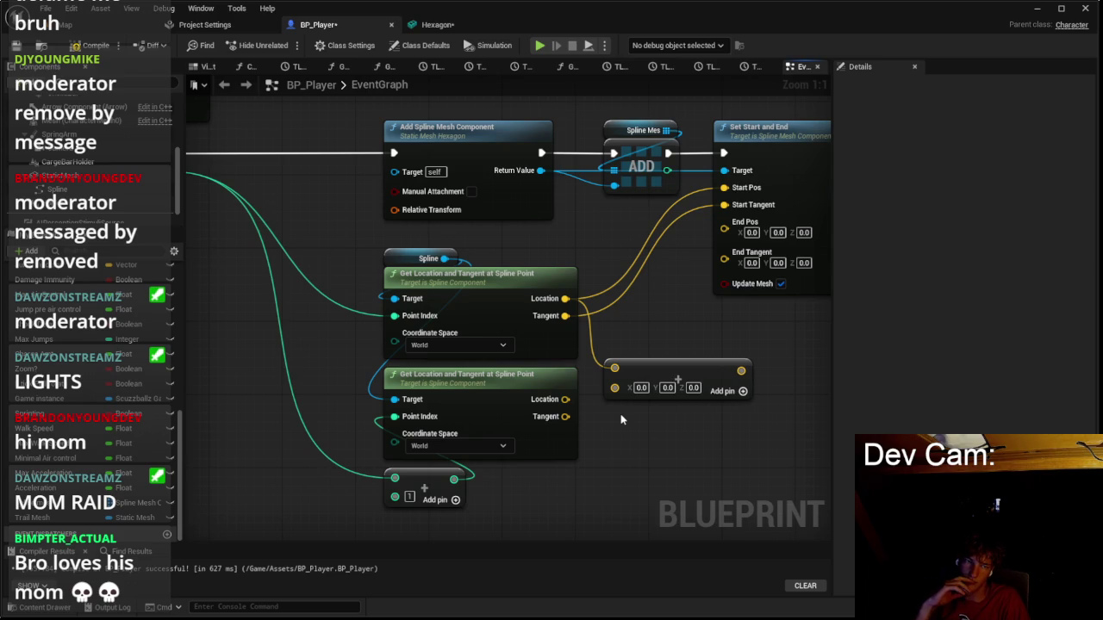
pyautogui.hotkey('ctrl', 'z')
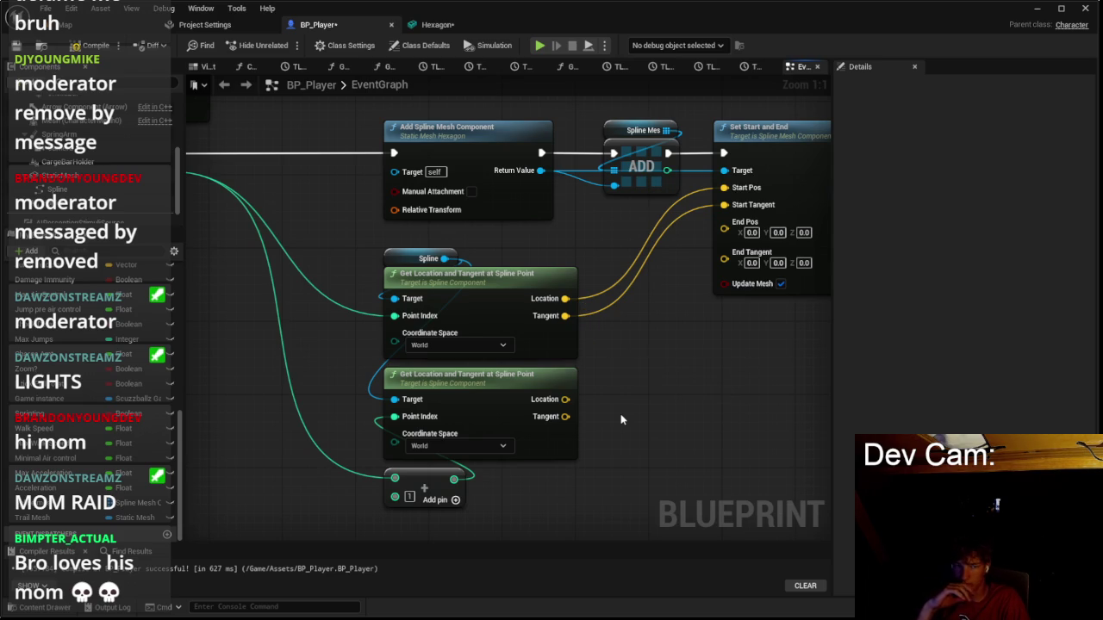
pyautogui.hotkey('ctrl', 'z')
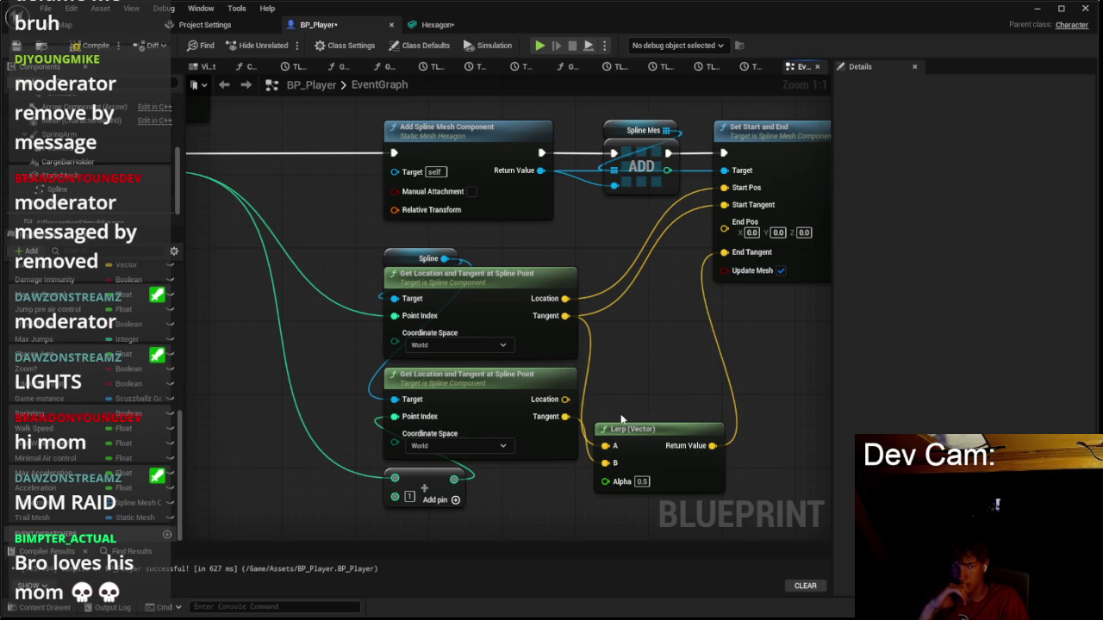
pyautogui.hotkey('ctrl', 'z')
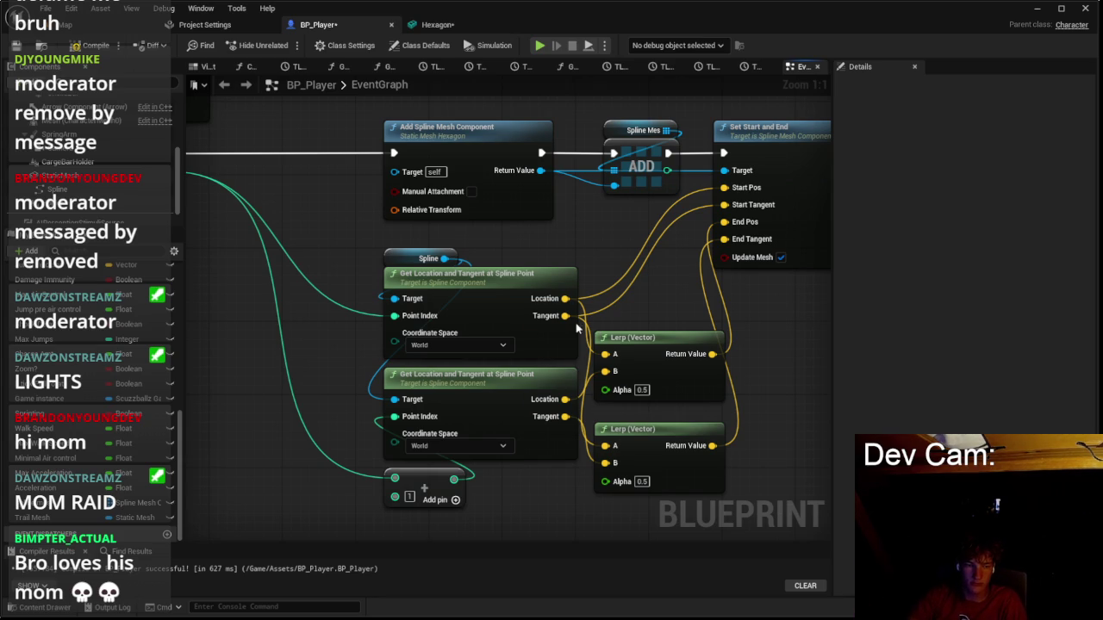
# Stack the two Lerp nodes beside the spline point's Location and Tangent nodes.
pyautogui.moveTo(642, 341); pyautogui.dragTo(623, 279)
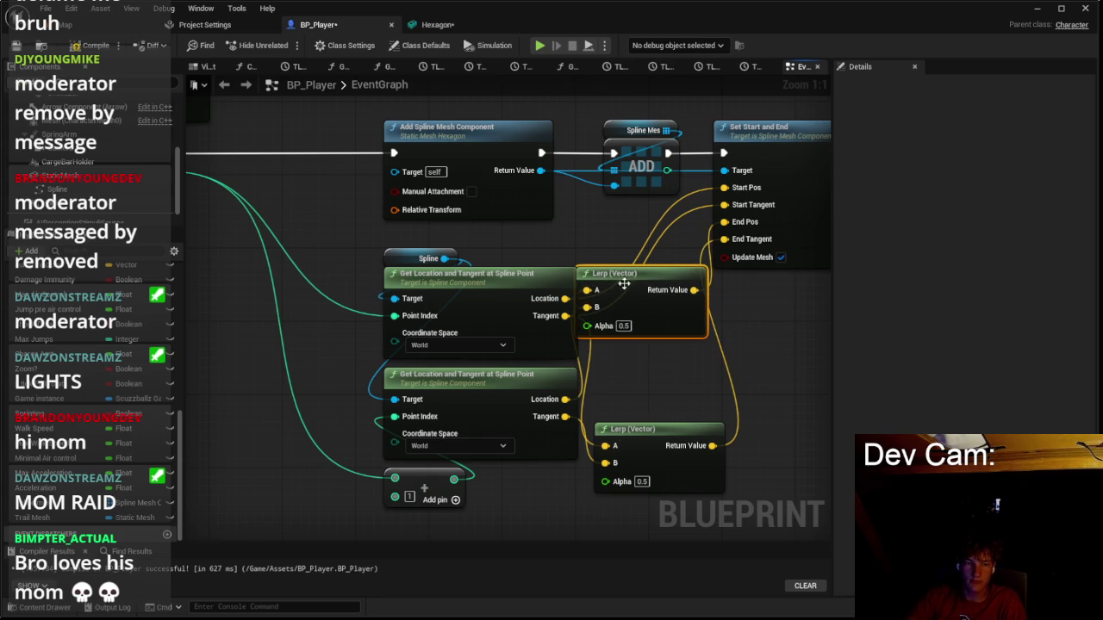
pyautogui.moveTo(633, 426); pyautogui.dragTo(612, 392)
pyautogui.scroll(-3, 613, 392)
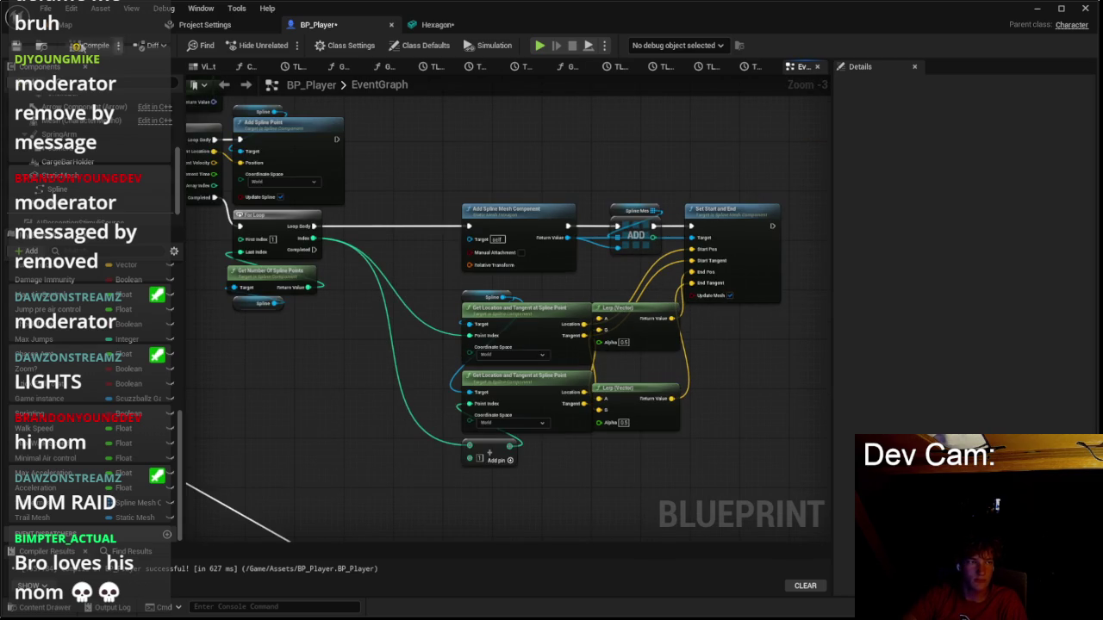
pyautogui.click(103, 28)
pyautogui.click(285, 45)
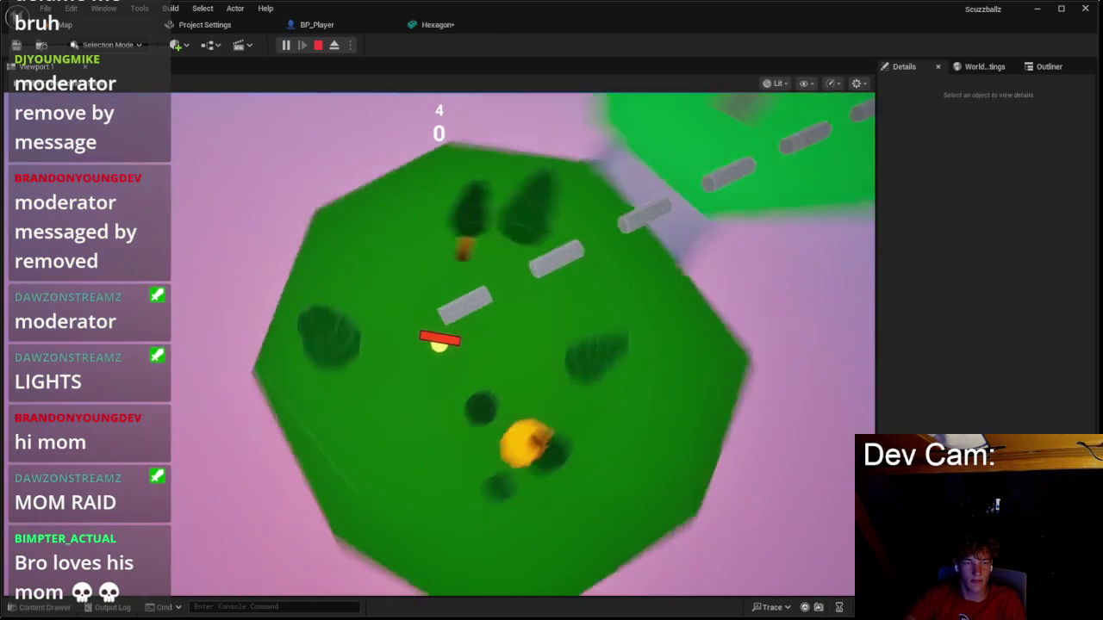
pyautogui.press('Escape')
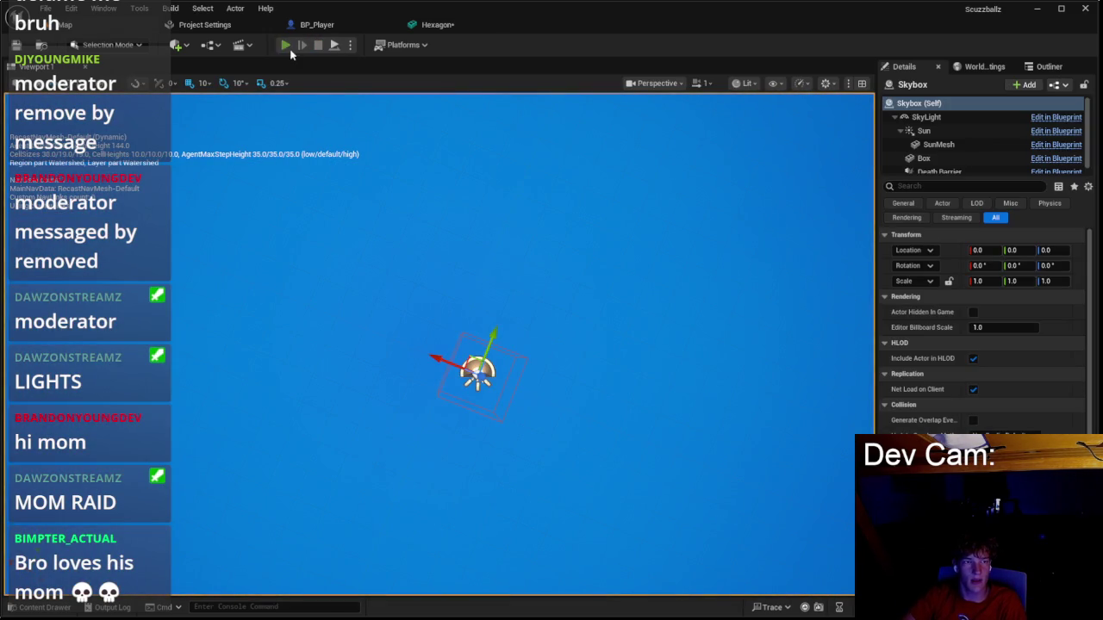
pyautogui.click(287, 47)
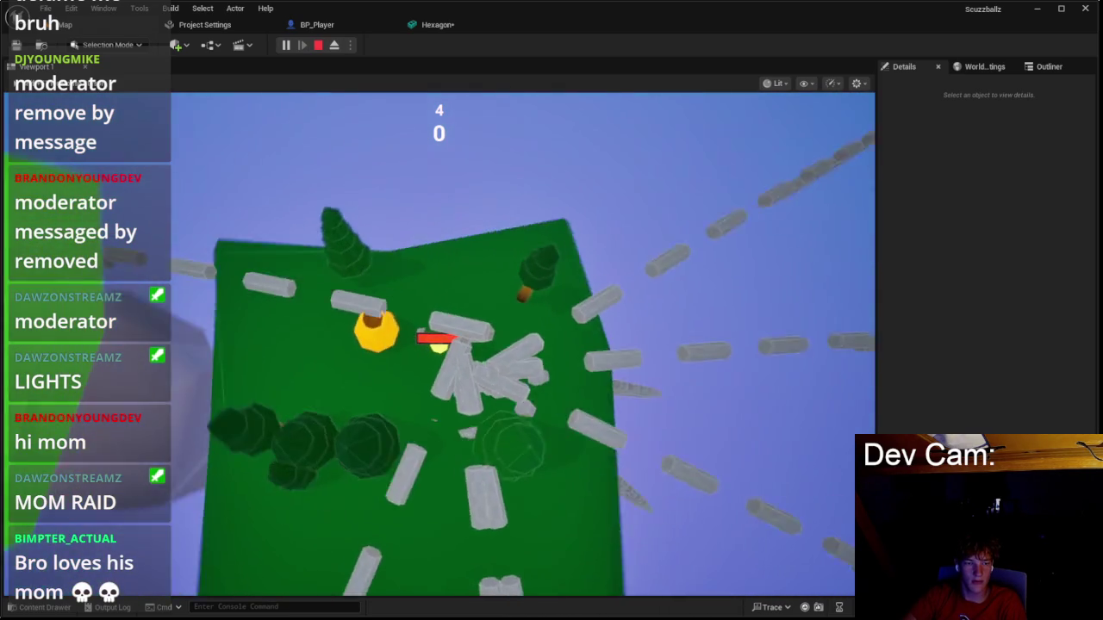
pyautogui.press('Escape')
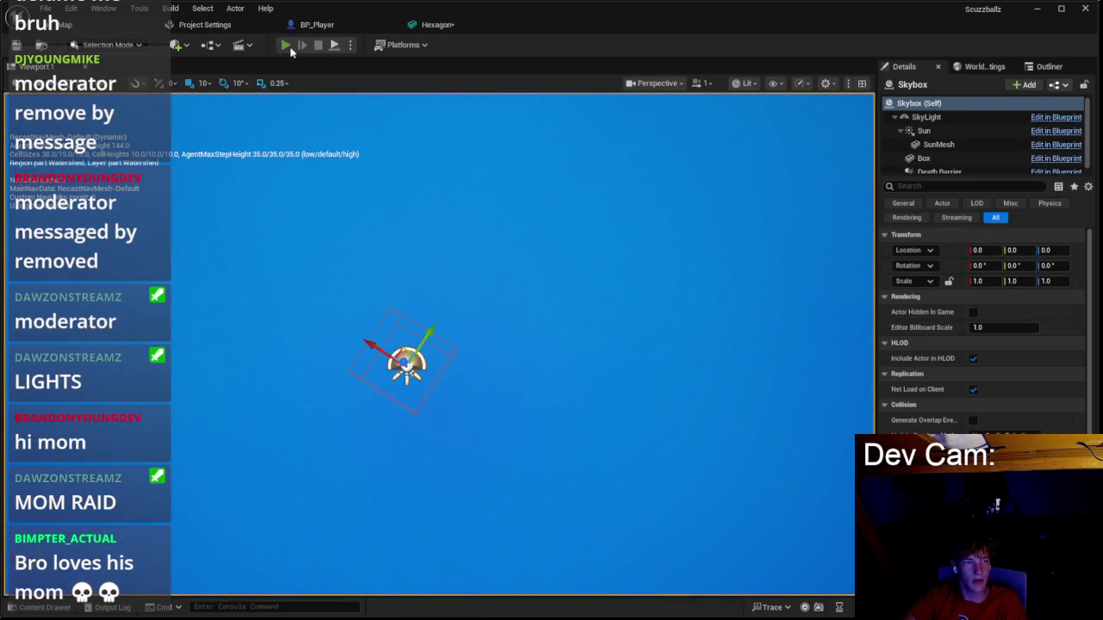
pyautogui.click(286, 45)
pyautogui.click(448, 334)
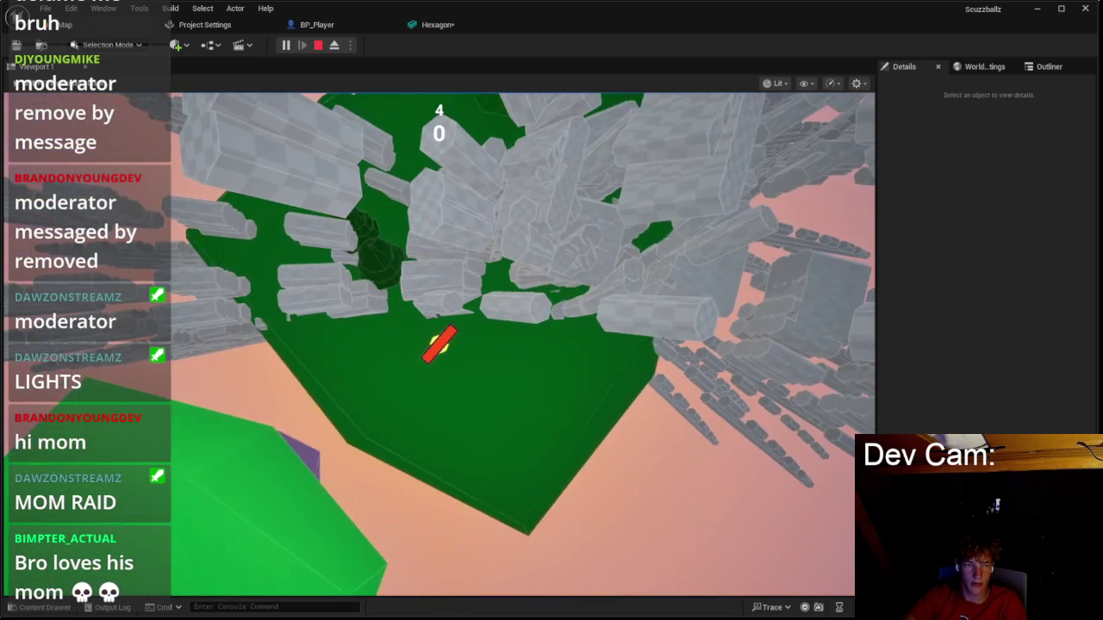
pyautogui.press('Escape')
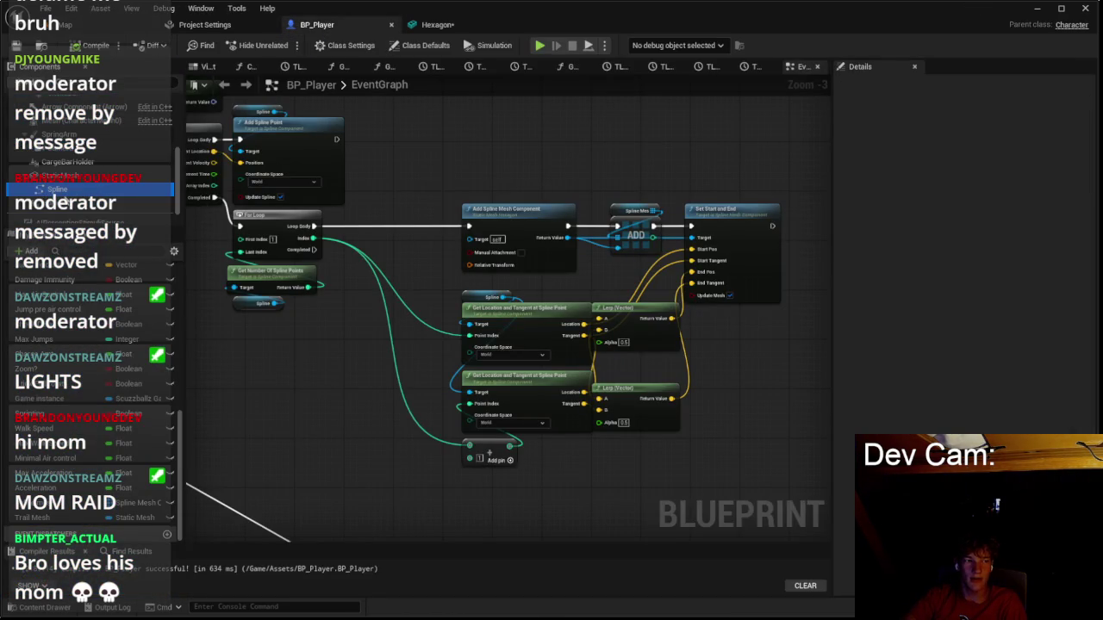
# View the Spline component in BP_Player's viewport, dragging Location X then undoing to keep 0, 50, 0.
pyautogui.click(57, 189)
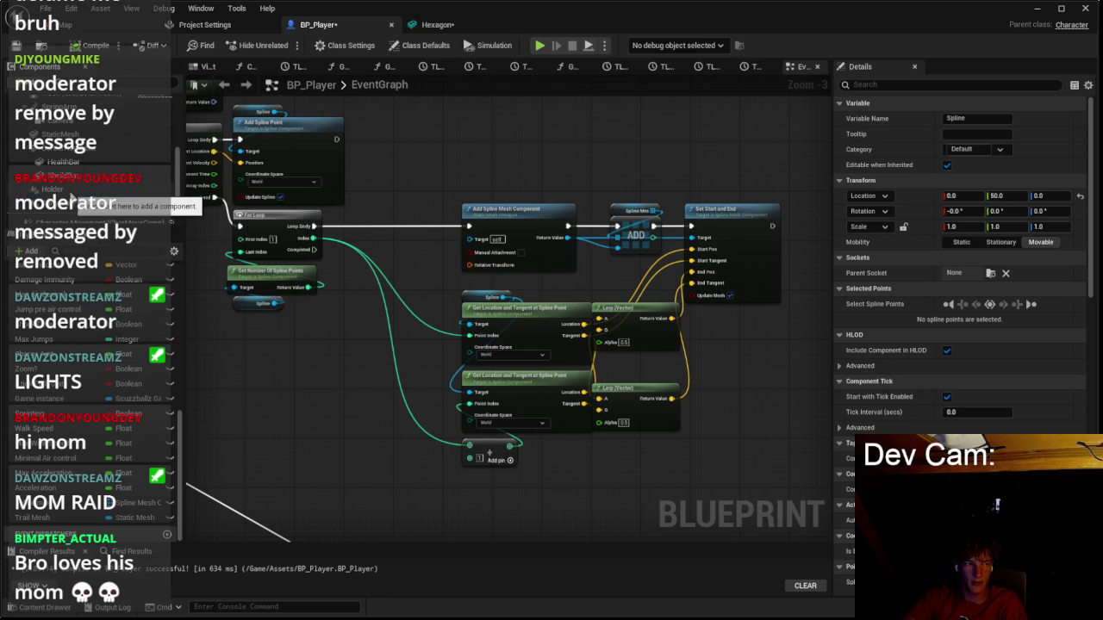
pyautogui.scroll(2, 75, 185)
pyautogui.moveTo(52, 121)
pyautogui.mouseDown()
pyautogui.moveTo(76, 175)
pyautogui.moveTo(97, 172)
pyautogui.mouseUp()
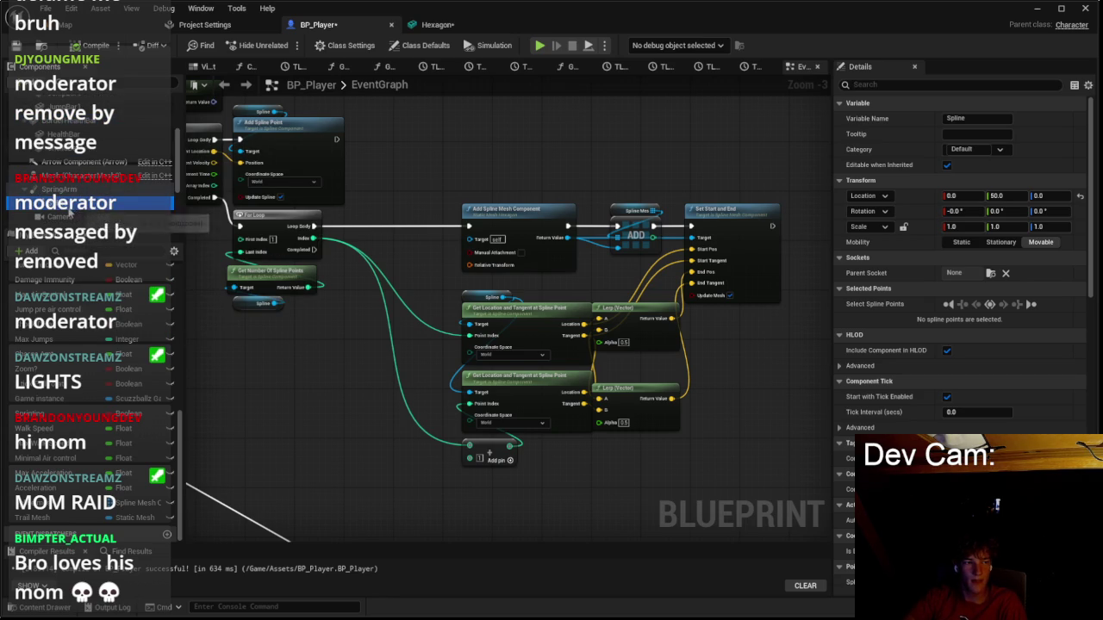
pyautogui.click(203, 67)
pyautogui.moveTo(500, 250); pyautogui.dragTo(685, 244)
pyautogui.moveTo(965, 196); pyautogui.dragTo(999, 196)
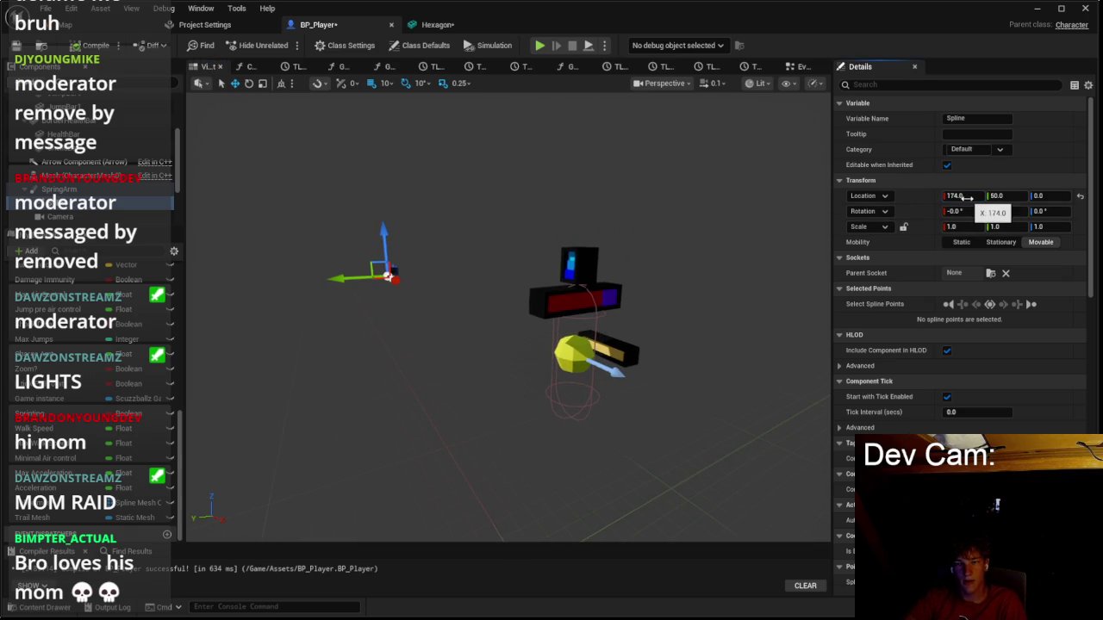
pyautogui.hotkey('ctrl', 'z')
pyautogui.click(285, 45)
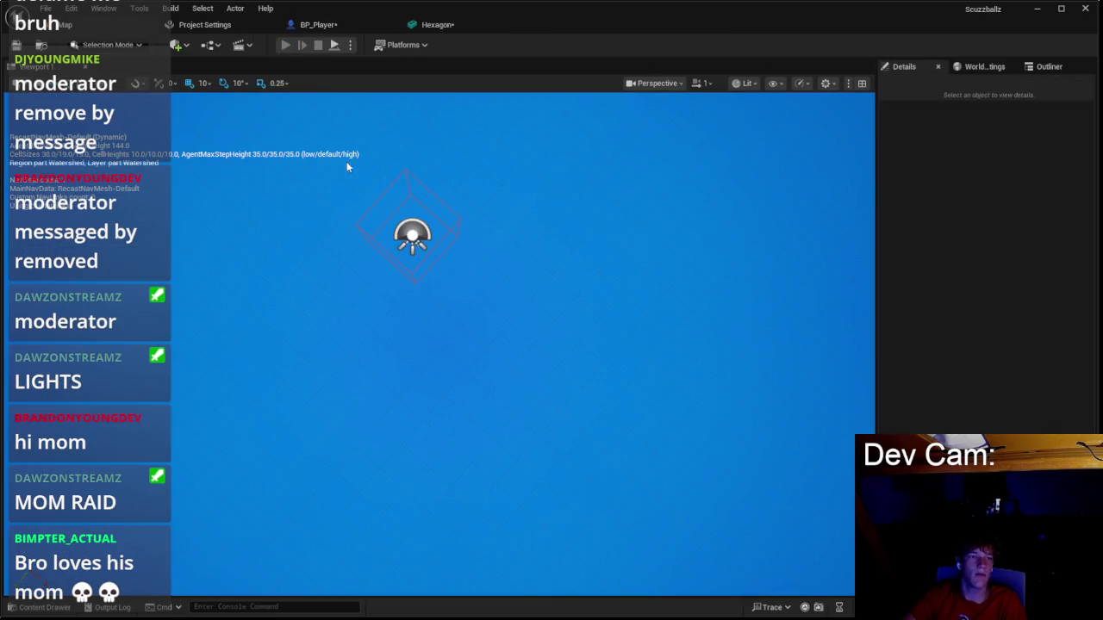
pyautogui.click(437, 322)
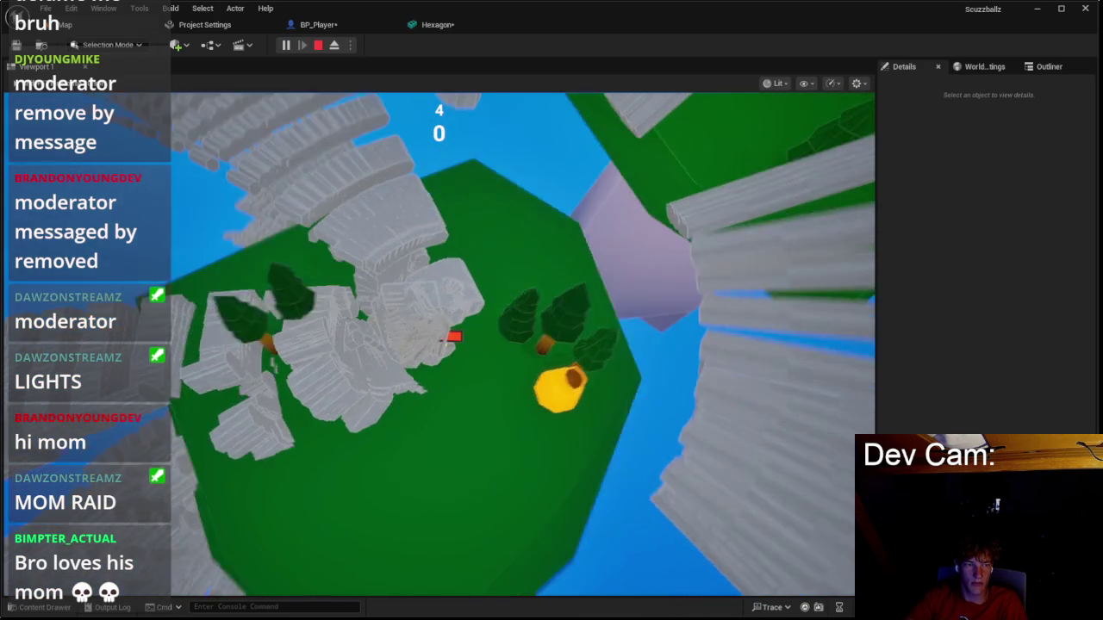
pyautogui.press('Escape')
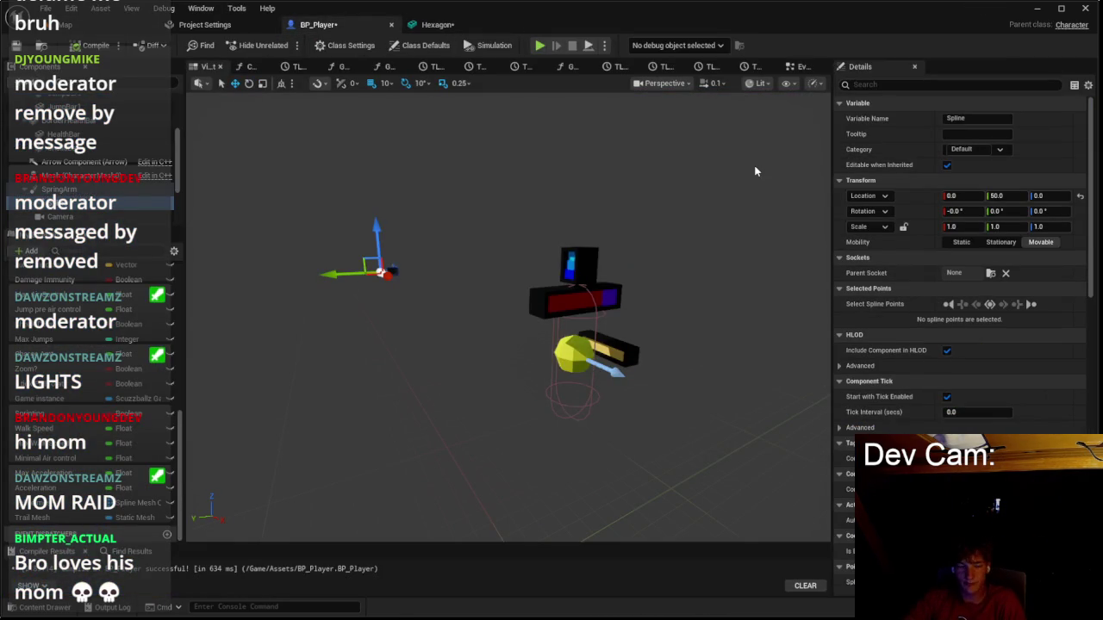
# Show BP_Player's EventGraph with the spline-building loop and Add Spline Mesh Component nodes.
pyautogui.moveTo(147, 213); pyautogui.dragTo(147, 211)
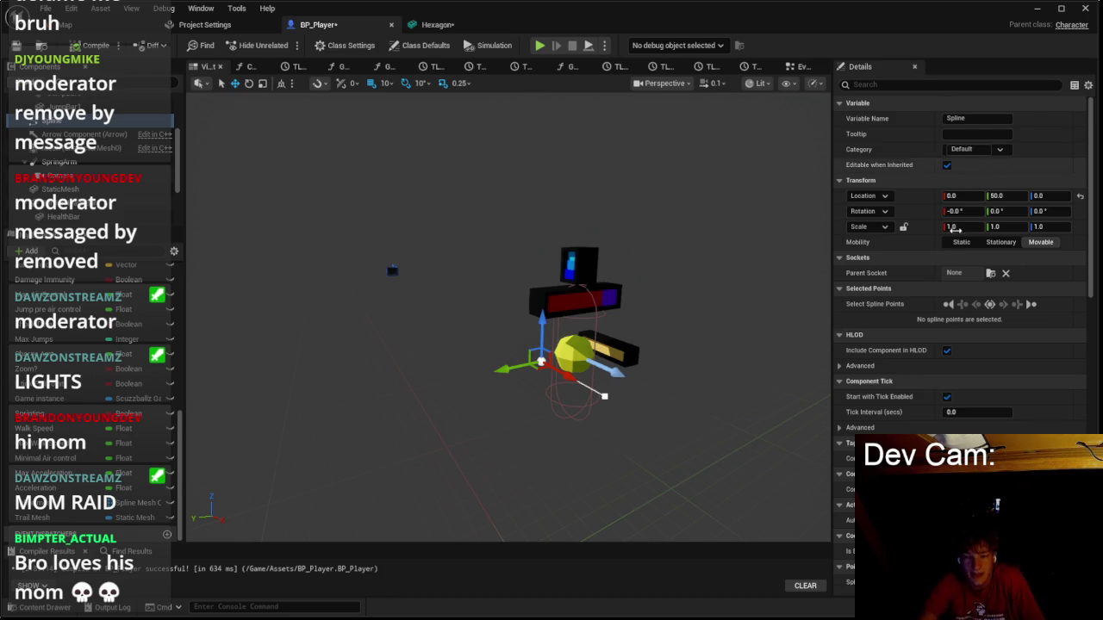
pyautogui.scroll(-2, 950, 371)
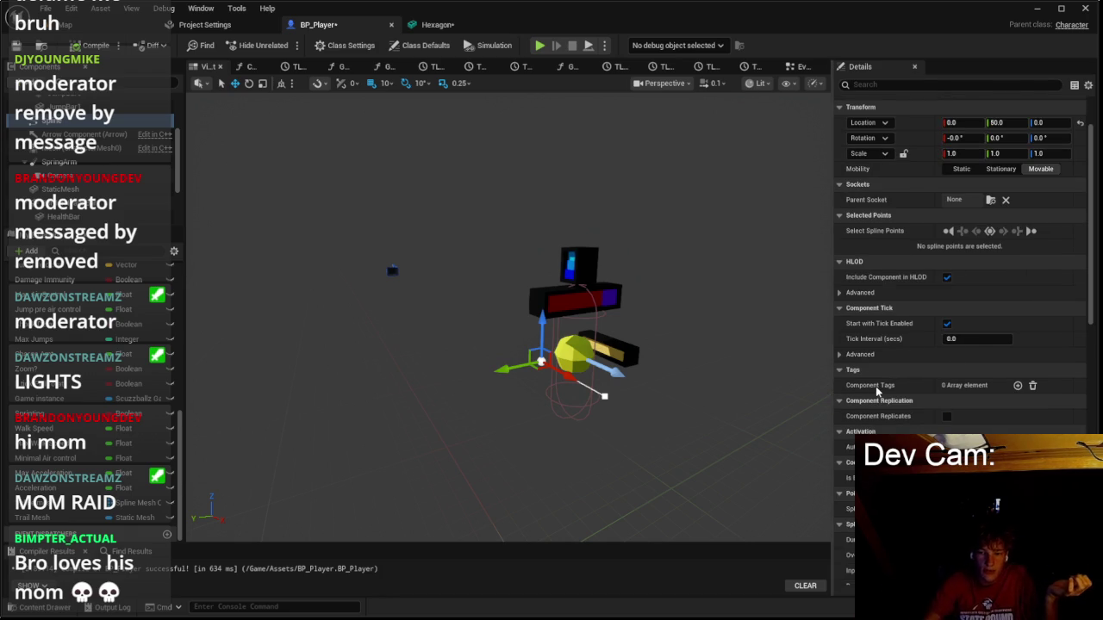
pyautogui.scroll(-3, 879, 388)
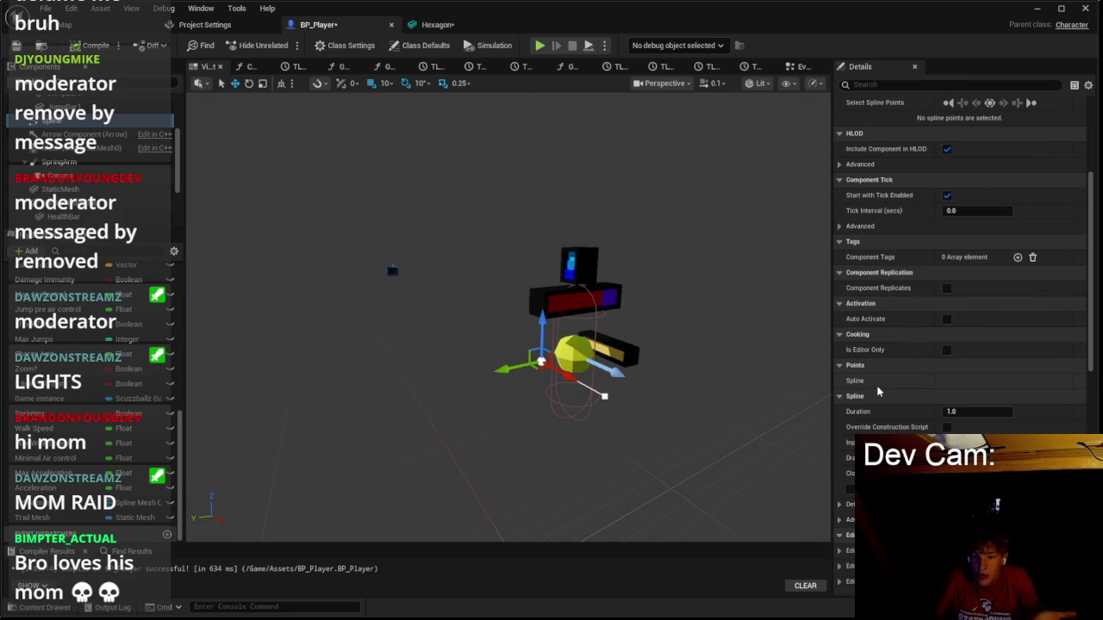
pyautogui.click(798, 68)
pyautogui.scroll(3, 598, 150)
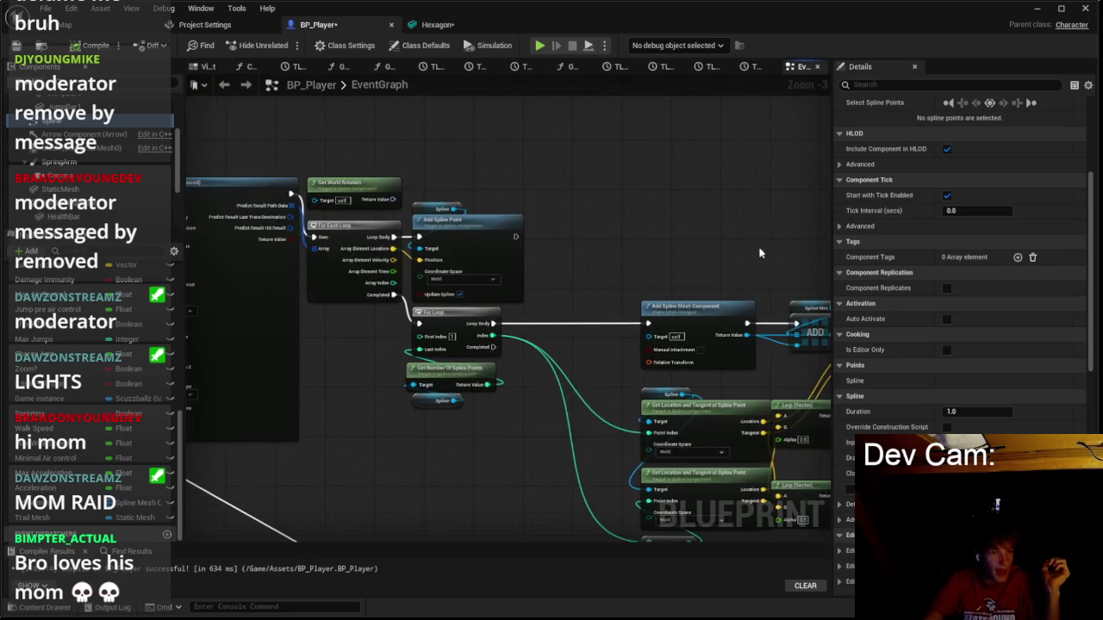
# Nudge the Add Spline Point node up-left and pan over to the Predict Projectile Path node.
pyautogui.click(438, 254)
pyautogui.moveTo(438, 254)
pyautogui.mouseDown()
pyautogui.moveTo(429, 223)
pyautogui.moveTo(429, 237)
pyautogui.mouseUp()
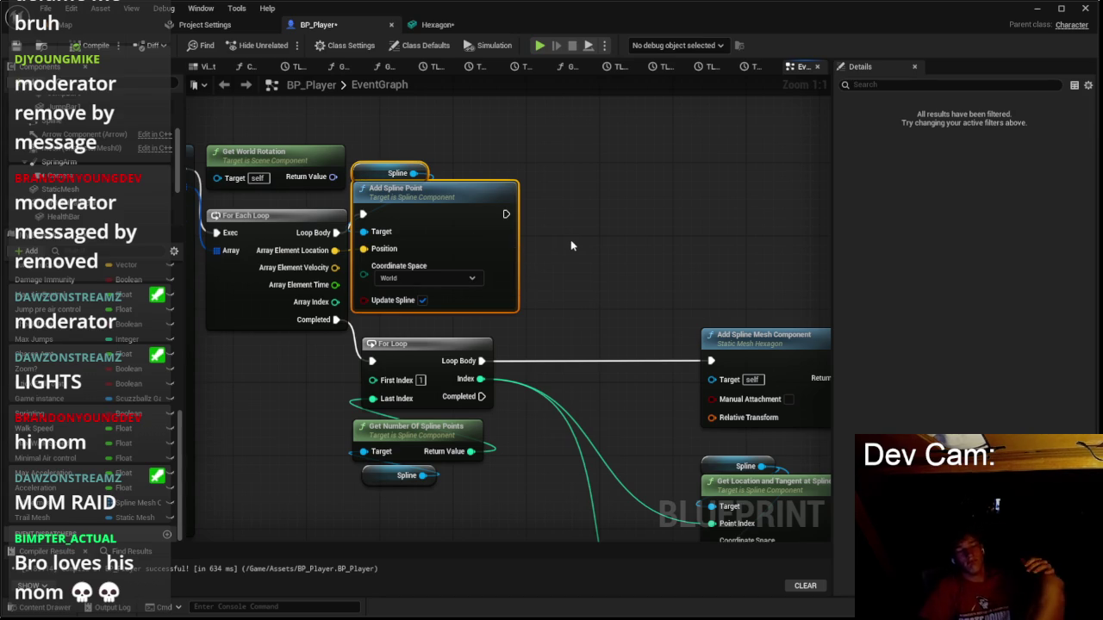
pyautogui.moveTo(570, 239)
pyautogui.mouseDown()
pyautogui.moveTo(466, 243)
pyautogui.moveTo(867, 171)
pyautogui.mouseUp()
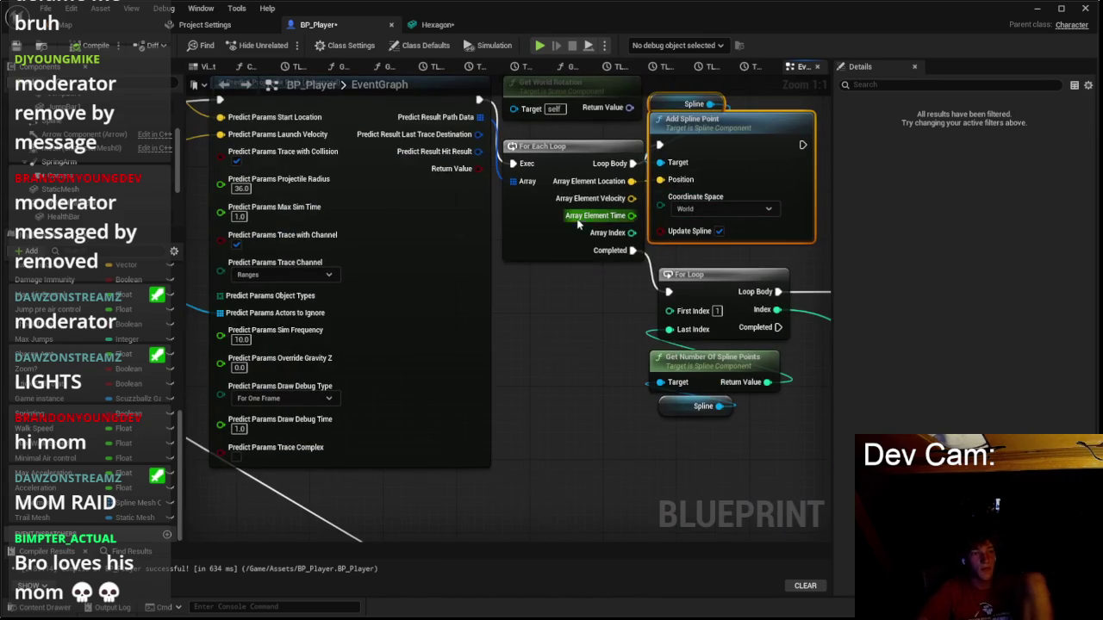
# Check the prediction's Sim Frequency value, then centre the spline mesh component nodes in view.
pyautogui.click(546, 249)
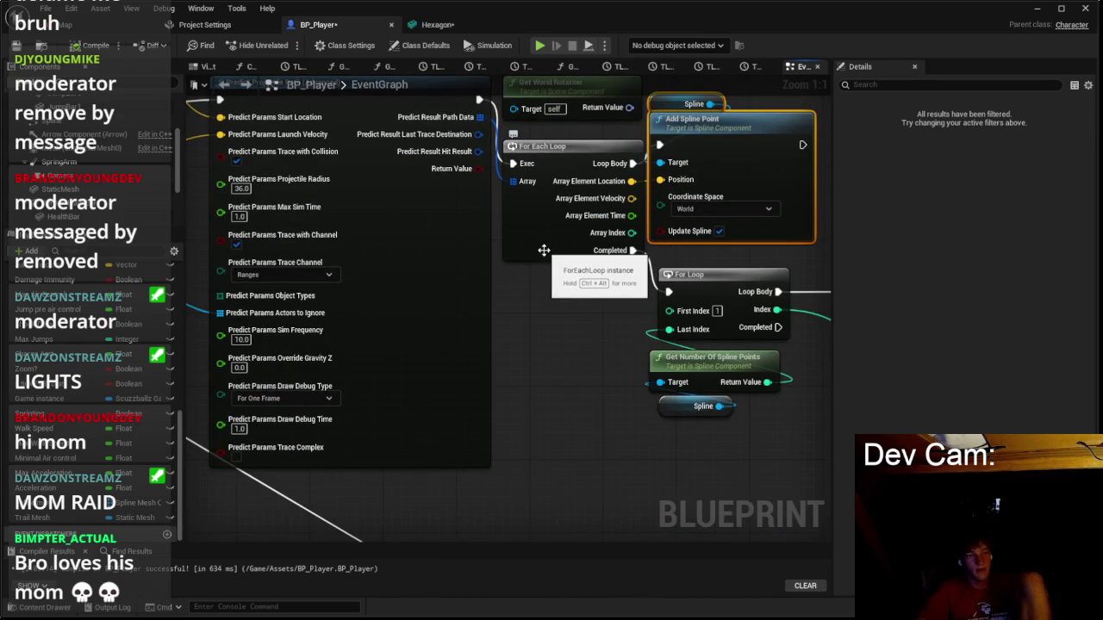
pyautogui.click(240, 339)
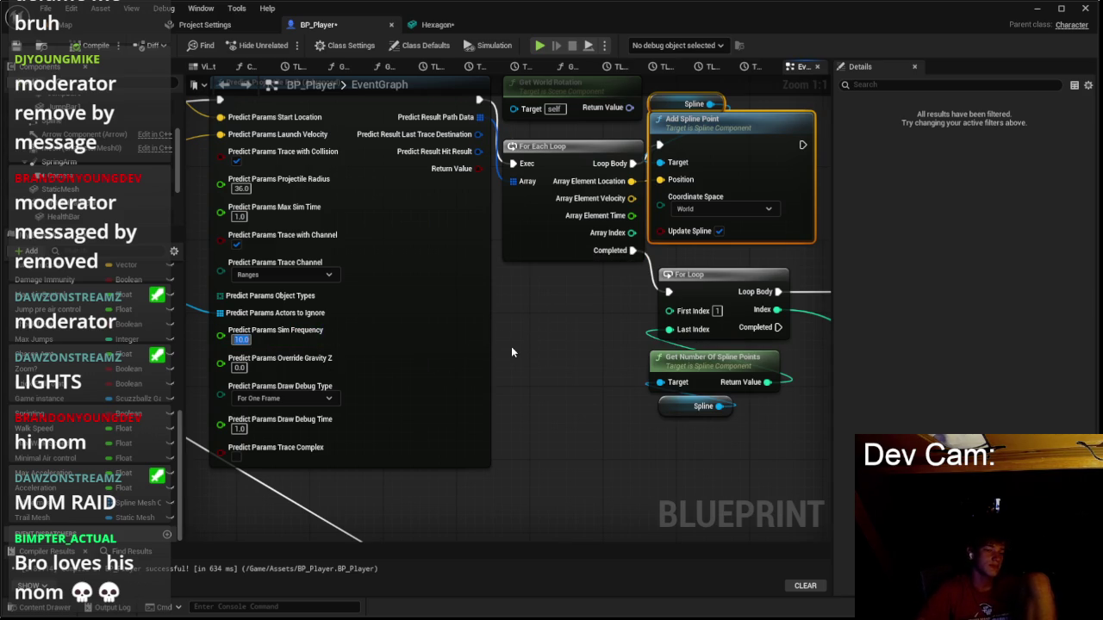
pyautogui.moveTo(511, 351)
pyautogui.mouseDown()
pyautogui.moveTo(431, 313)
pyautogui.moveTo(187, 274)
pyautogui.mouseUp()
pyautogui.moveTo(467, 341); pyautogui.dragTo(341, 308)
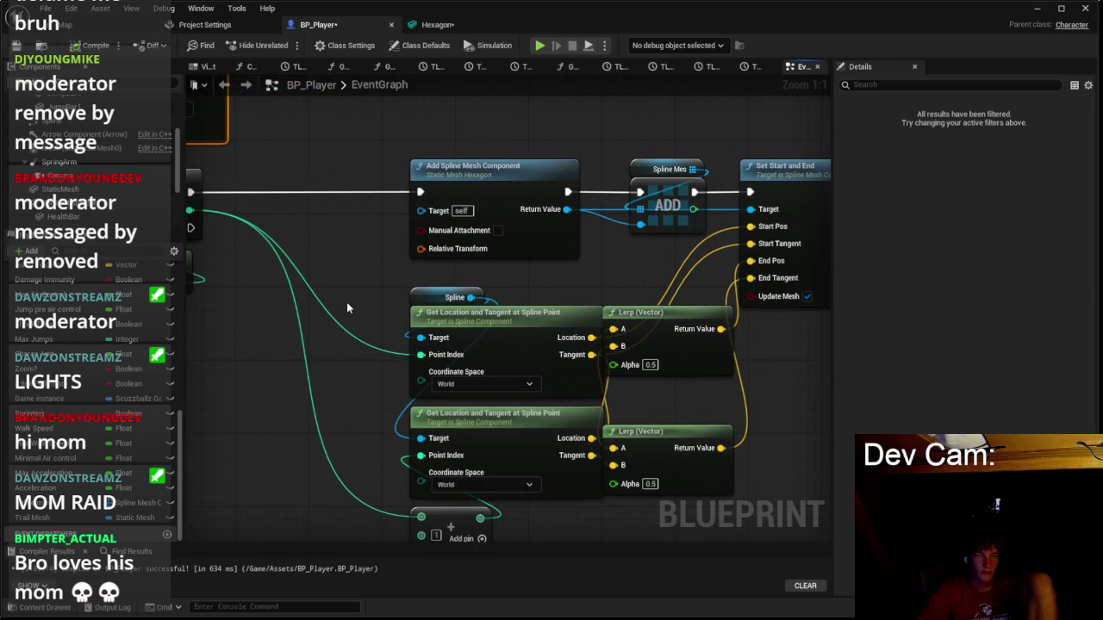
pyautogui.click(479, 196)
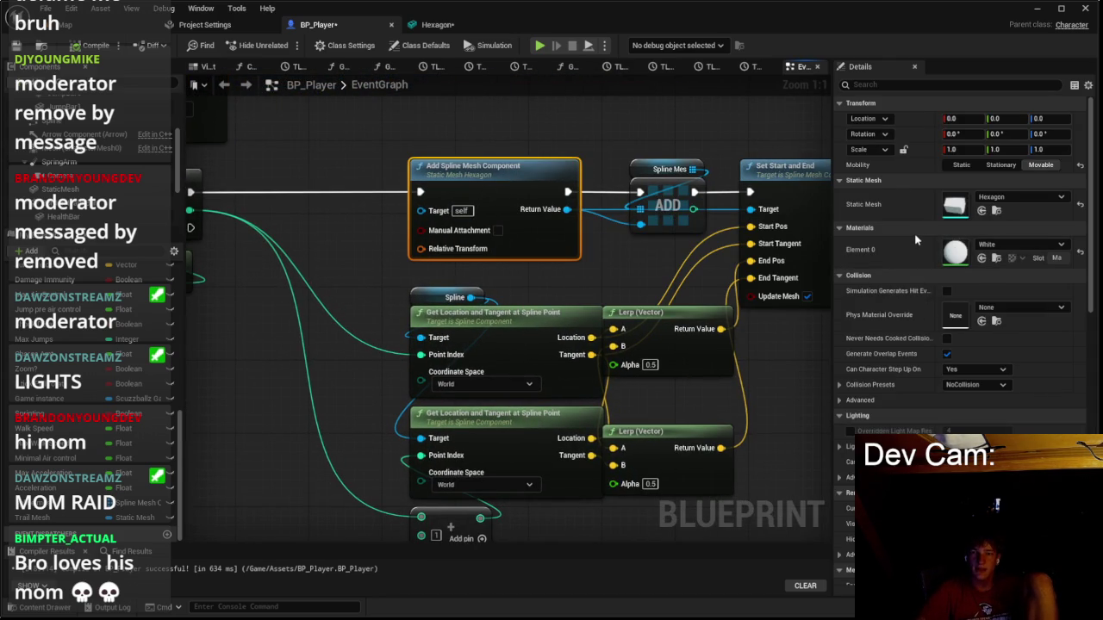
pyautogui.click(1022, 245)
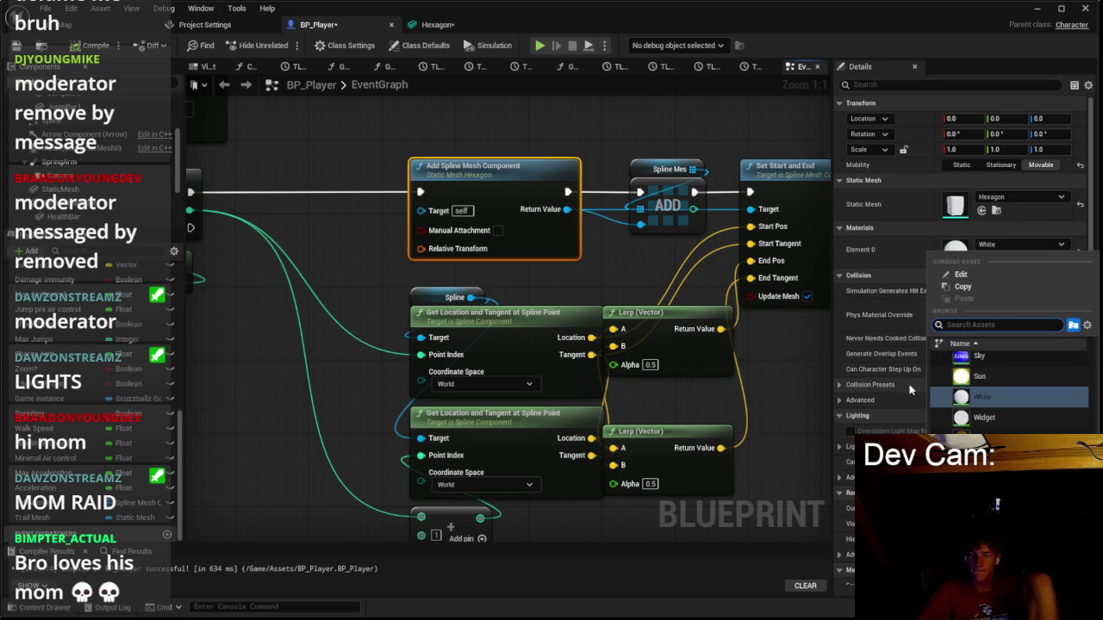
pyautogui.click(655, 281)
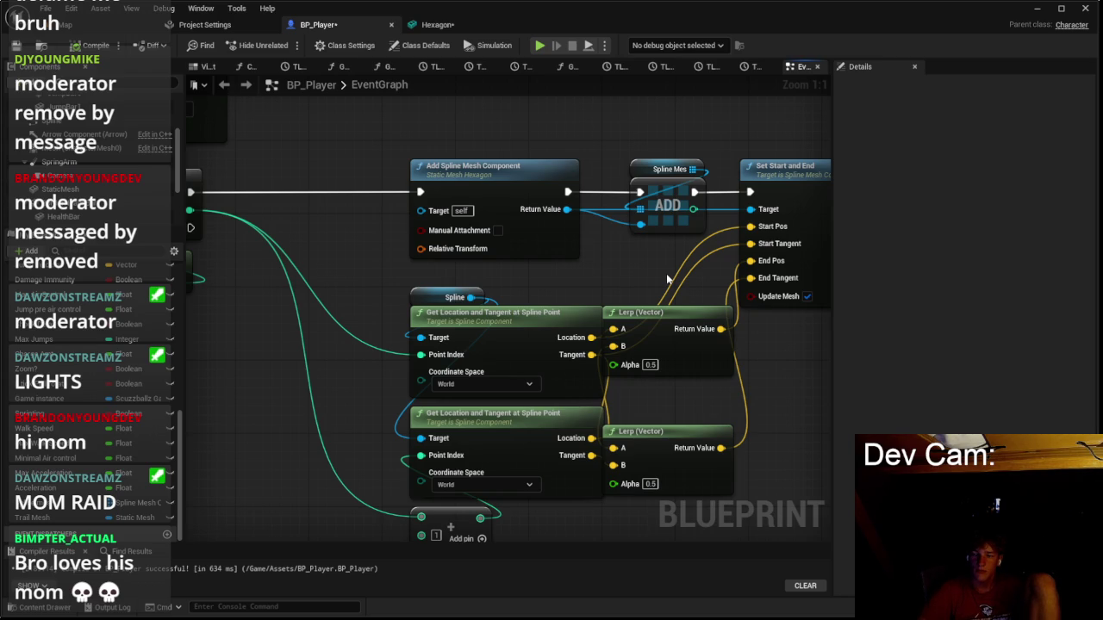
pyautogui.moveTo(666, 273); pyautogui.dragTo(487, 308)
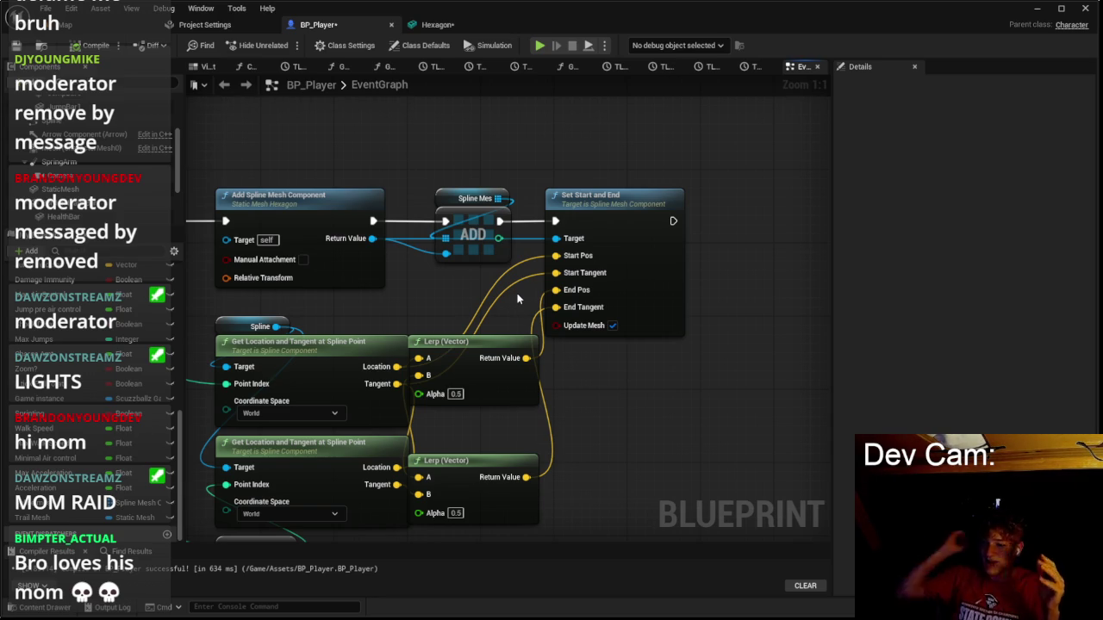
# Play the level from the title menu, watch the grey hexagon trail spawn, then stop the playtest.
pyautogui.hotkey('alt', 'p')
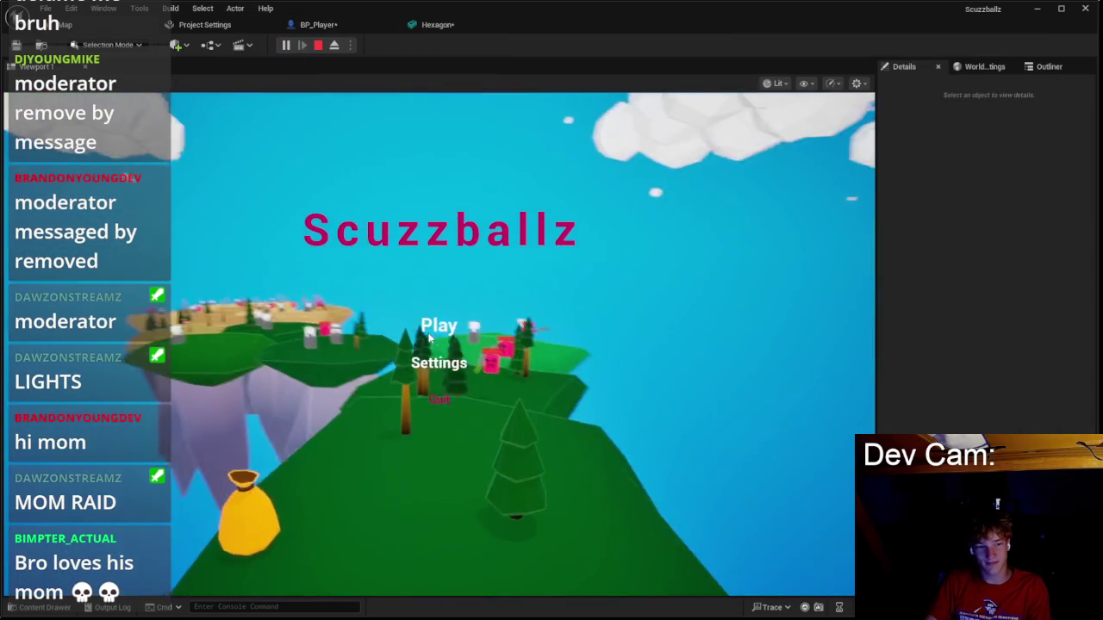
pyautogui.click(441, 325)
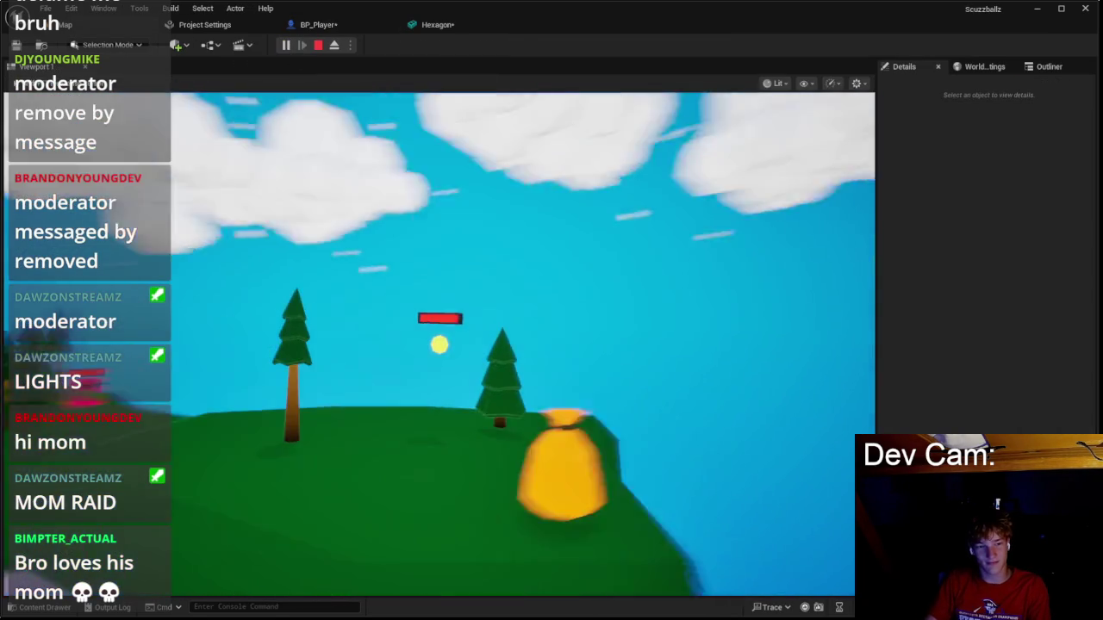
pyautogui.press('space')
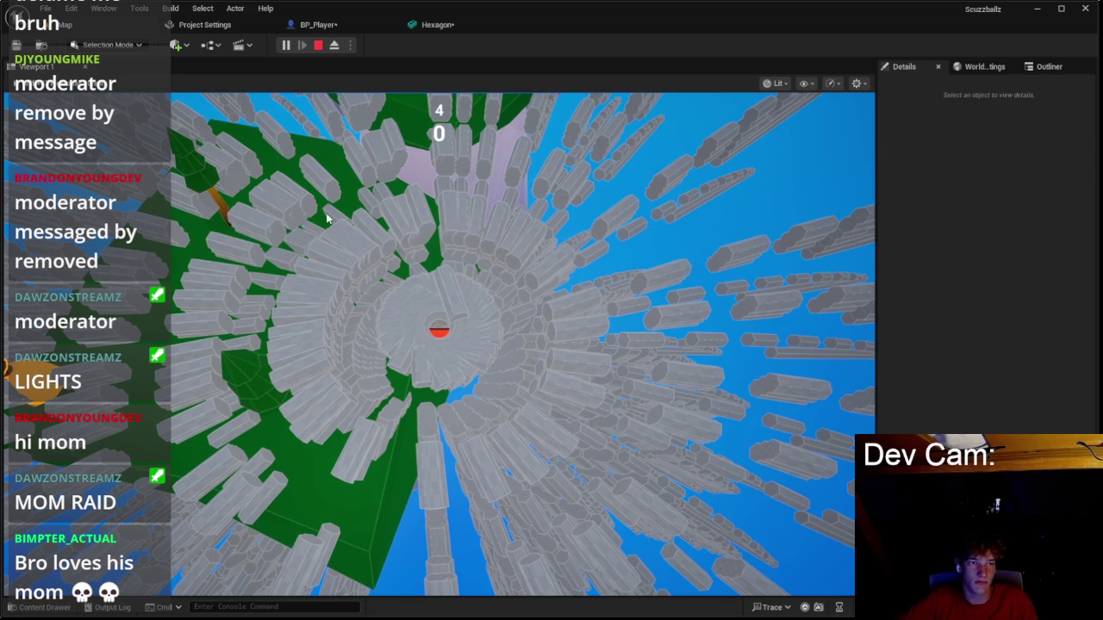
pyautogui.click(318, 45)
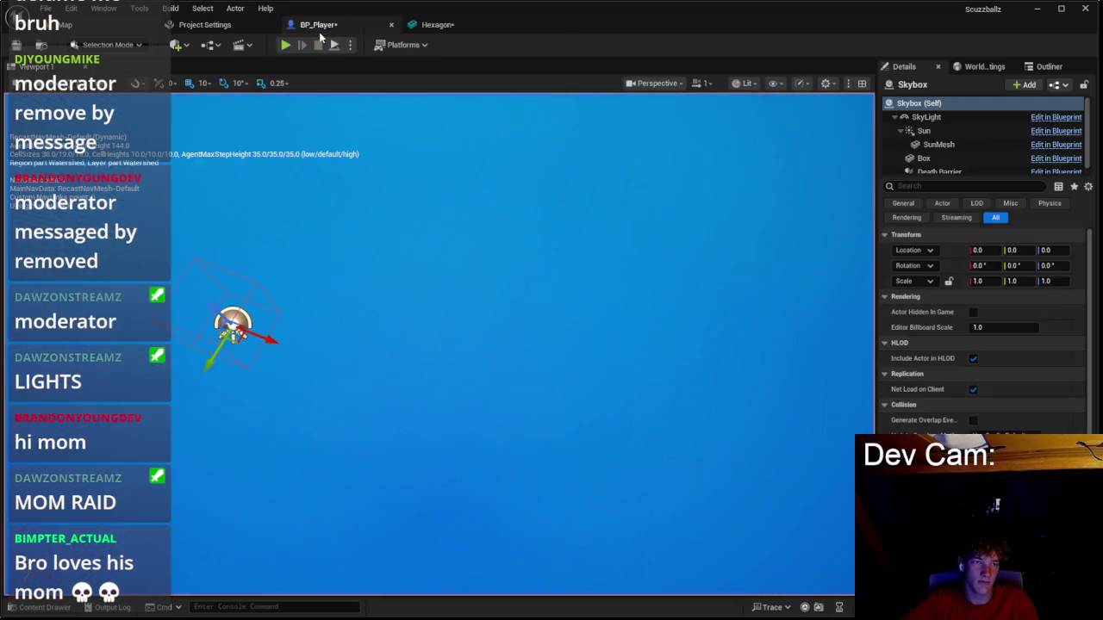
# Change Add Spline Point's Coordinate Space from World to Local and launch a new Alt+P playtest.
pyautogui.scroll(-4, 542, 187)
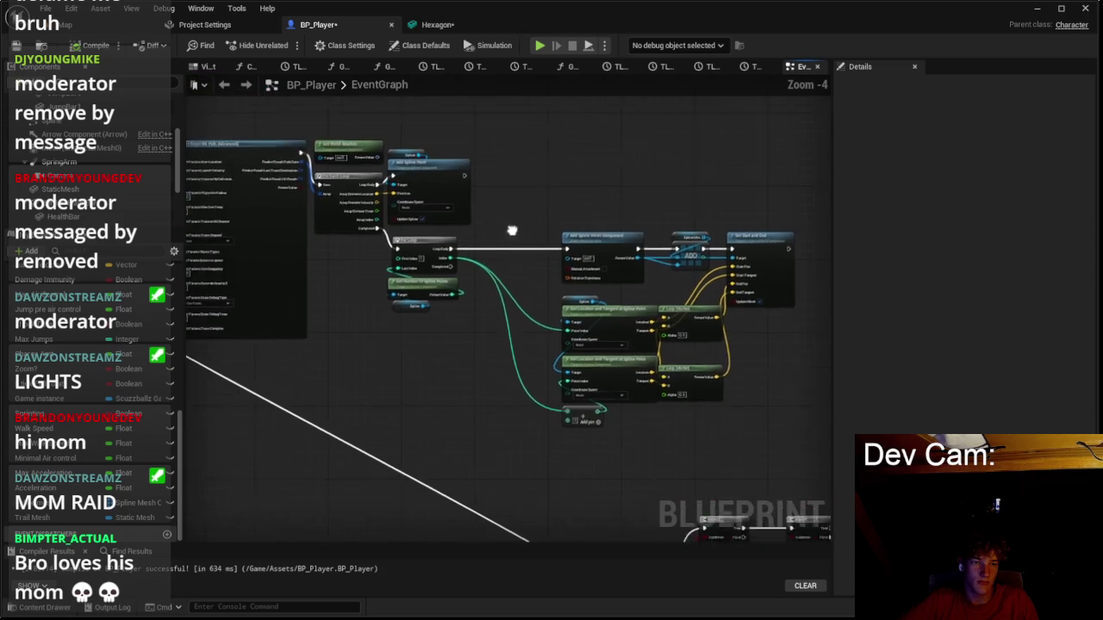
pyautogui.scroll(3, 438, 209)
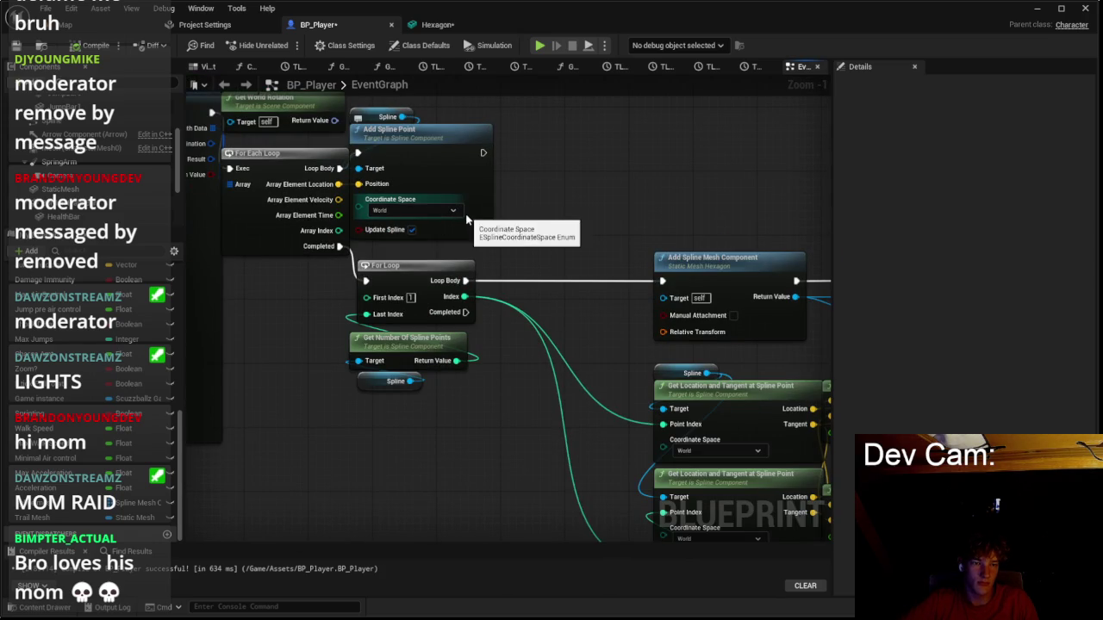
pyautogui.click(414, 211)
pyautogui.click(403, 234)
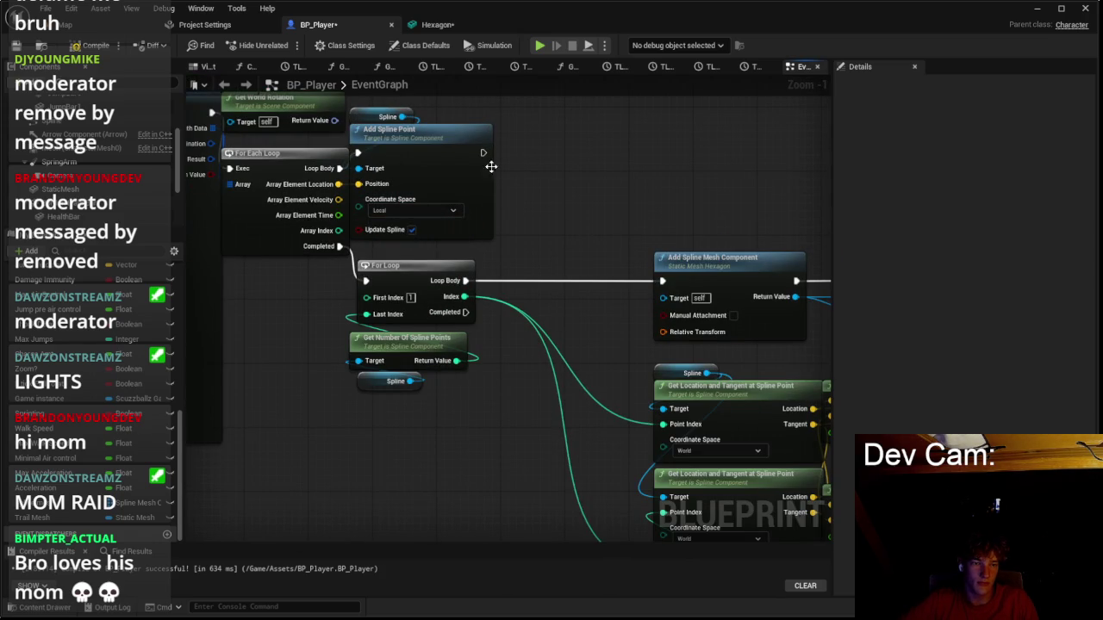
pyautogui.click(60, 24)
pyautogui.hotkey('alt', 'p')
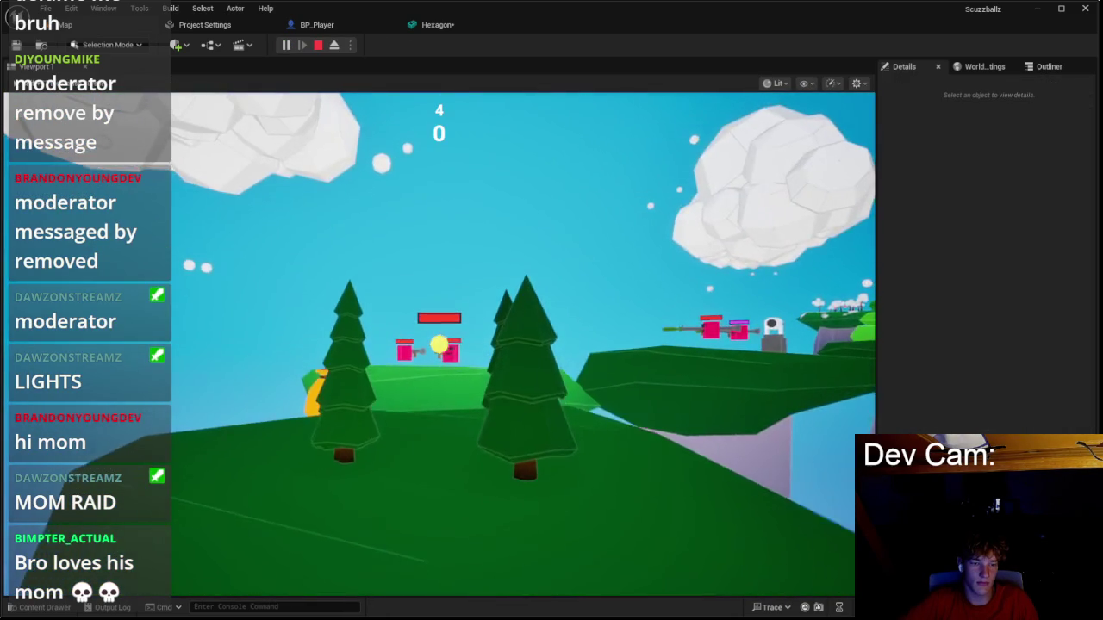
# Play with Local space, see hexagon pieces spiral around the island, then exit back to BP_Player.
pyautogui.click(522, 453)
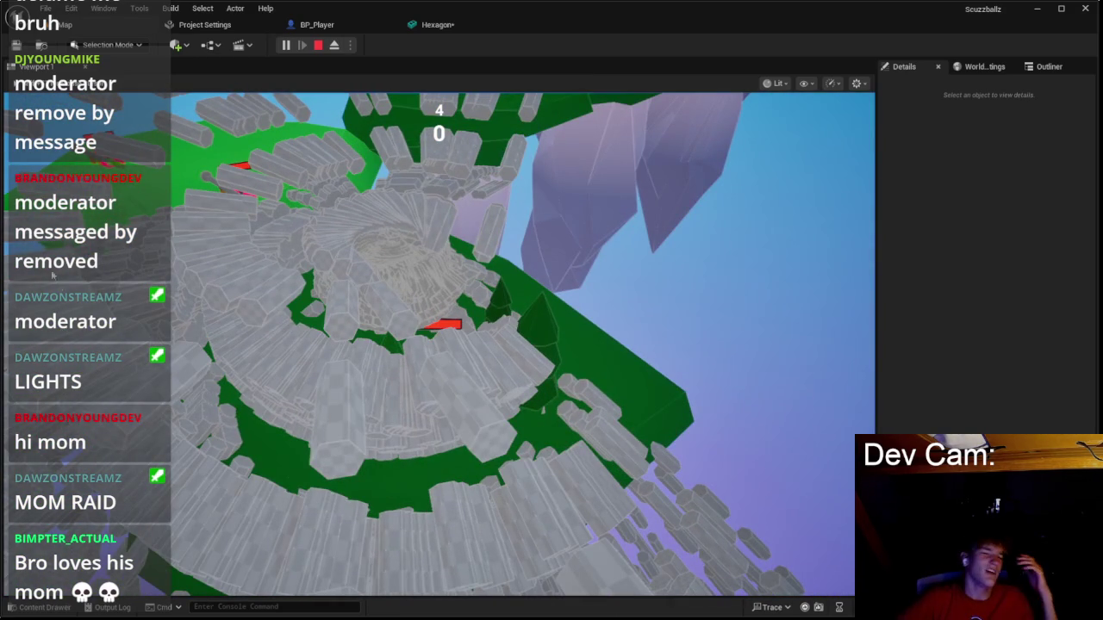
pyautogui.press('Escape')
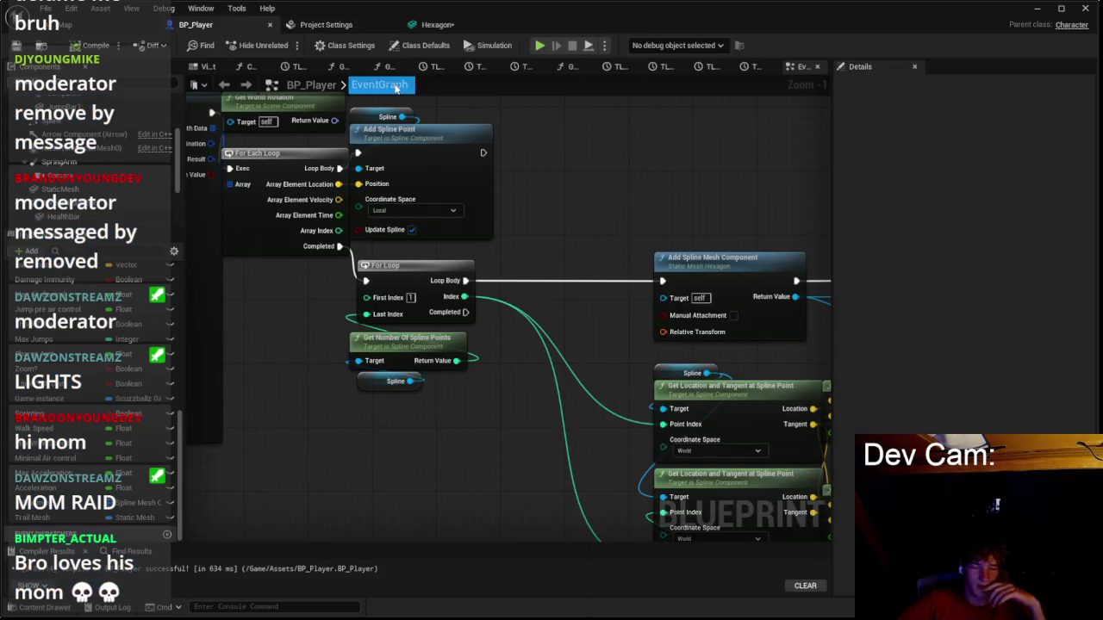
pyautogui.click(319, 24)
# Bring the For Loop and spline-mesh nodes into view and inspect the two Lerp (Vector) nodes.
pyautogui.scroll(-1, 413, 274)
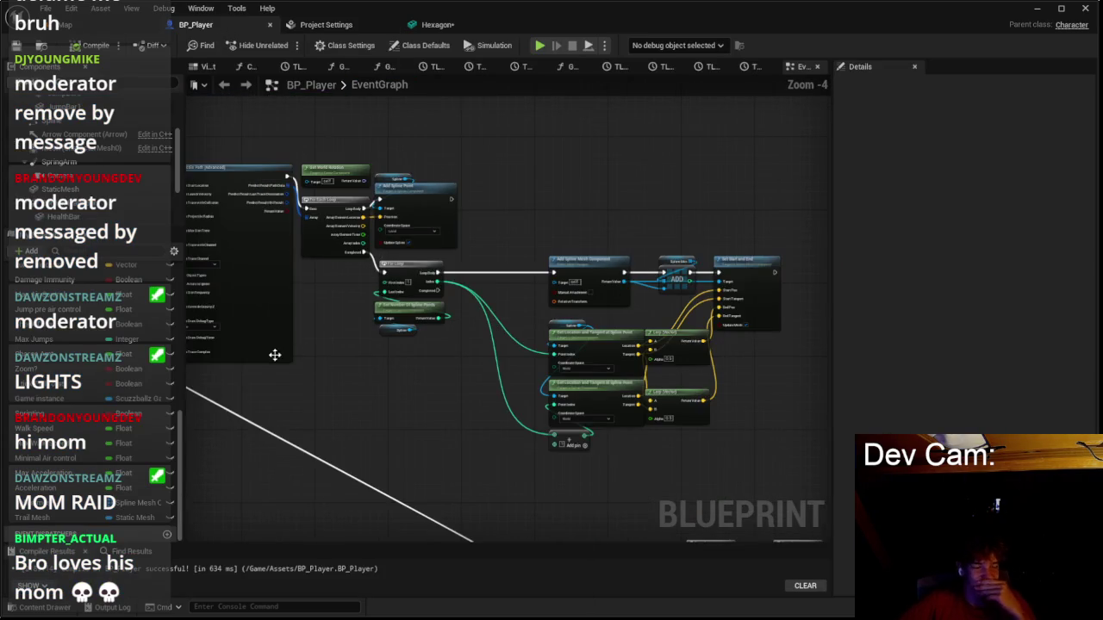
pyautogui.scroll(3, 309, 281)
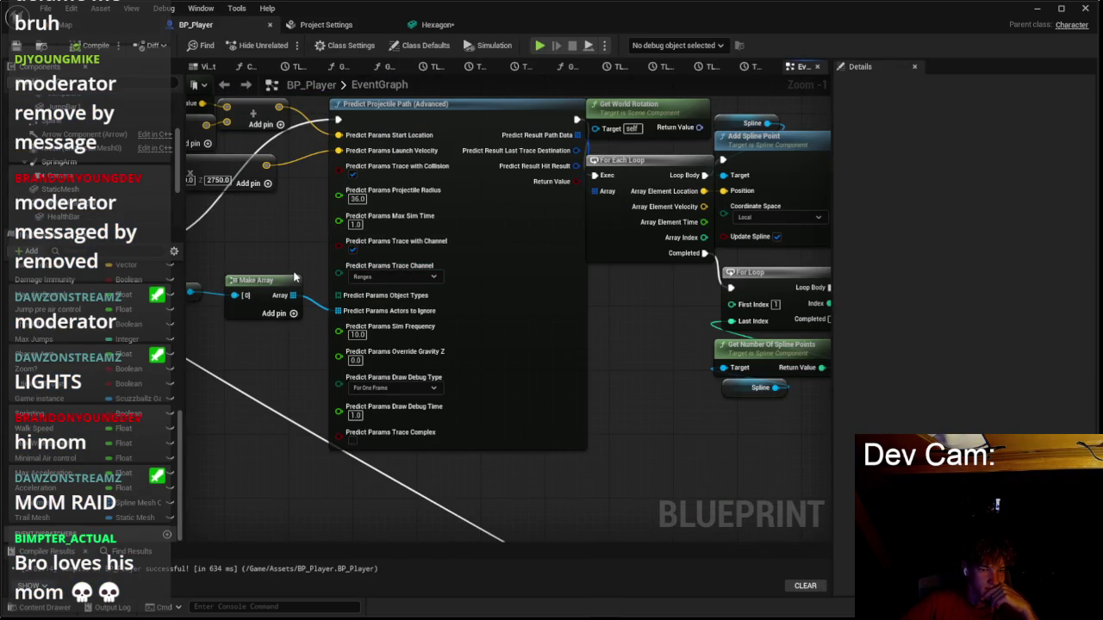
pyautogui.scroll(-1, 294, 276)
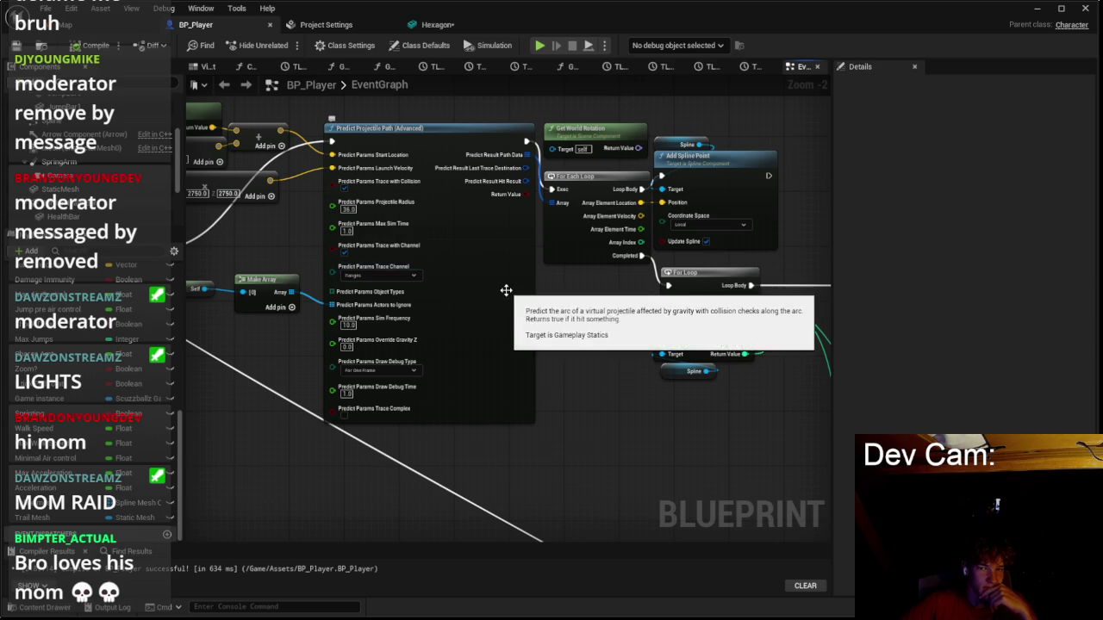
pyautogui.moveTo(616, 316)
pyautogui.mouseDown()
pyautogui.moveTo(353, 326)
pyautogui.moveTo(301, 279)
pyautogui.moveTo(446, 270)
pyautogui.mouseUp()
pyautogui.scroll(-1, 414, 324)
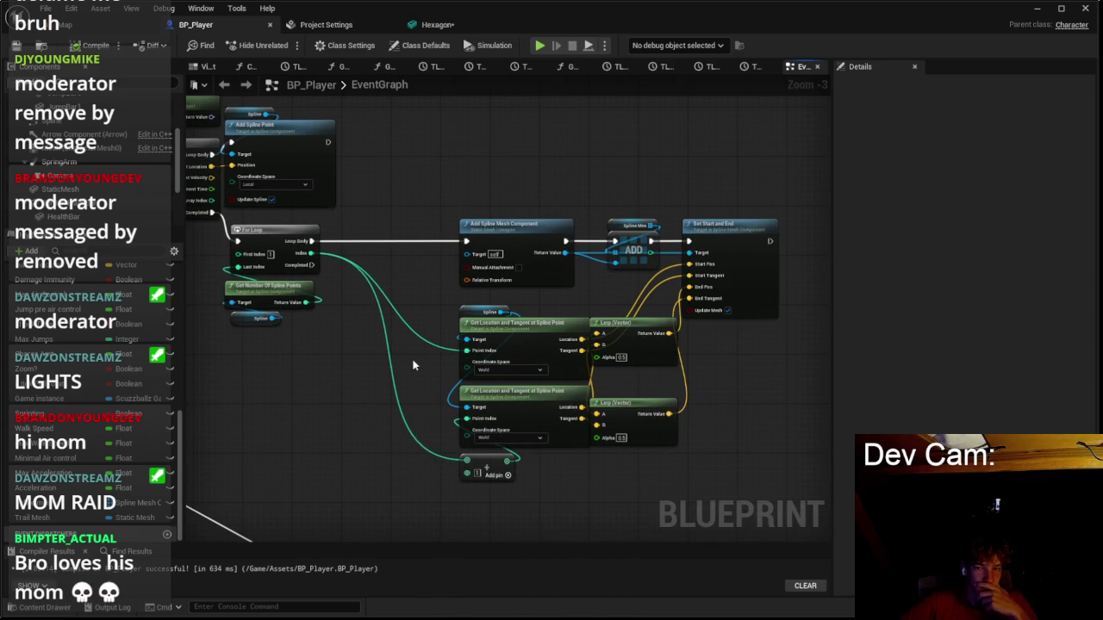
pyautogui.scroll(3, 573, 340)
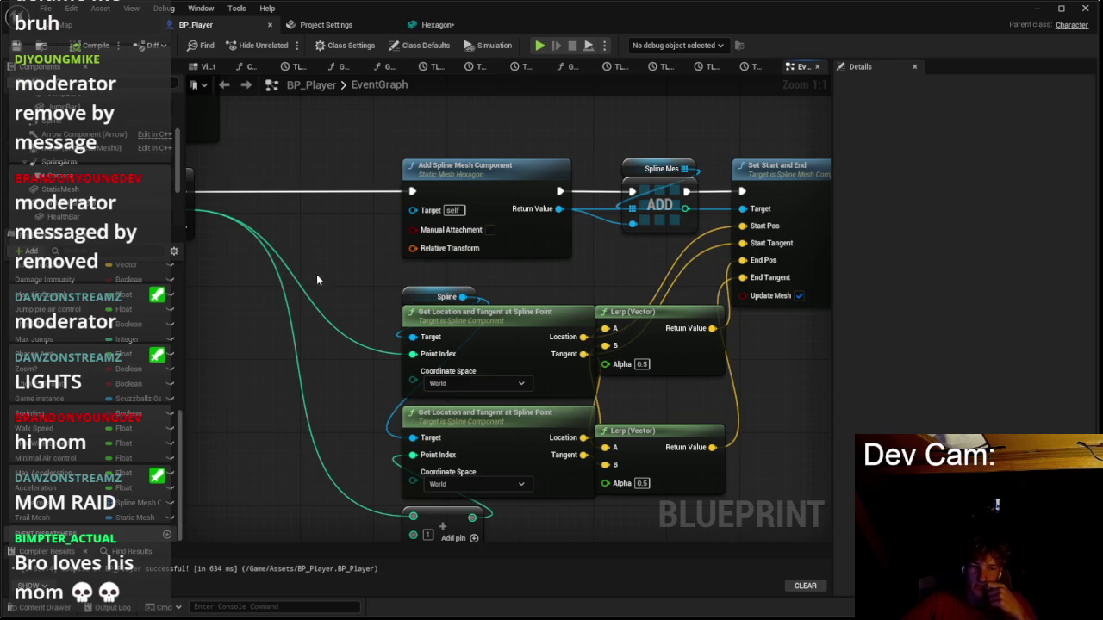
pyautogui.moveTo(668, 278); pyautogui.dragTo(640, 458)
pyautogui.click(370, 294)
# Select the For Loop group and break its incoming execution wire.
pyautogui.scroll(-4, 396, 425)
pyautogui.scroll(2, 397, 430)
pyautogui.moveTo(342, 398); pyautogui.dragTo(545, 446)
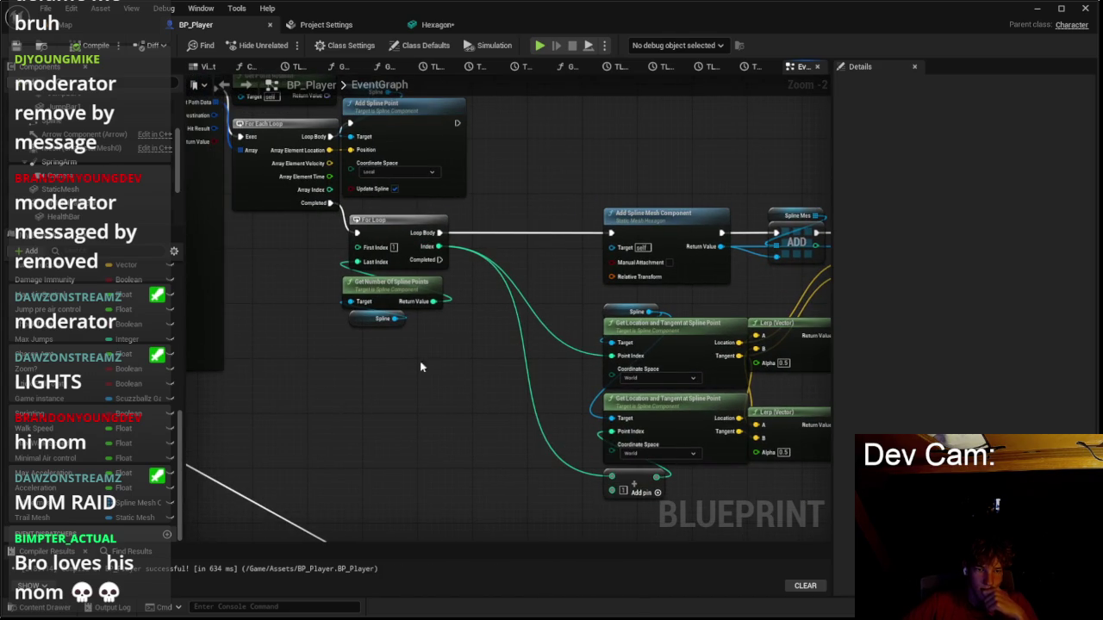
pyautogui.moveTo(345, 345); pyautogui.dragTo(450, 213)
pyautogui.scroll(-2, 383, 322)
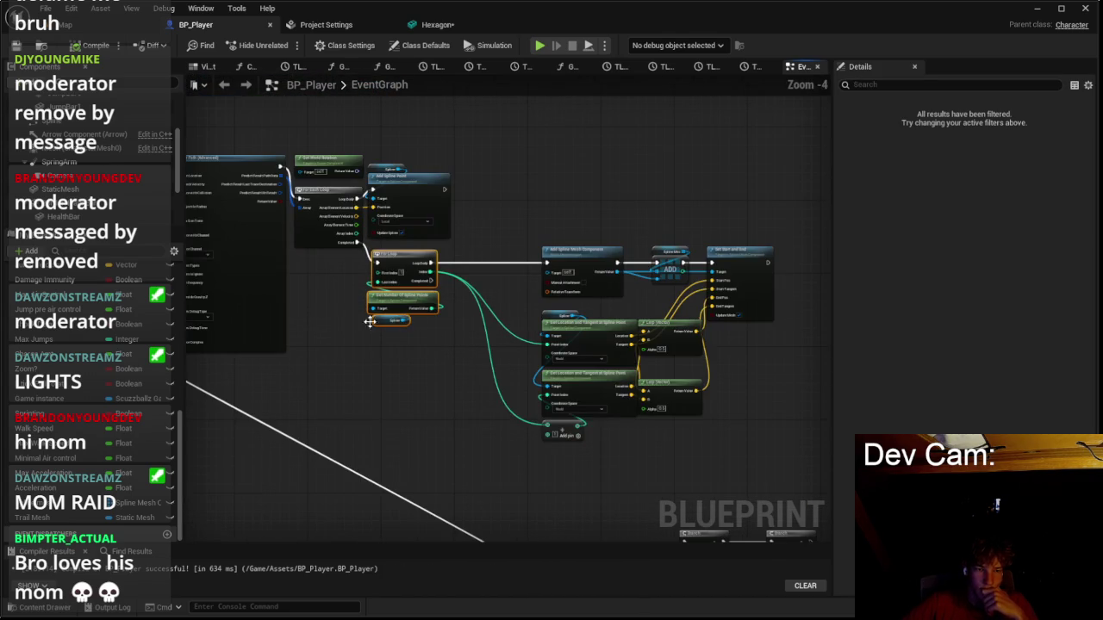
pyautogui.scroll(2, 332, 274)
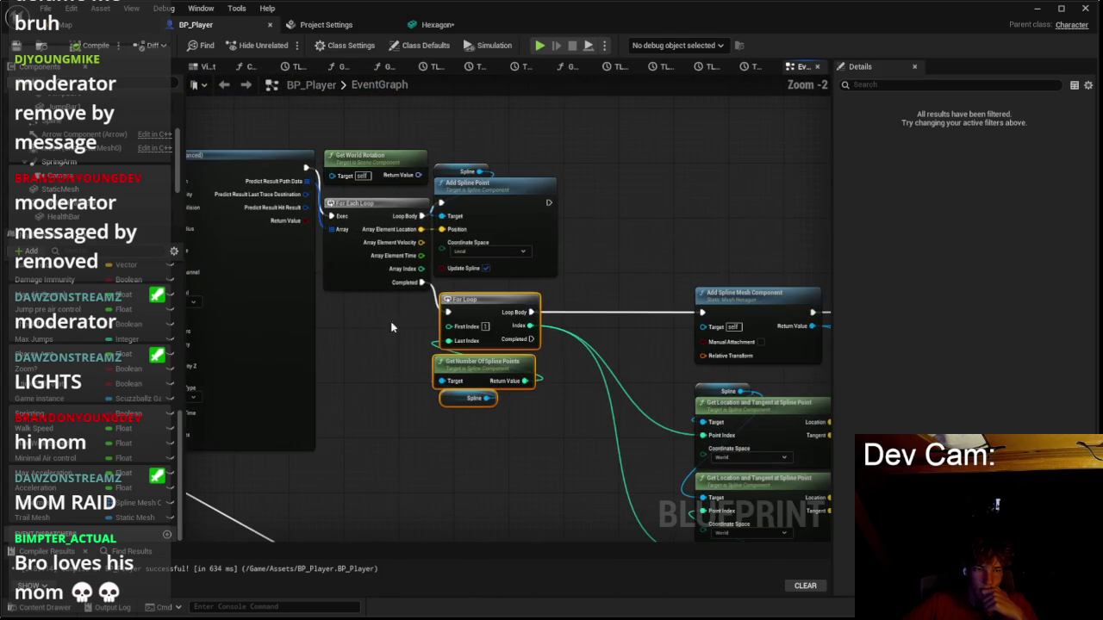
pyautogui.rightClick(449, 315)
pyautogui.click(480, 351)
# Move the For Loop and spline-mesh node group beneath the For Each Loop.
pyautogui.scroll(-2, 481, 352)
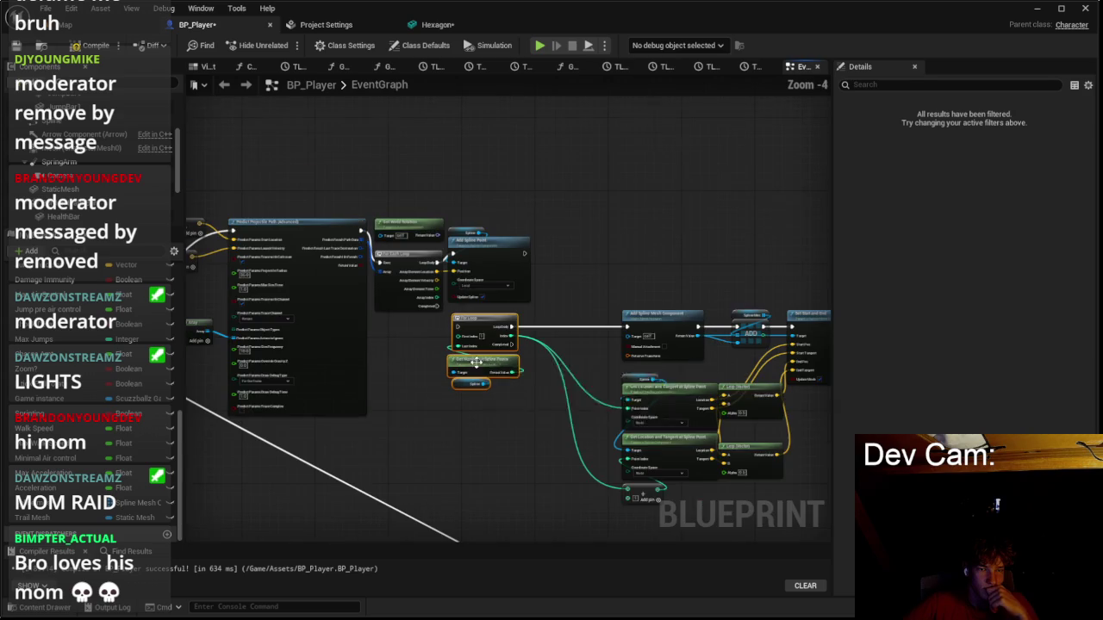
pyautogui.moveTo(360, 452)
pyautogui.mouseDown()
pyautogui.moveTo(645, 345)
pyautogui.moveTo(742, 279)
pyautogui.moveTo(746, 250)
pyautogui.mouseUp()
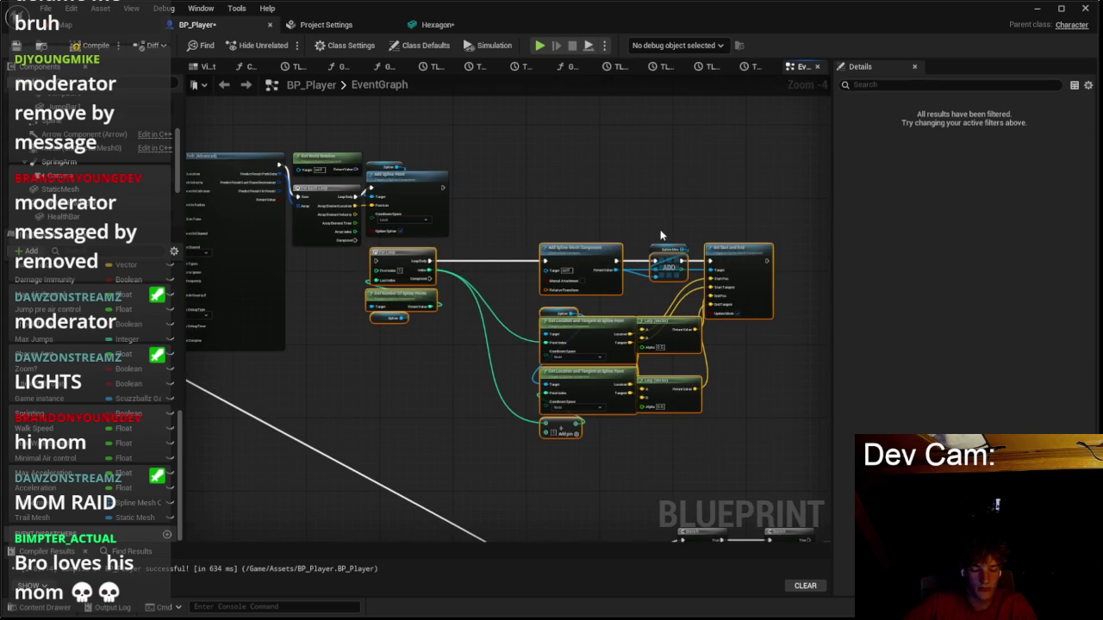
pyautogui.moveTo(607, 281); pyautogui.dragTo(560, 381)
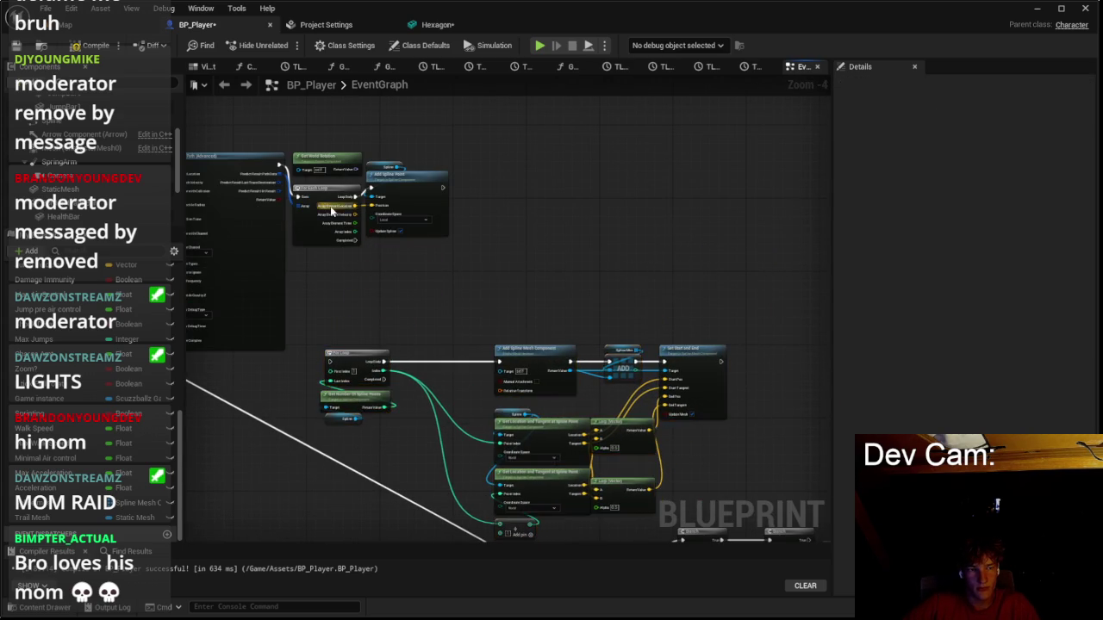
pyautogui.scroll(2, 323, 206)
pyautogui.moveTo(372, 258); pyautogui.dragTo(449, 290)
pyautogui.moveTo(517, 291); pyautogui.dragTo(517, 291)
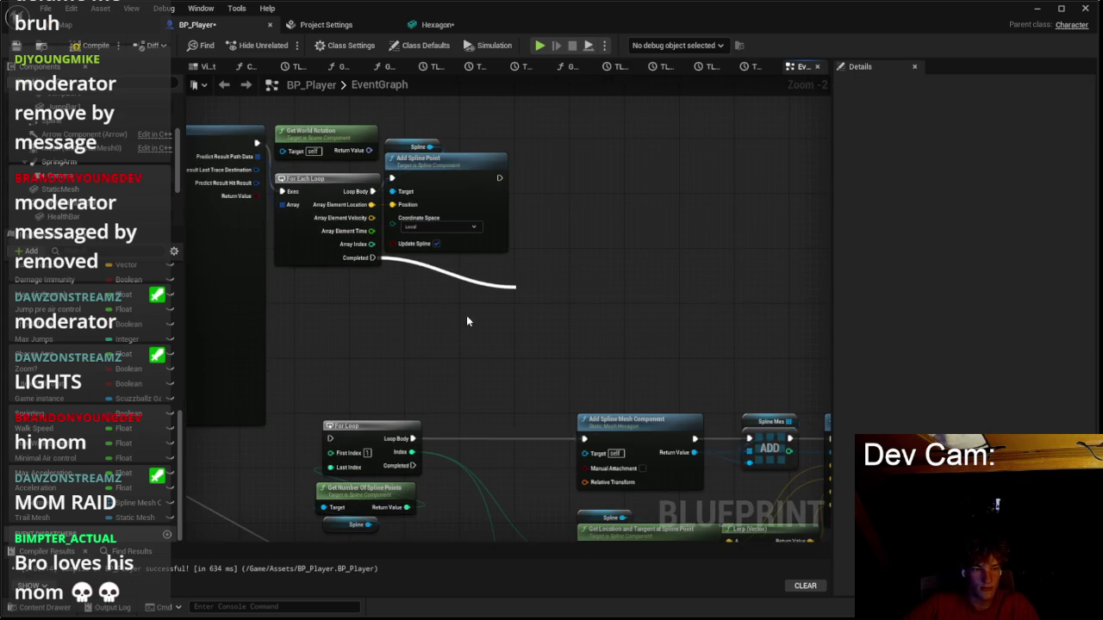
pyautogui.click(440, 332)
pyautogui.moveTo(349, 426)
pyautogui.mouseDown()
pyautogui.moveTo(418, 274)
pyautogui.moveTo(370, 267)
pyautogui.moveTo(399, 288)
pyautogui.mouseUp()
# Shift the right-hand spline mesh node group down-left, then show the Content > Assets folder.
pyautogui.scroll(-2, 400, 288)
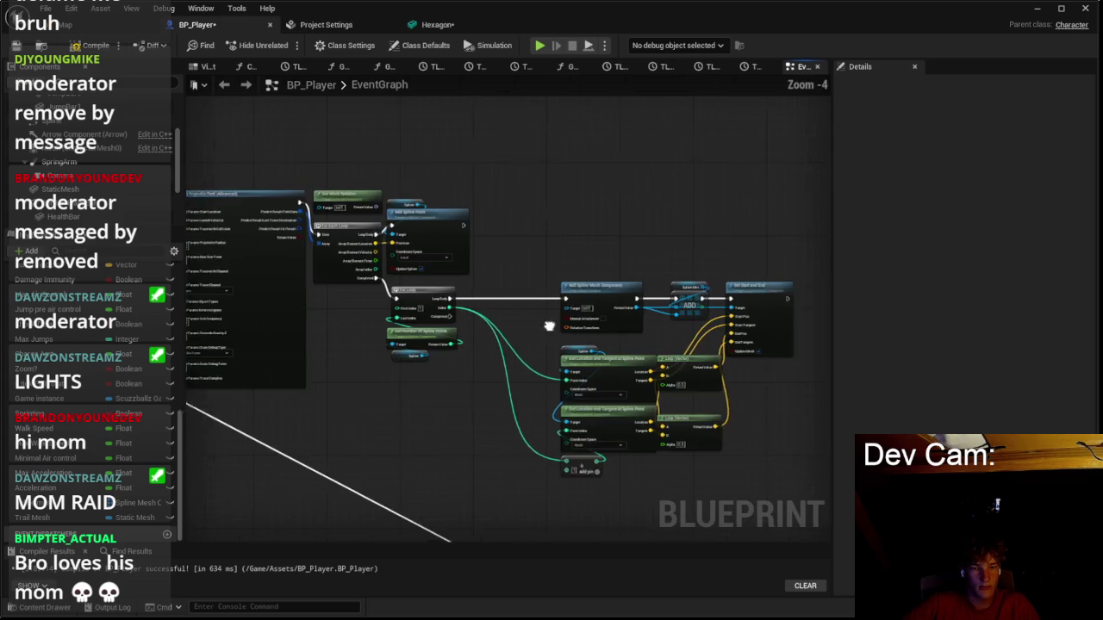
pyautogui.moveTo(439, 257); pyautogui.dragTo(637, 457)
pyautogui.moveTo(467, 297); pyautogui.dragTo(419, 370)
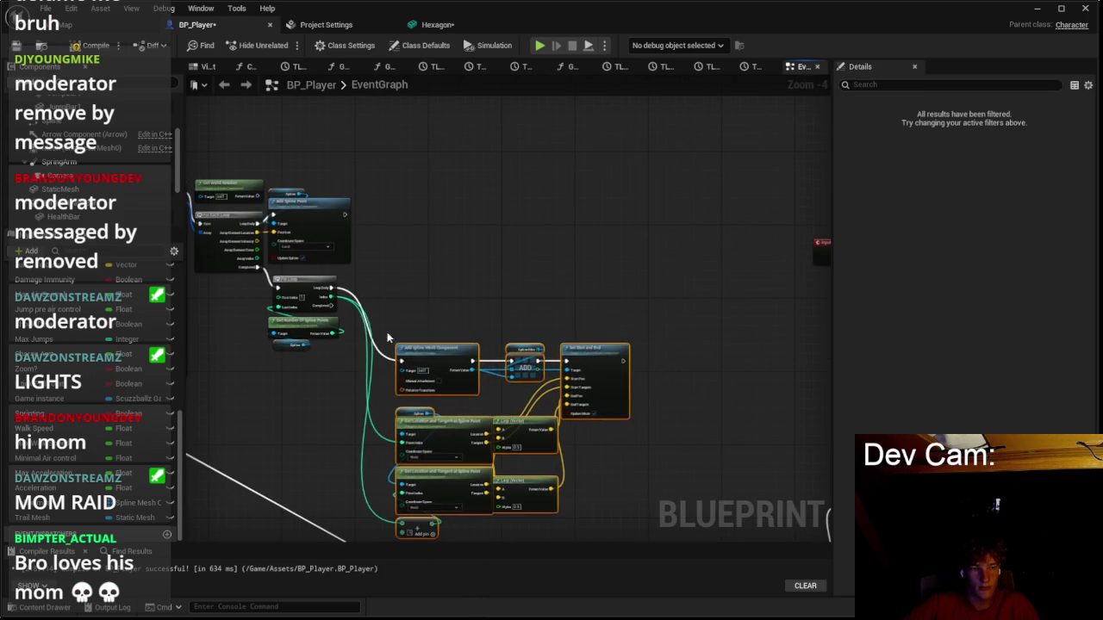
pyautogui.scroll(2, 353, 315)
pyautogui.rightClick(319, 287)
pyautogui.click(411, 317)
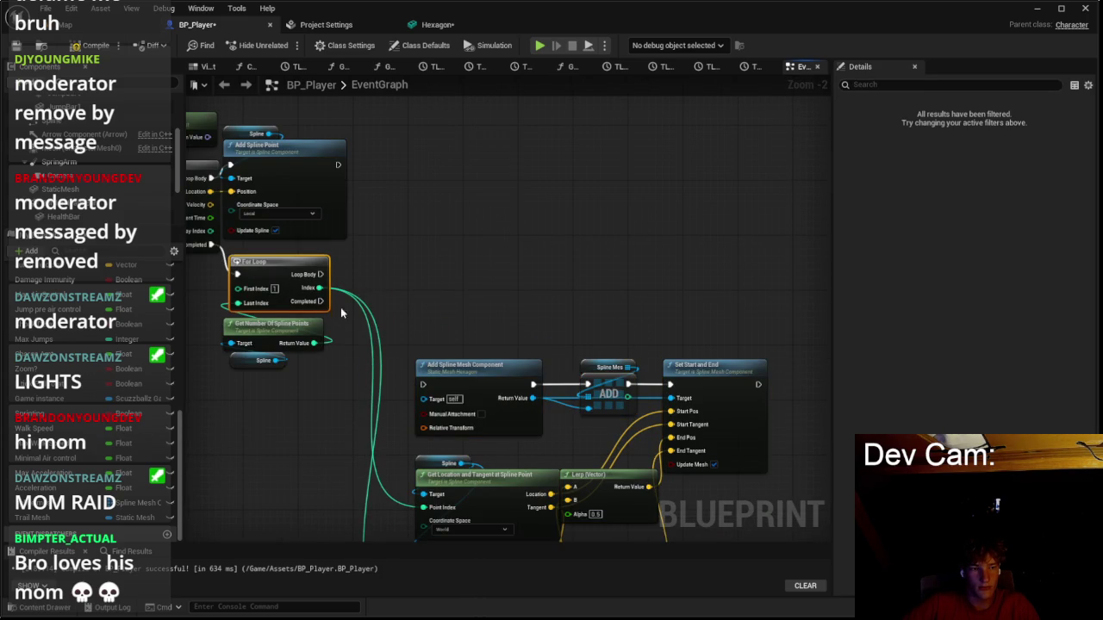
pyautogui.click(35, 607)
pyautogui.scroll(-2, 551, 517)
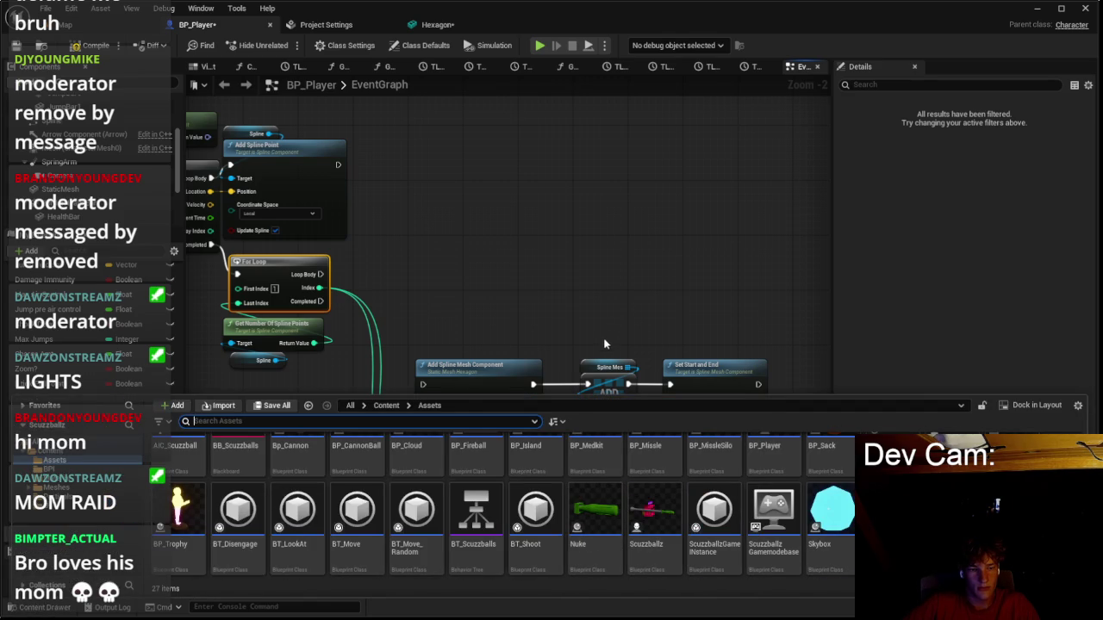
# Undo back to restore the Loop Body link to Add Spline Mesh Component and the second Lerp pair.
pyautogui.click(597, 335)
pyautogui.hotkey('ctrl', 'z')
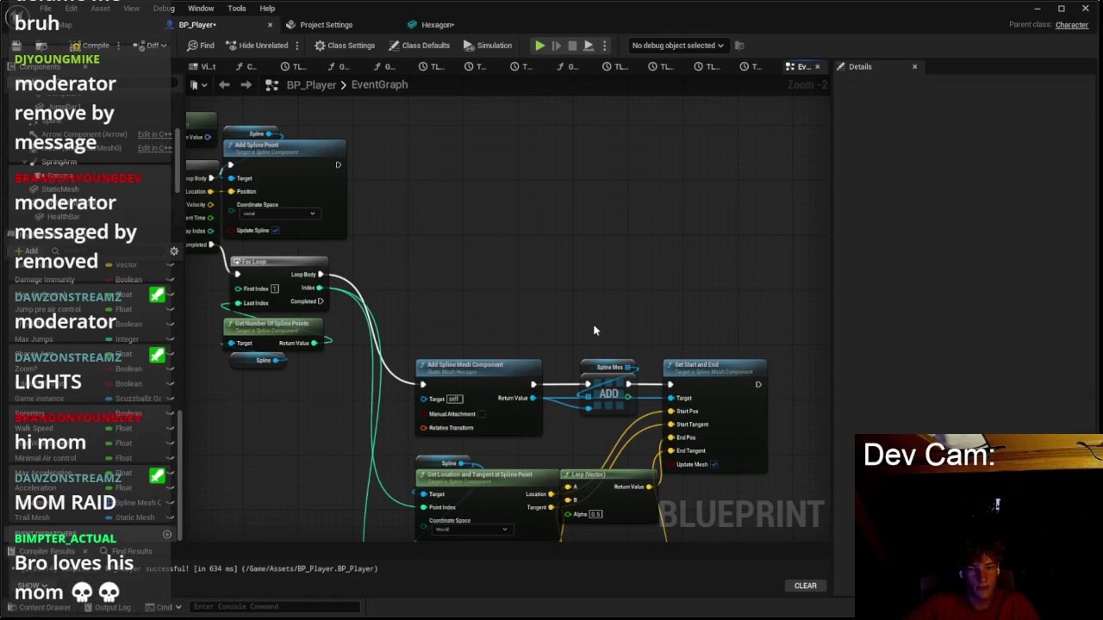
pyautogui.hotkey('ctrl', 'z')
pyautogui.moveTo(547, 263)
pyautogui.mouseDown()
pyautogui.moveTo(514, 273)
pyautogui.moveTo(551, 266)
pyautogui.mouseUp()
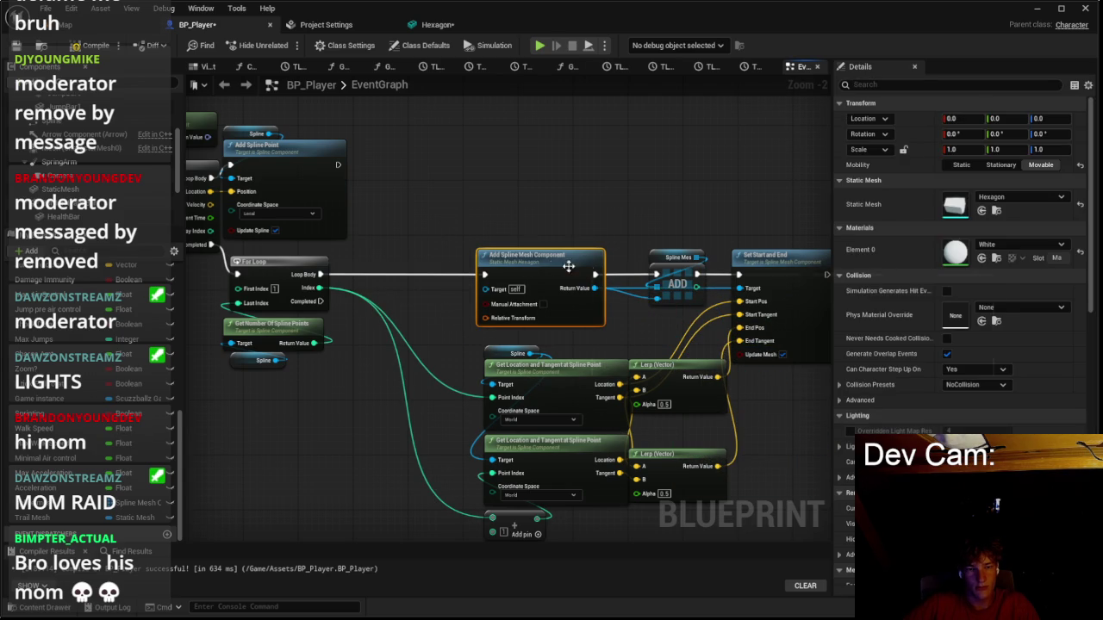
pyautogui.rightClick(734, 278)
pyautogui.press('Escape')
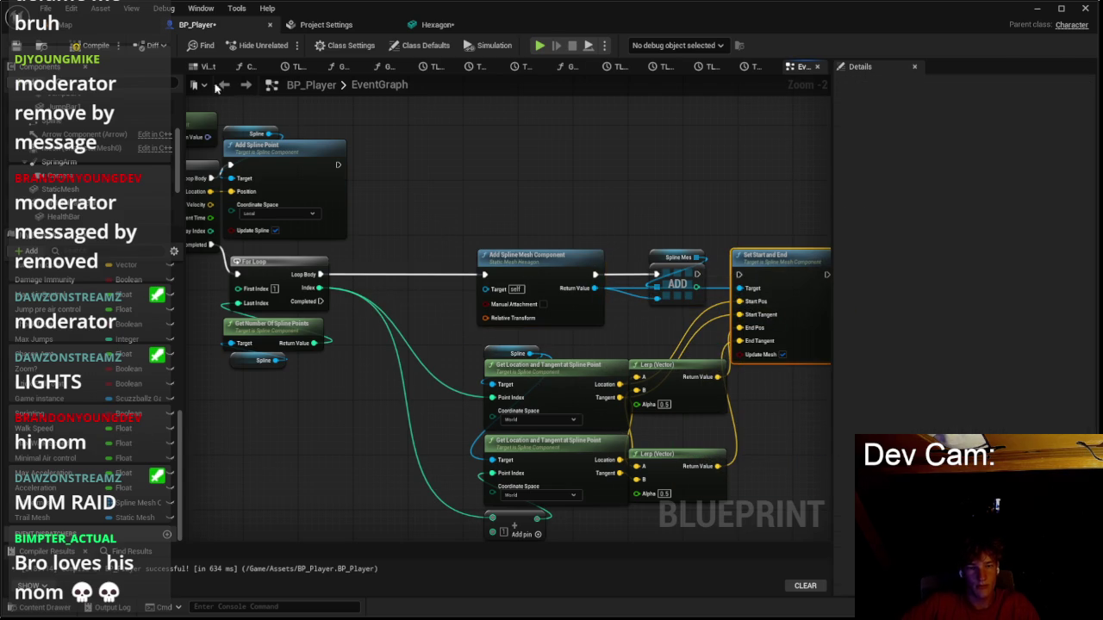
# Save and playtest the level, then stop the session.
pyautogui.click(119, 24)
pyautogui.click(284, 47)
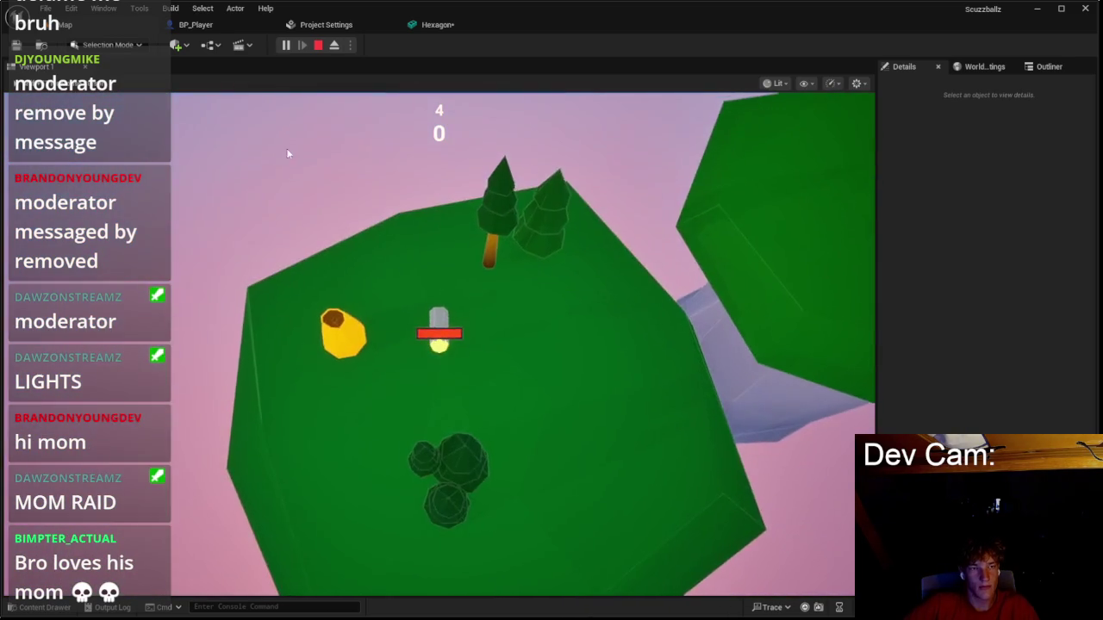
pyautogui.click(439, 24)
pyautogui.click(321, 24)
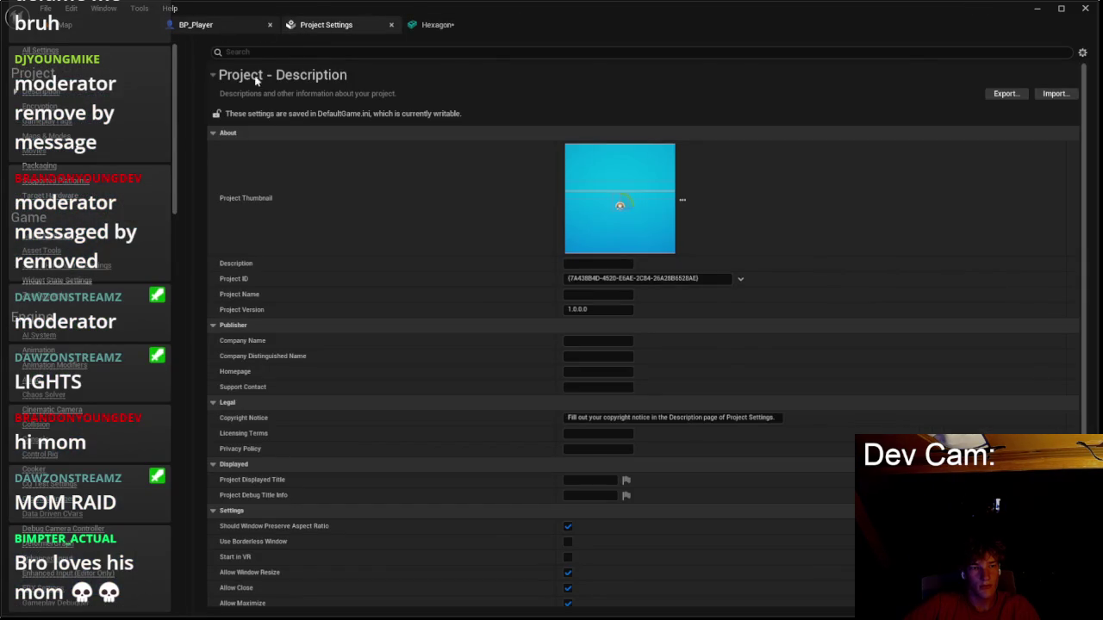
# Split Add Spline Mesh Component's Relative Transform into Location, Rotation and Scale inputs.
pyautogui.click(224, 24)
pyautogui.click(521, 310)
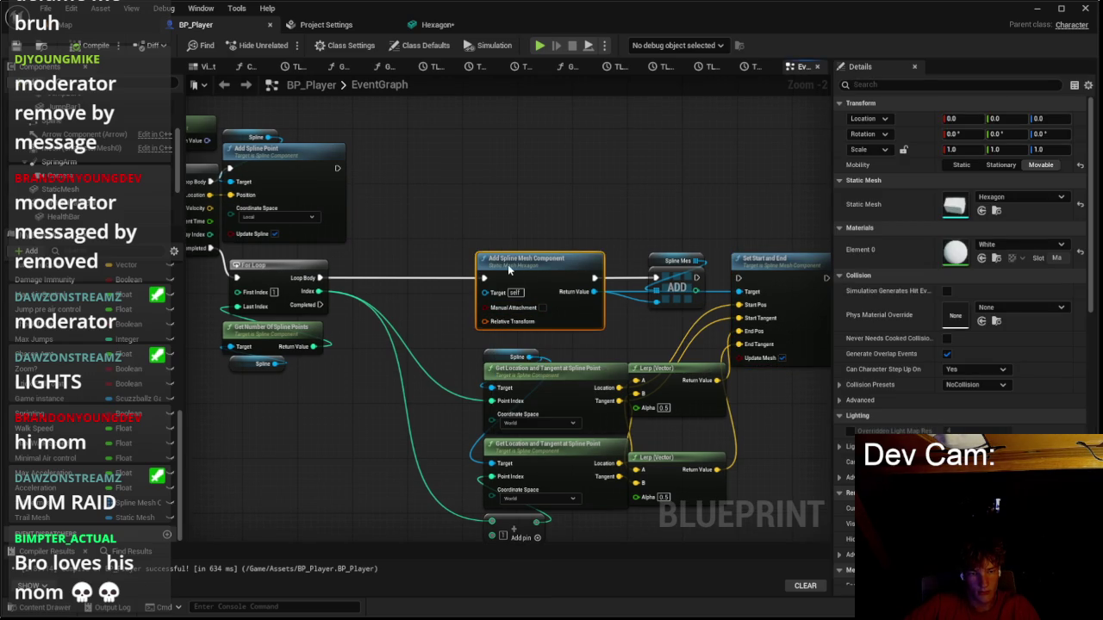
pyautogui.moveTo(508, 270); pyautogui.dragTo(512, 210)
# Add a Get Spline Point At node pulled from the Spline reference.
pyautogui.click(470, 340)
pyautogui.moveTo(346, 340); pyautogui.dragTo(510, 352)
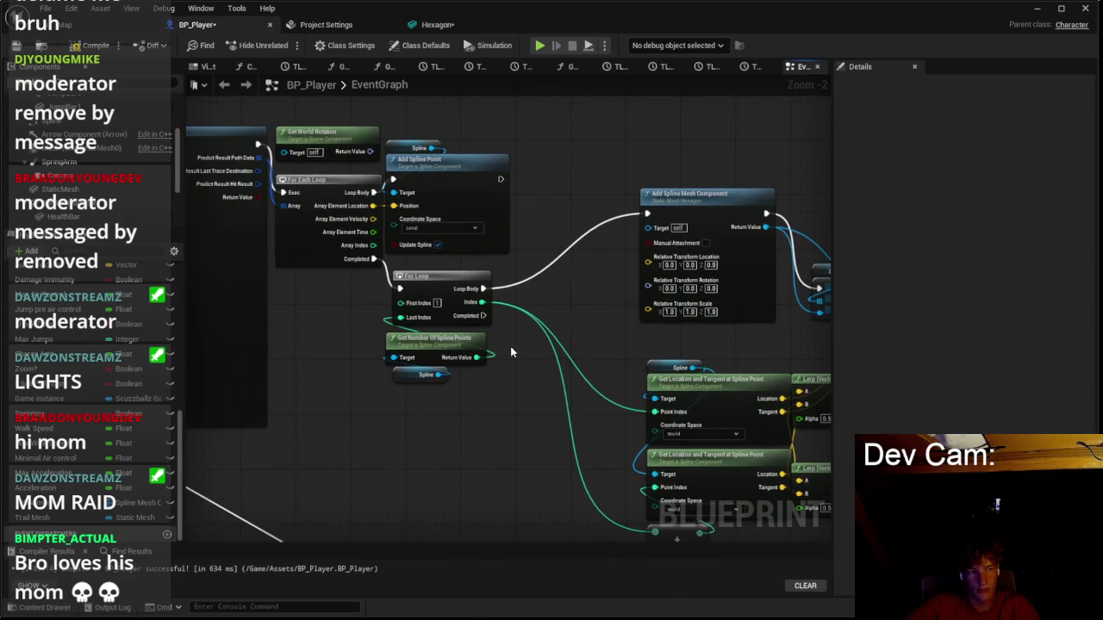
pyautogui.scroll(2, 424, 322)
pyautogui.moveTo(445, 387); pyautogui.dragTo(568, 383)
pyautogui.write('get r')
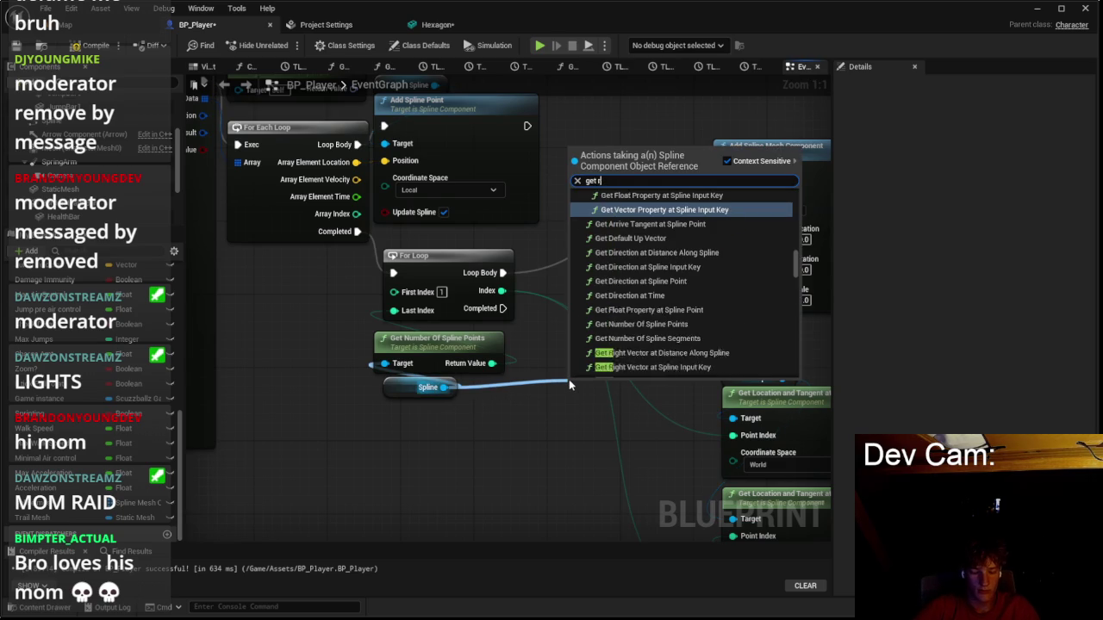
pyautogui.press('BackSpace')
pyautogui.press('BackSpace')
pyautogui.press('BackSpace')
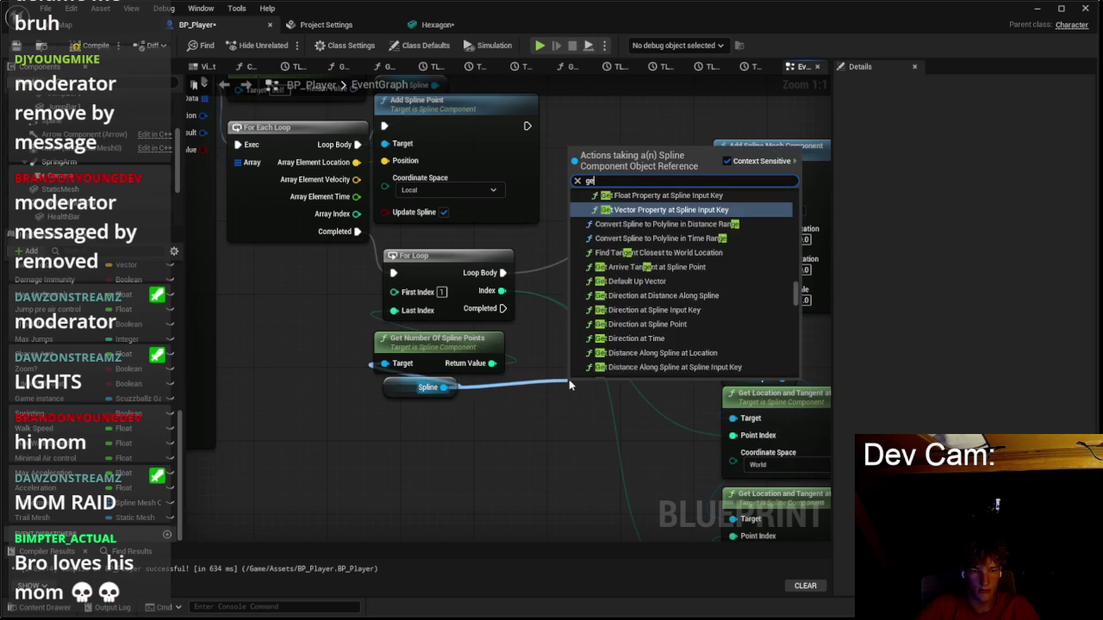
pyautogui.press('Escape')
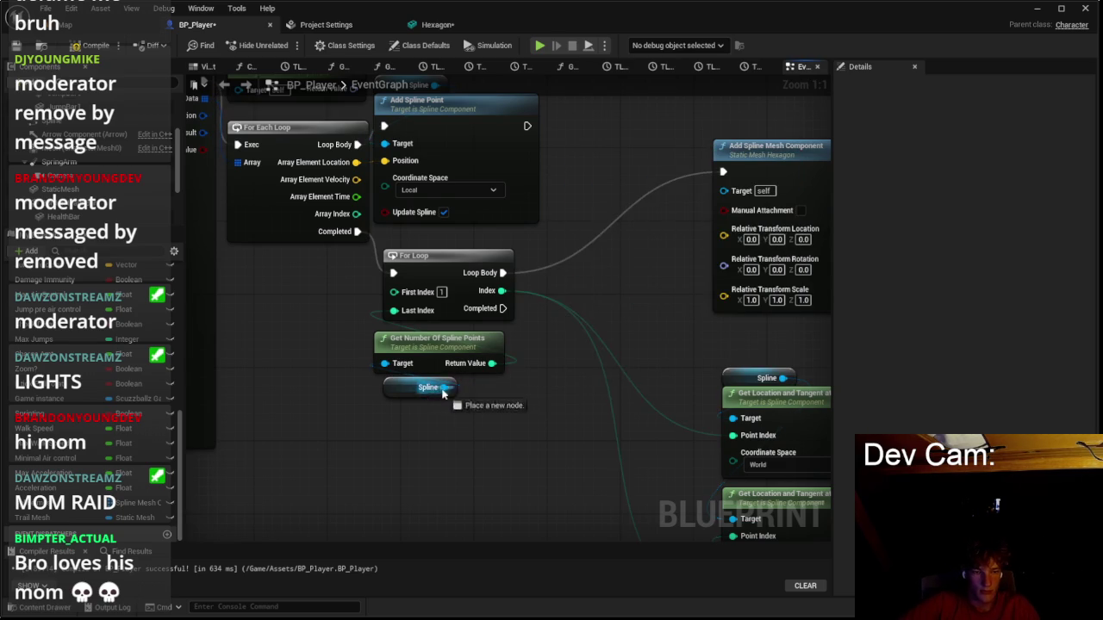
pyautogui.moveTo(444, 387); pyautogui.dragTo(501, 418)
pyautogui.write('get spline p')
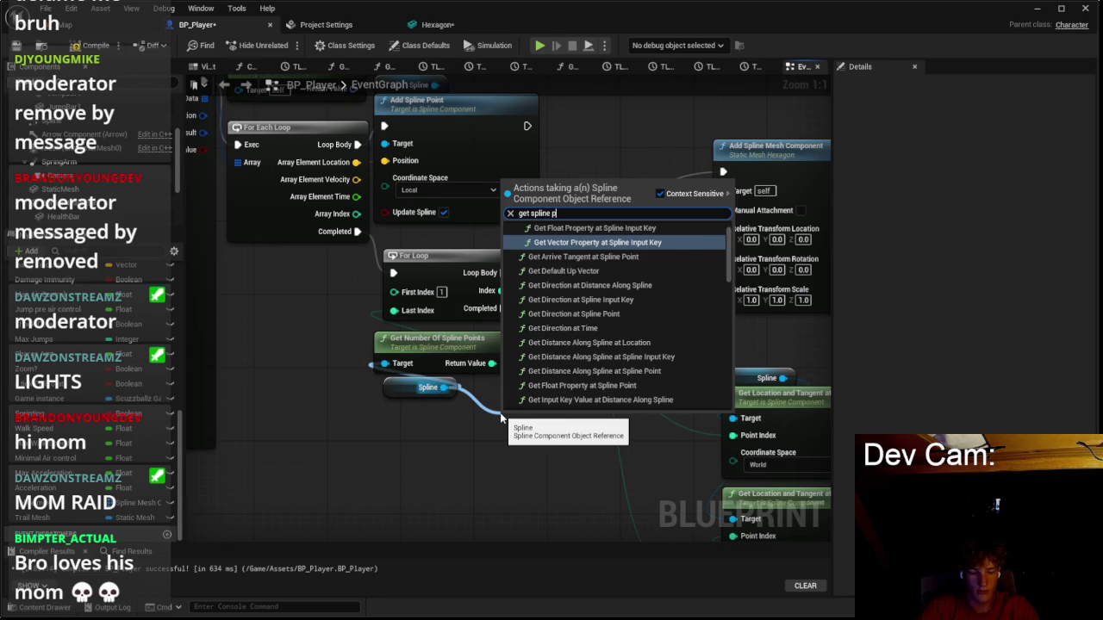
pyautogui.write('oin')
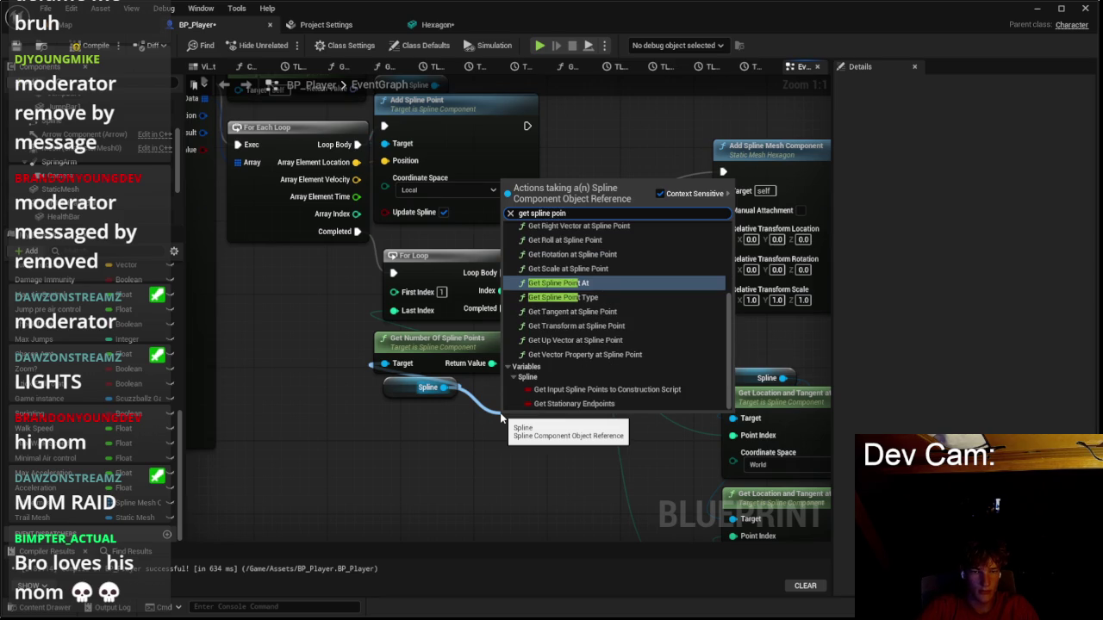
pyautogui.press('Return')
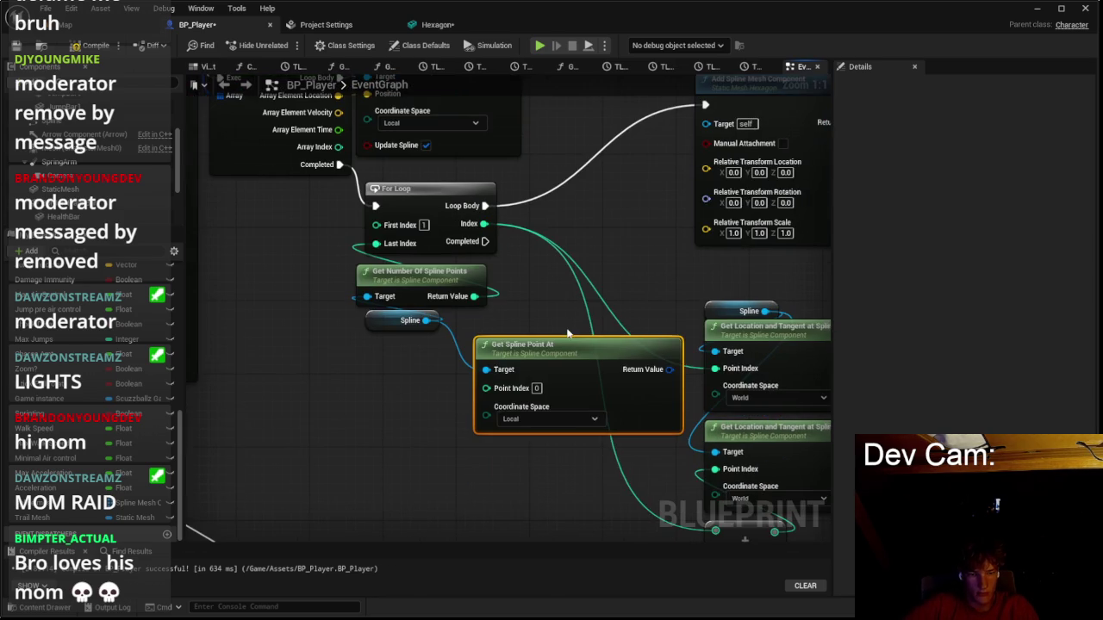
# Split its Return Value, wire loop Index, Position and Rotation into Add Spline Mesh Component, then playtest.
pyautogui.rightClick(652, 371)
pyautogui.click(637, 372)
pyautogui.moveTo(618, 351); pyautogui.dragTo(510, 360)
pyautogui.moveTo(474, 296); pyautogui.dragTo(495, 296)
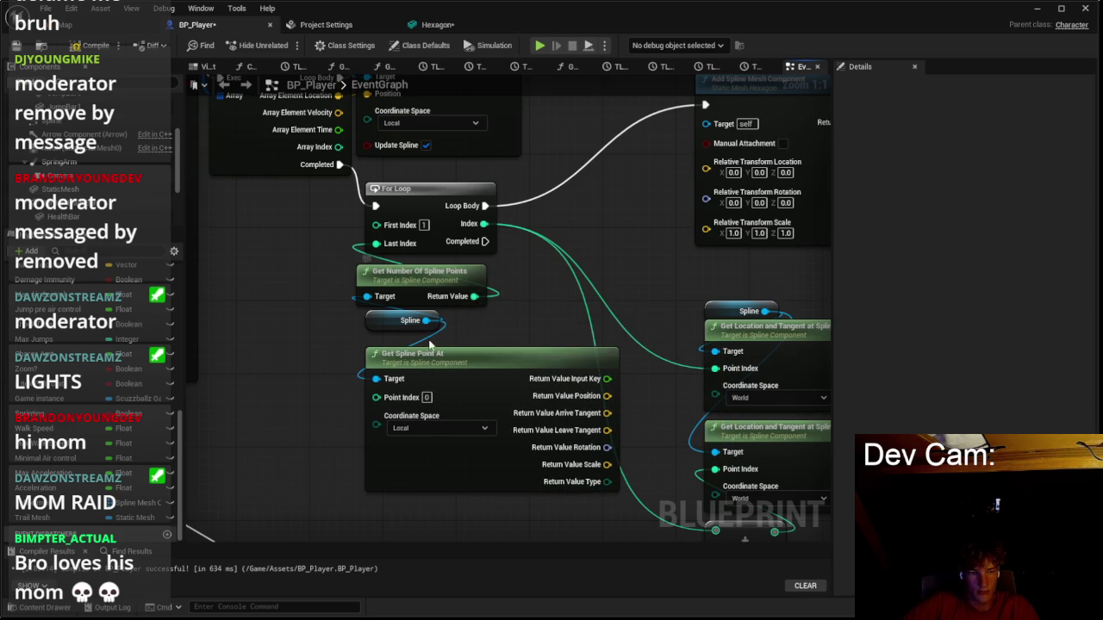
pyautogui.moveTo(483, 224)
pyautogui.mouseDown()
pyautogui.moveTo(355, 437)
pyautogui.moveTo(377, 397)
pyautogui.mouseUp()
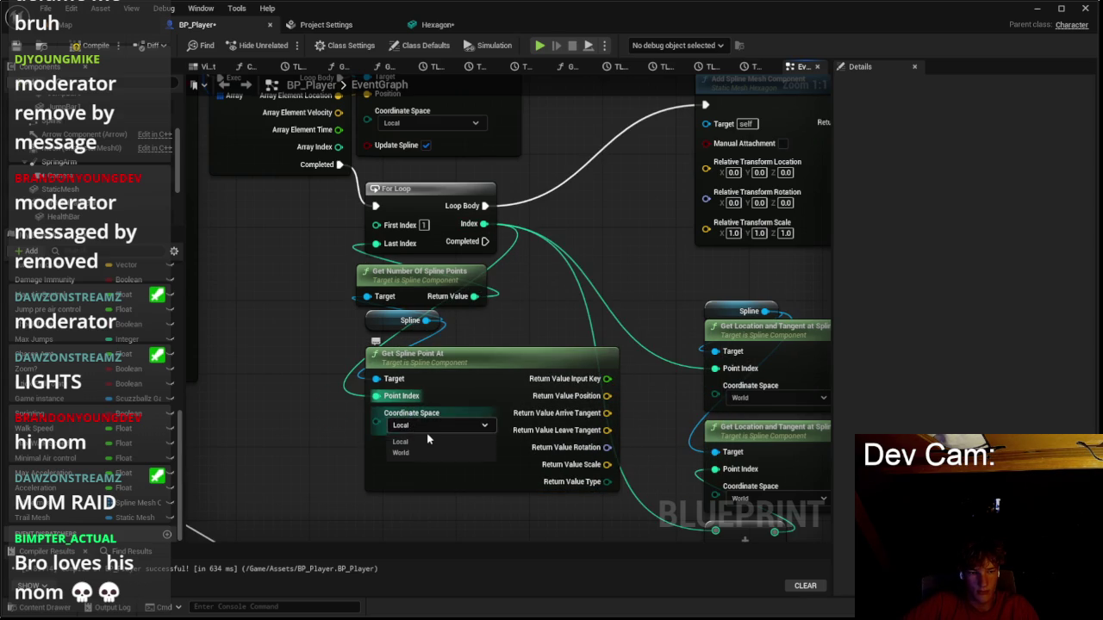
pyautogui.scroll(-1, 445, 419)
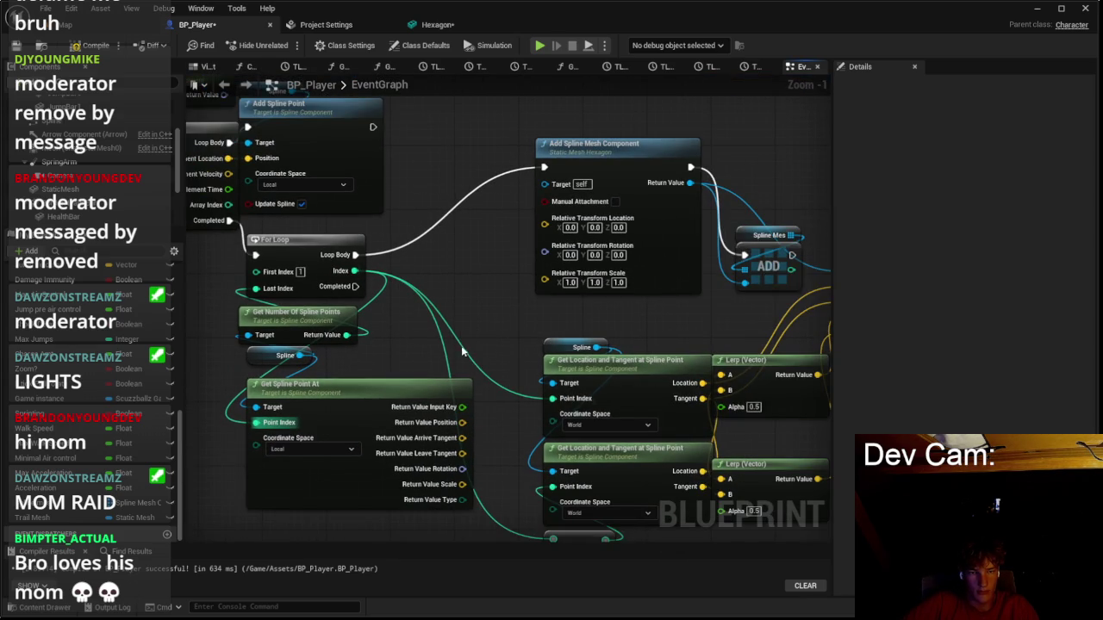
pyautogui.moveTo(463, 422)
pyautogui.mouseDown()
pyautogui.moveTo(583, 221)
pyautogui.moveTo(573, 223)
pyautogui.mouseUp()
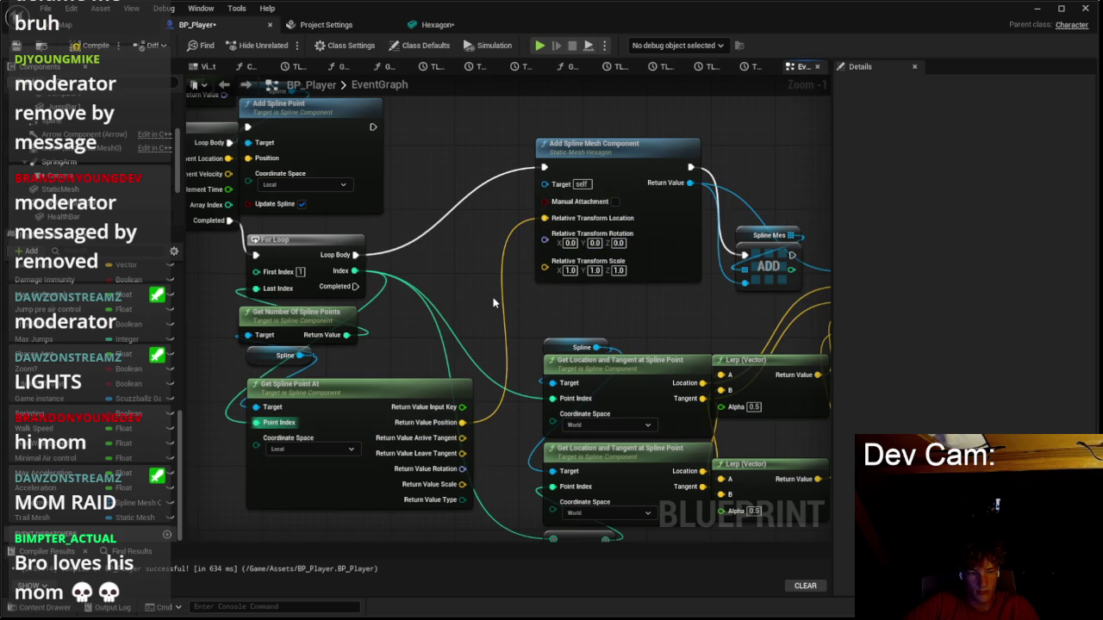
pyautogui.moveTo(463, 469)
pyautogui.mouseDown()
pyautogui.moveTo(517, 259)
pyautogui.moveTo(545, 234)
pyautogui.mouseUp()
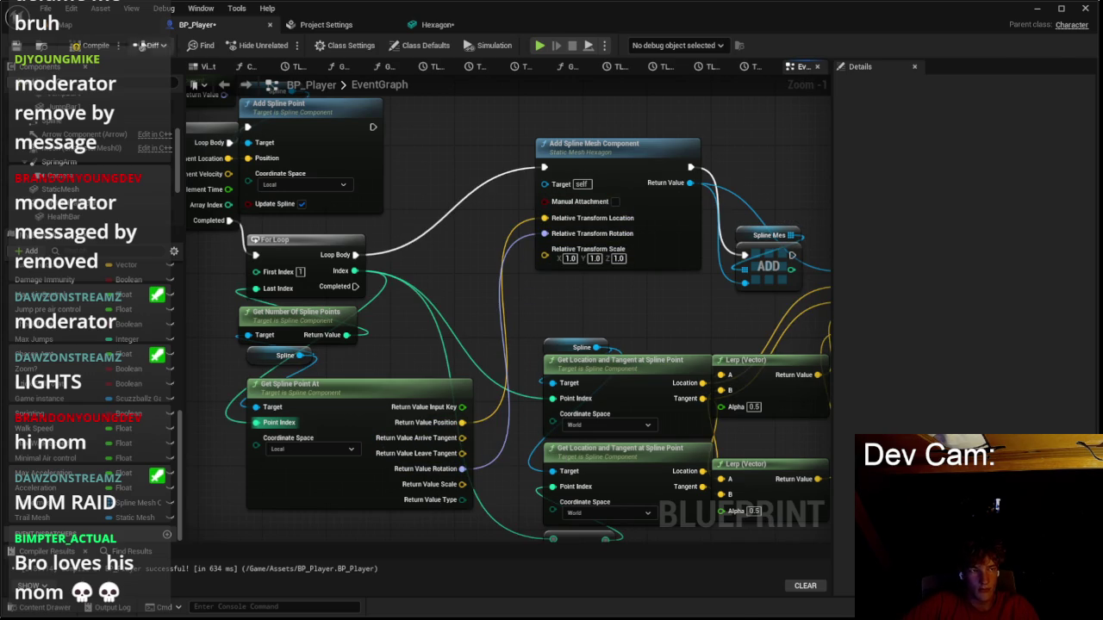
pyautogui.click(64, 24)
pyautogui.hotkey('alt', 'p')
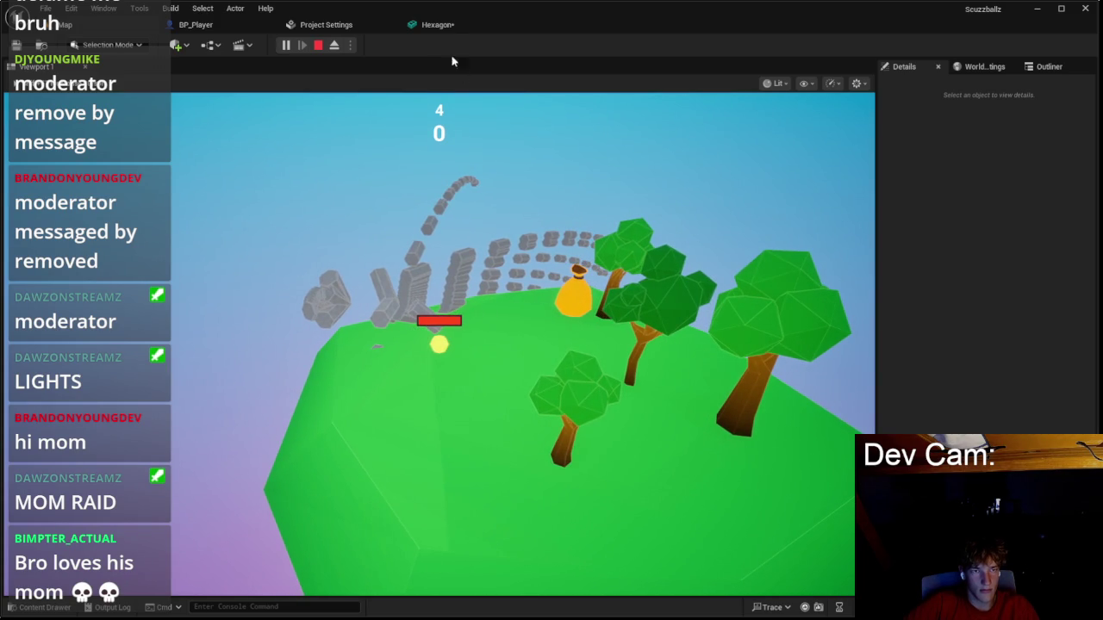
# Stop the running playtest and return to the BP_Player event graph.
pyautogui.click(437, 26)
pyautogui.click(336, 26)
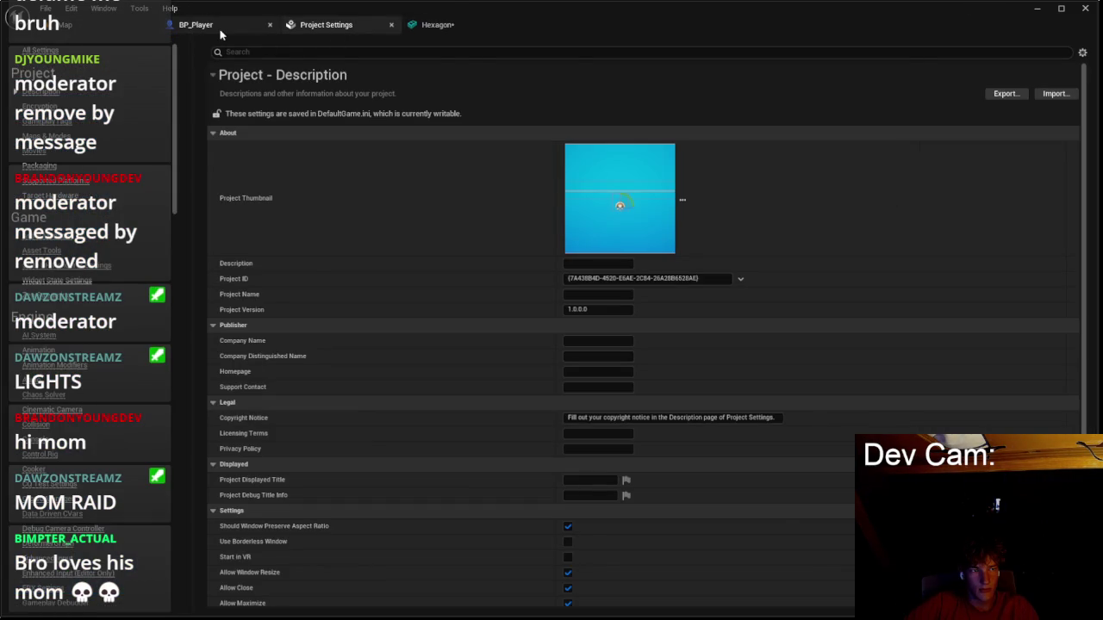
pyautogui.click(198, 25)
# Review the Predict Projectile Path inputs: Get Actor Location, right vector, Add and Get World Rotation nodes.
pyautogui.moveTo(252, 272); pyautogui.dragTo(534, 332)
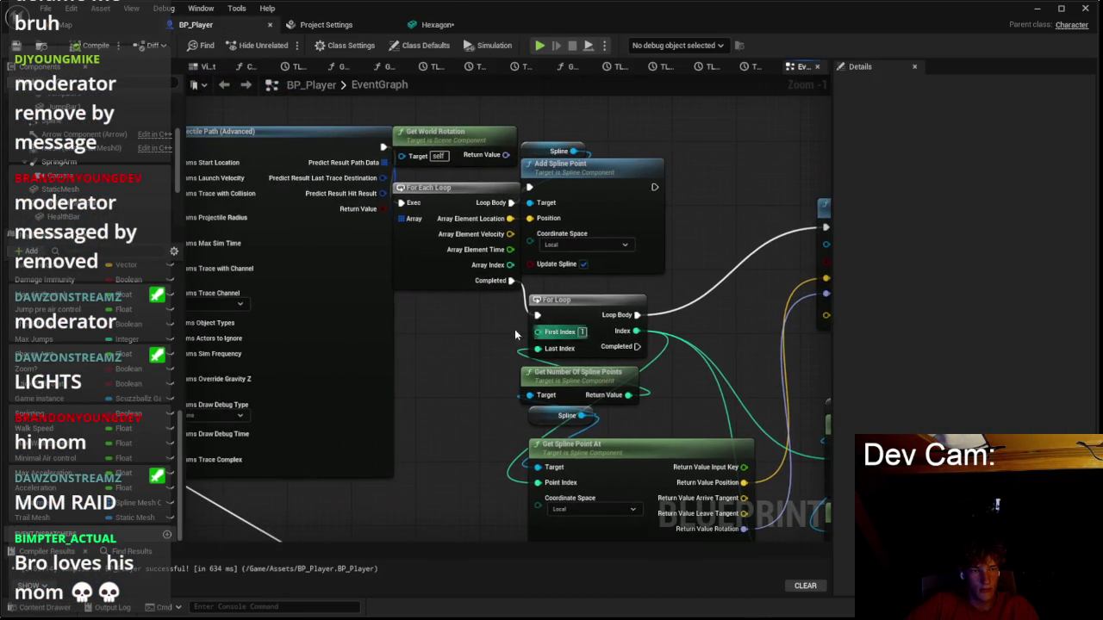
pyautogui.moveTo(419, 328); pyautogui.dragTo(528, 367)
pyautogui.moveTo(257, 149)
pyautogui.mouseDown()
pyautogui.moveTo(413, 153)
pyautogui.moveTo(482, 196)
pyautogui.mouseUp()
pyautogui.moveTo(301, 199); pyautogui.dragTo(479, 199)
pyautogui.moveTo(358, 180)
pyautogui.mouseDown()
pyautogui.moveTo(359, 154)
pyautogui.moveTo(607, 226)
pyautogui.mouseUp()
pyautogui.click(596, 238)
pyautogui.moveTo(340, 156); pyautogui.dragTo(602, 223)
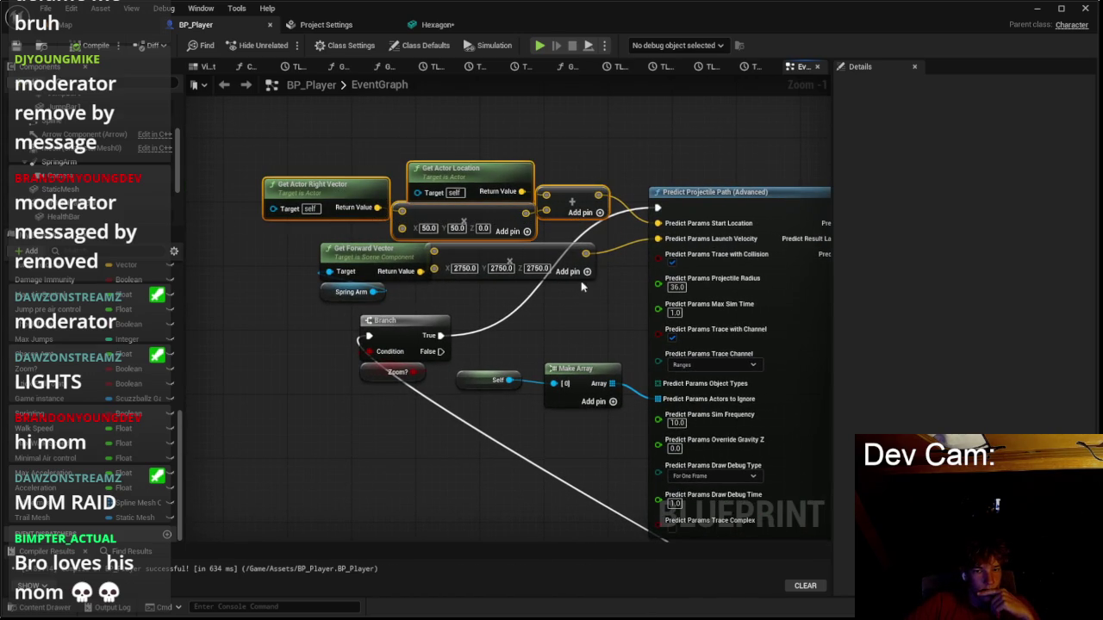
pyautogui.moveTo(569, 308); pyautogui.dragTo(313, 277)
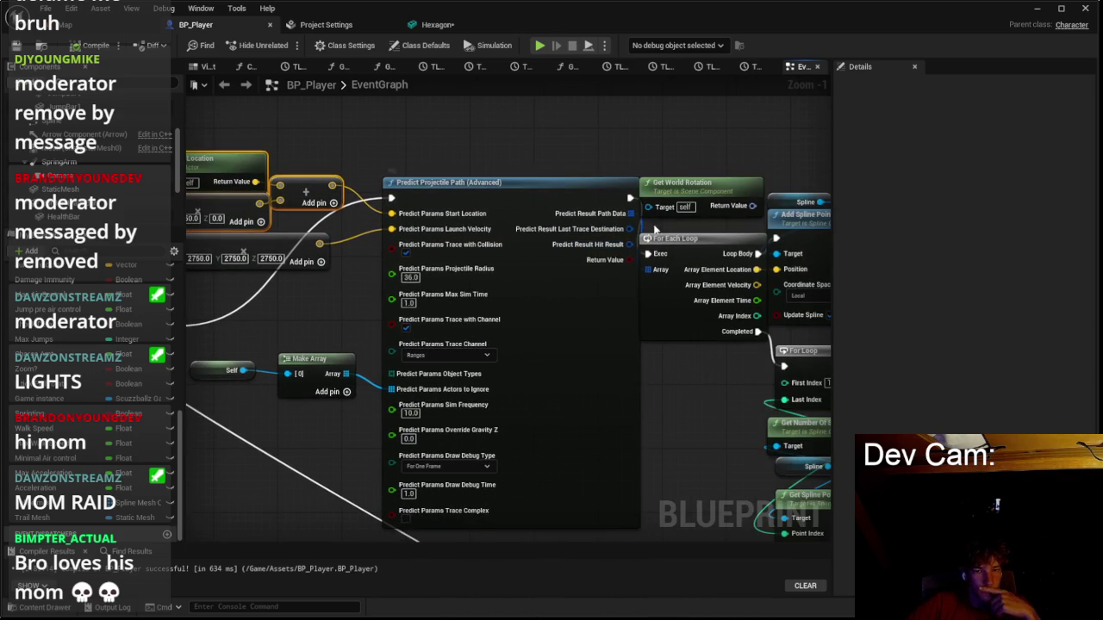
pyautogui.scroll(1, 704, 308)
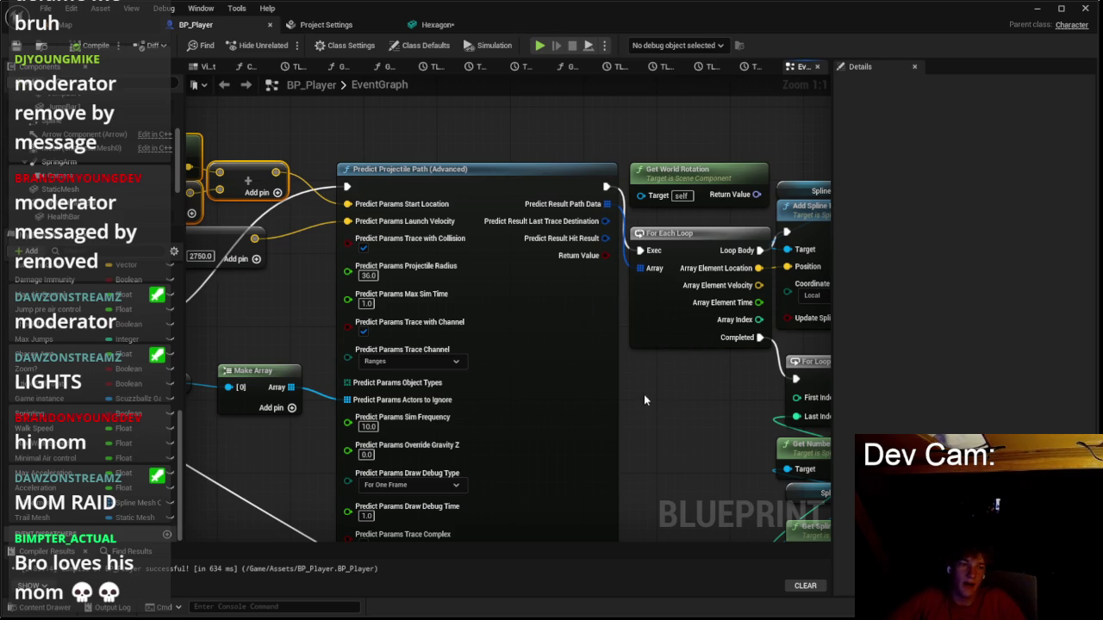
# Adjust the output pin of the Sequence node after Event Tick.
pyautogui.moveTo(321, 355); pyautogui.dragTo(481, 271)
pyautogui.scroll(-4, 752, 357)
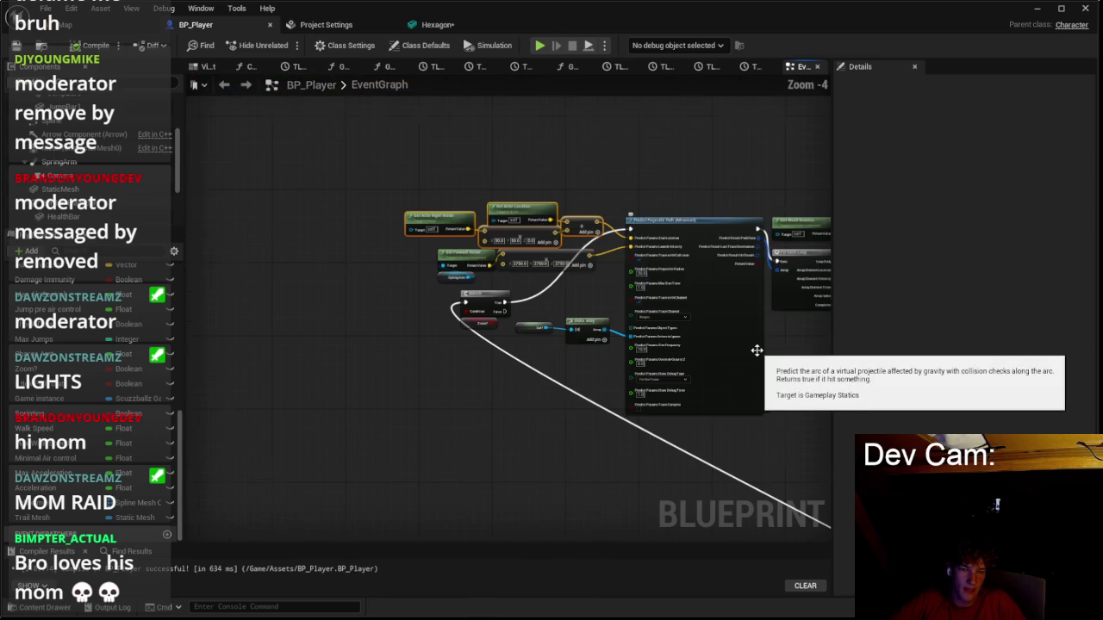
pyautogui.moveTo(752, 358); pyautogui.dragTo(546, 249)
pyautogui.scroll(2, 554, 296)
pyautogui.moveTo(554, 296); pyautogui.dragTo(623, 392)
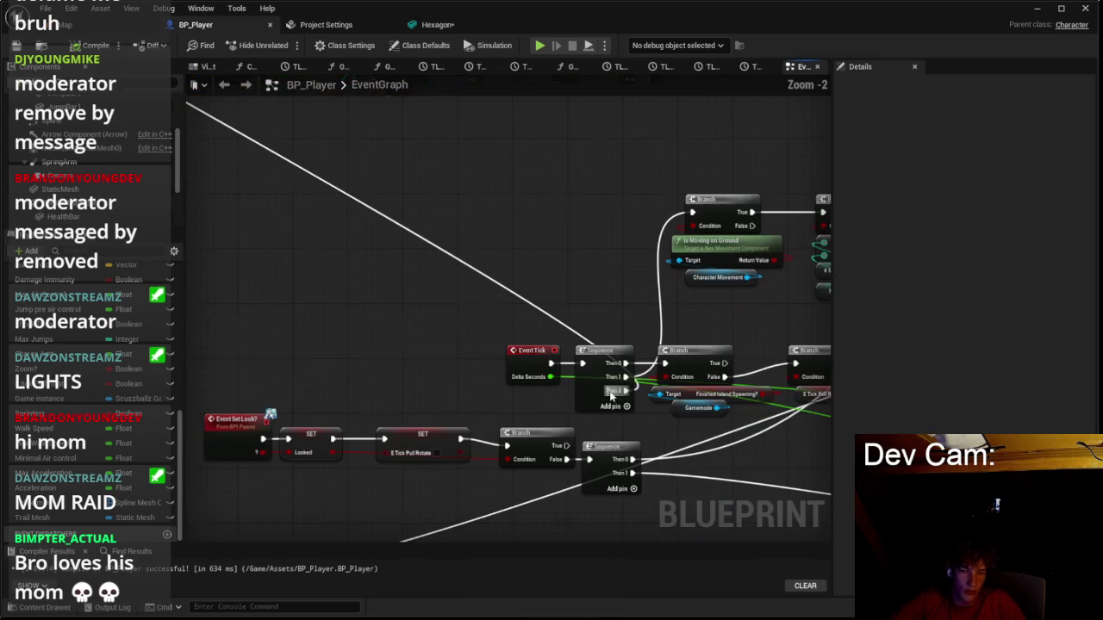
pyautogui.rightClick(622, 392)
pyautogui.click(635, 431)
pyautogui.scroll(1, 462, 148)
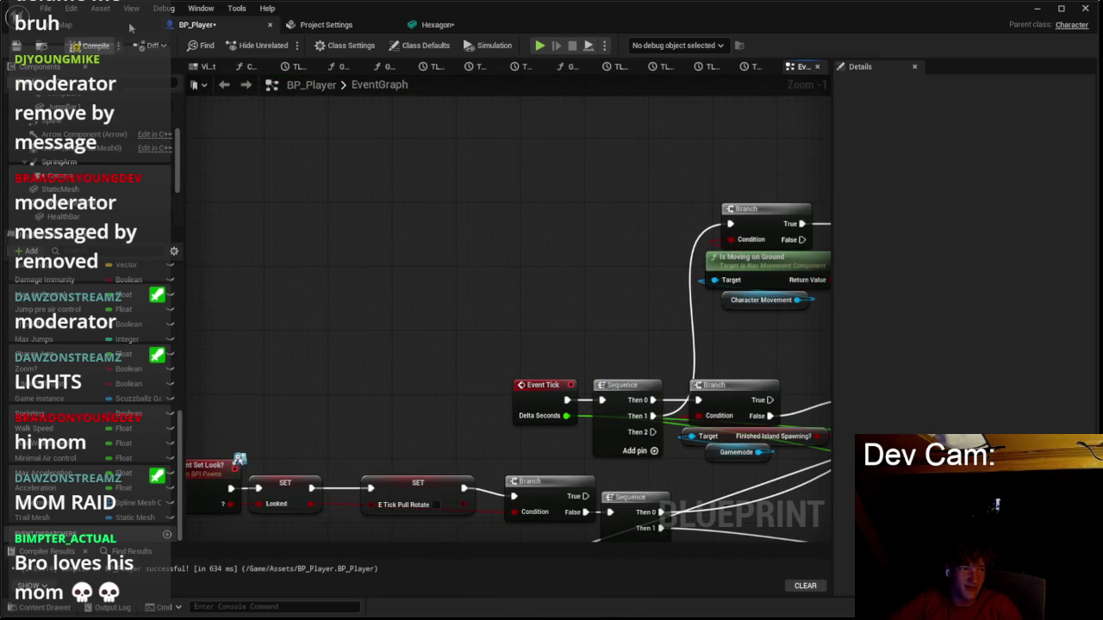
# Play the level in the editor and begin the game from the Scuzzballz main menu.
pyautogui.click(103, 28)
pyautogui.click(284, 45)
pyautogui.click(438, 326)
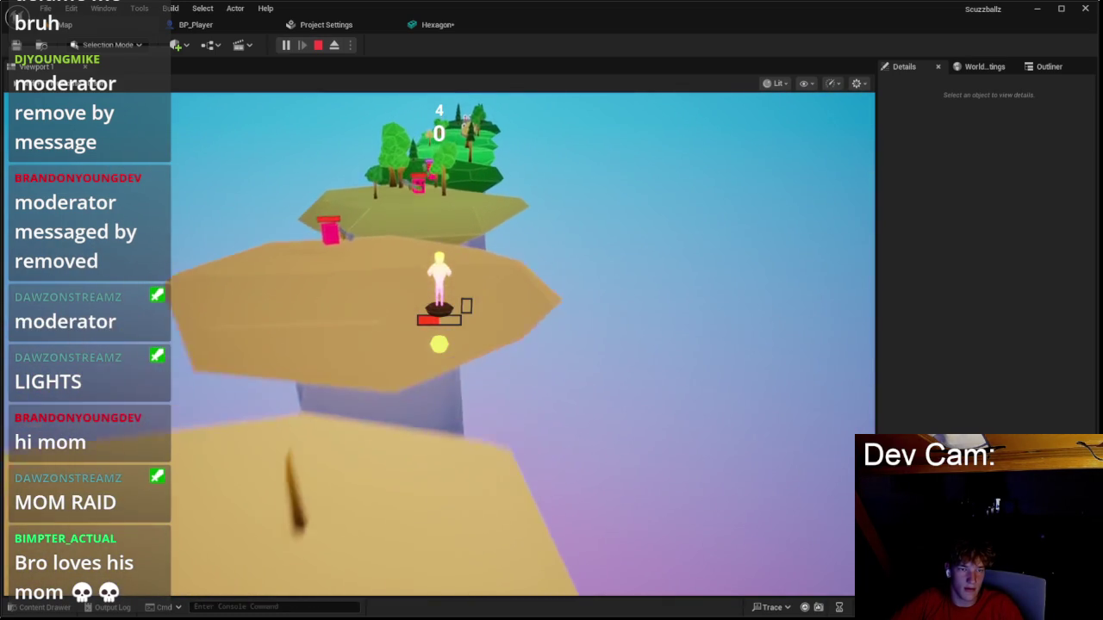
# Play across the floating islands, then end the session with Escape.
pyautogui.press('Escape')
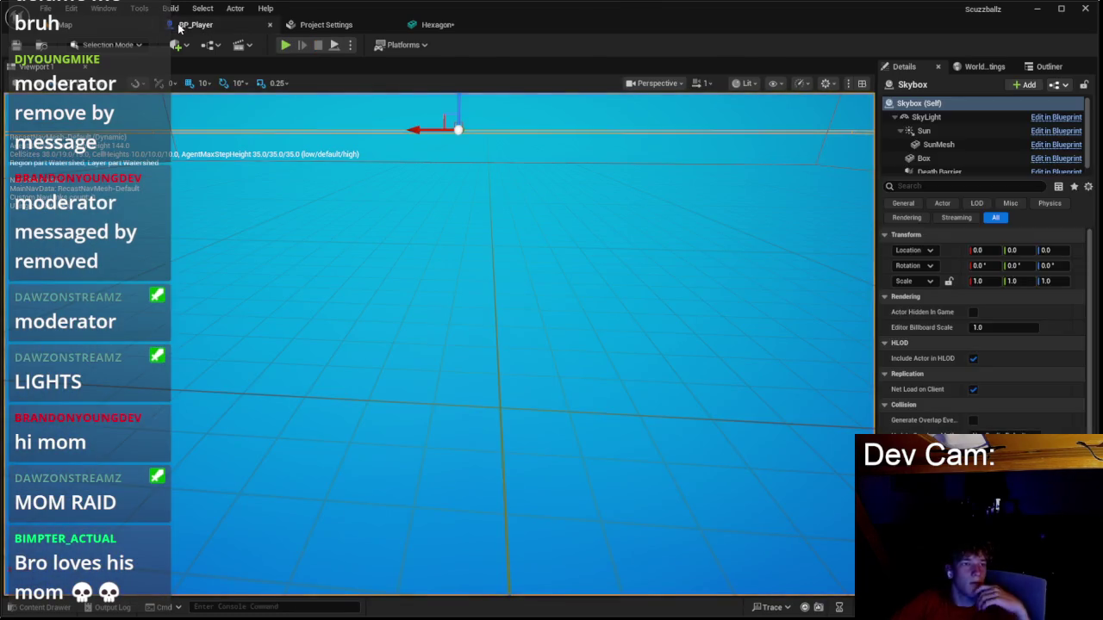
# Back in BP_Player, select the Spline component and scroll through its Details.
pyautogui.click(196, 24)
pyautogui.scroll(2, 135, 201)
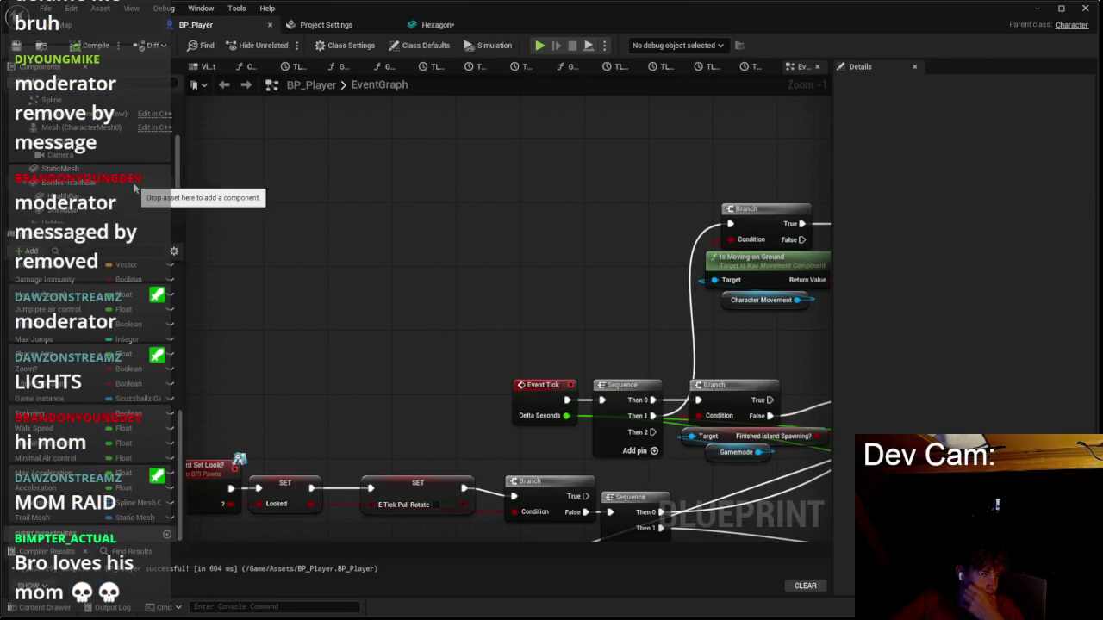
pyautogui.click(103, 100)
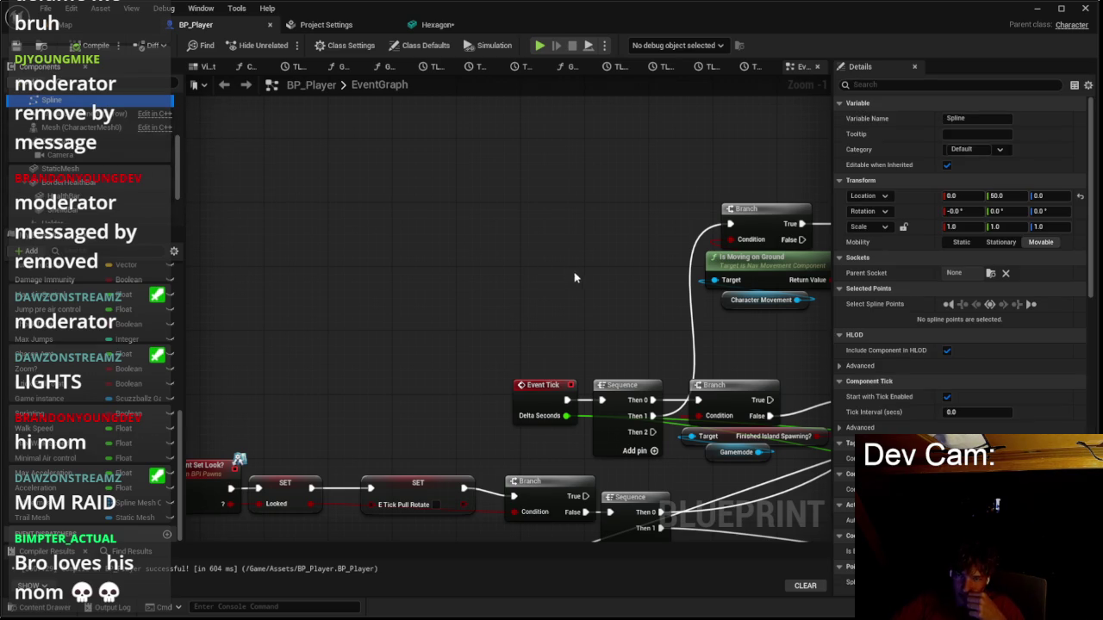
pyautogui.scroll(-5, 568, 273)
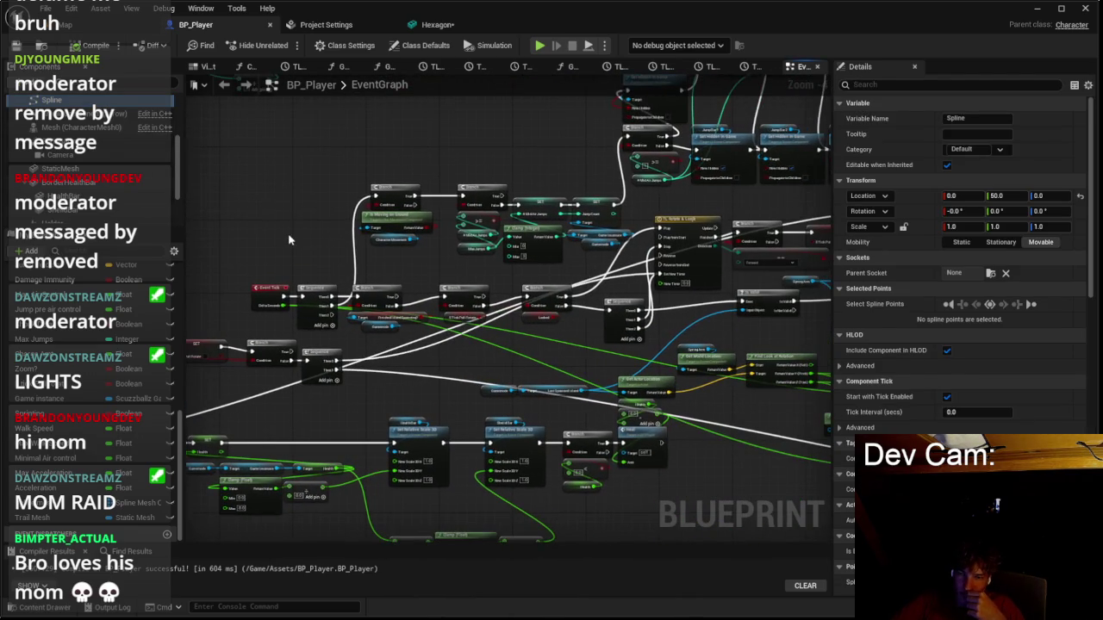
pyautogui.scroll(-4, 947, 414)
pyautogui.scroll(-2, 956, 301)
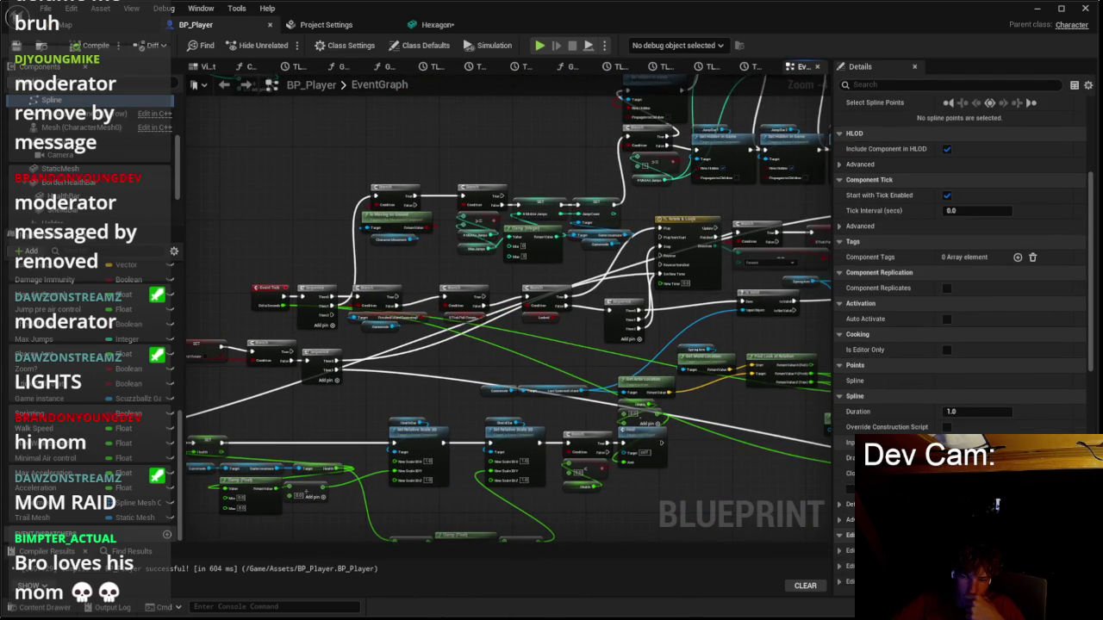
pyautogui.scroll(-1, 961, 345)
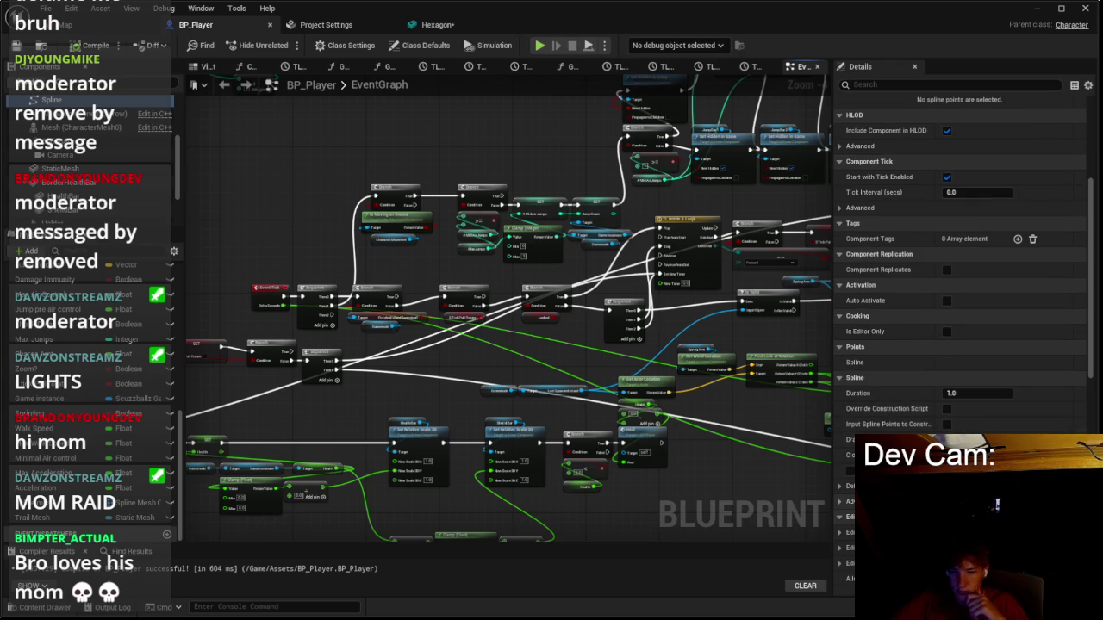
pyautogui.scroll(-4, 960, 344)
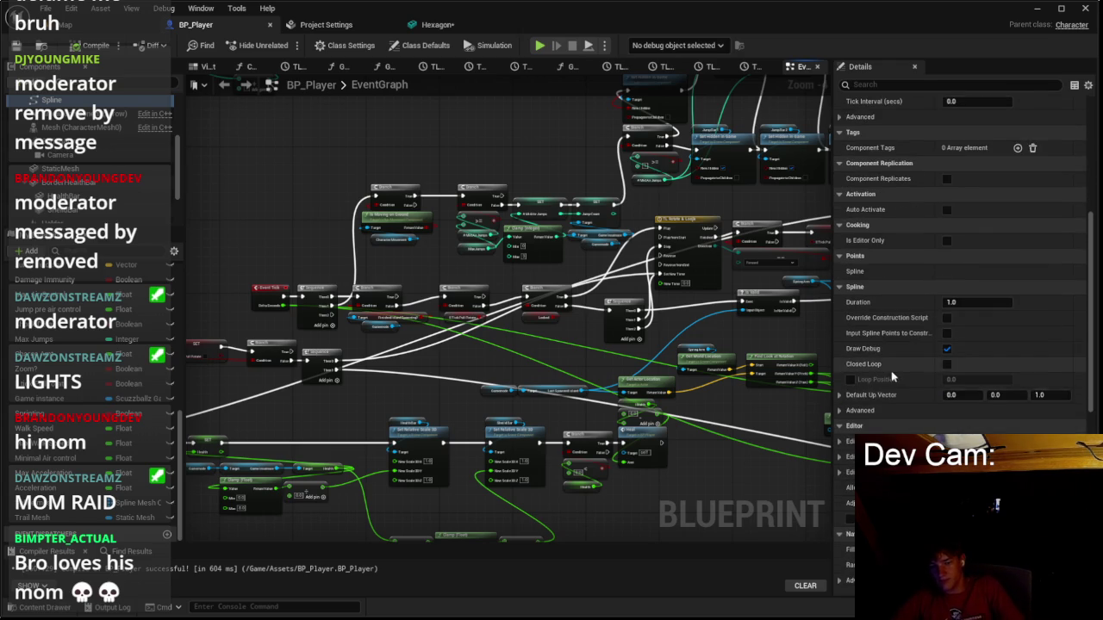
pyautogui.scroll(-4, 961, 345)
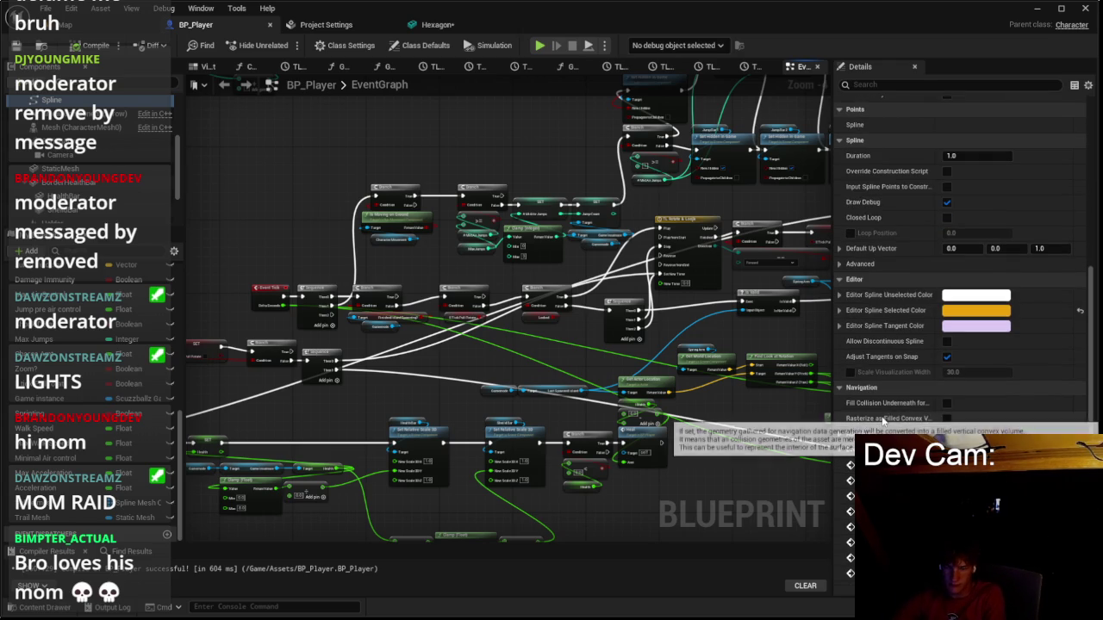
pyautogui.scroll(-2, 961, 345)
# Zoom in on the For Loop and Add Spline Mesh Component nodes.
pyautogui.scroll(6, 890, 416)
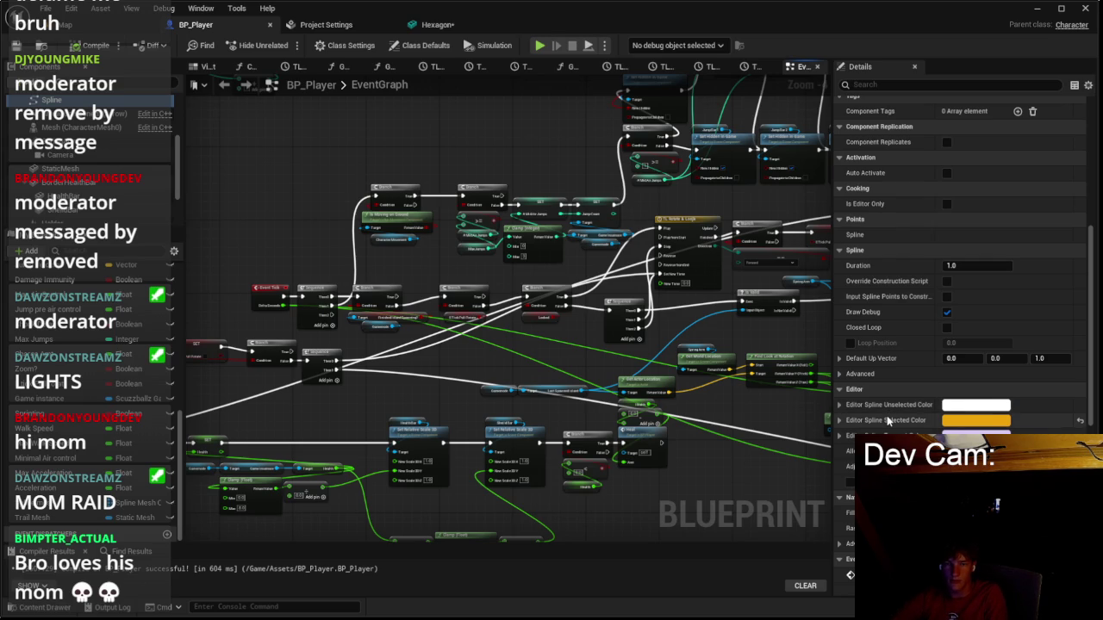
pyautogui.scroll(4, 886, 415)
pyautogui.scroll(3, 887, 421)
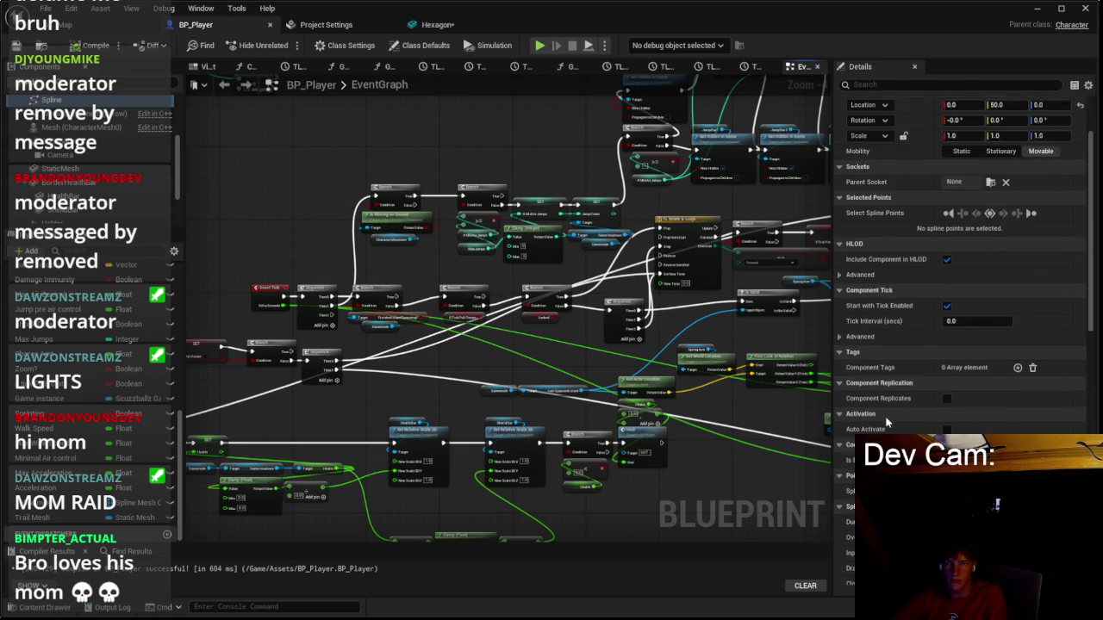
pyautogui.scroll(2, 888, 416)
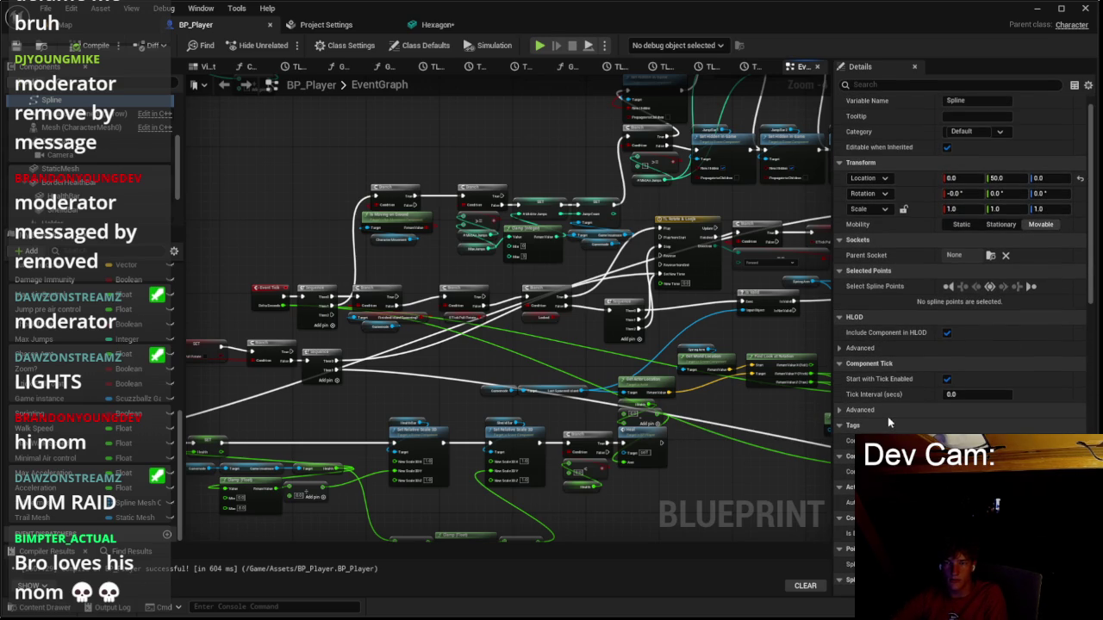
pyautogui.scroll(1, 896, 414)
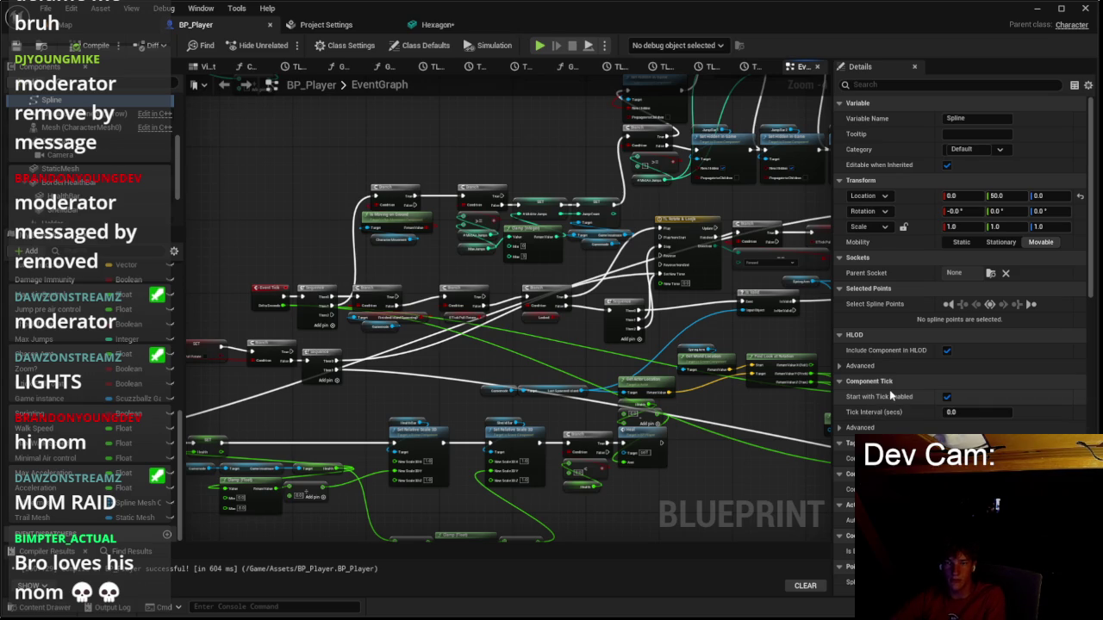
pyautogui.scroll(-4, 635, 370)
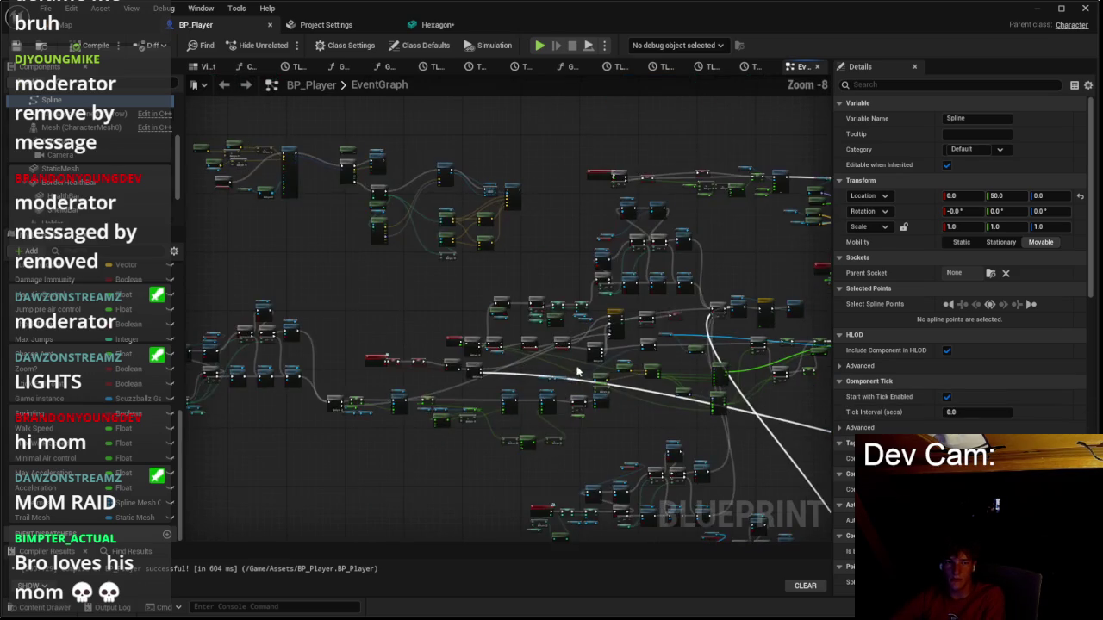
pyautogui.scroll(2, 435, 151)
pyautogui.scroll(4, 435, 151)
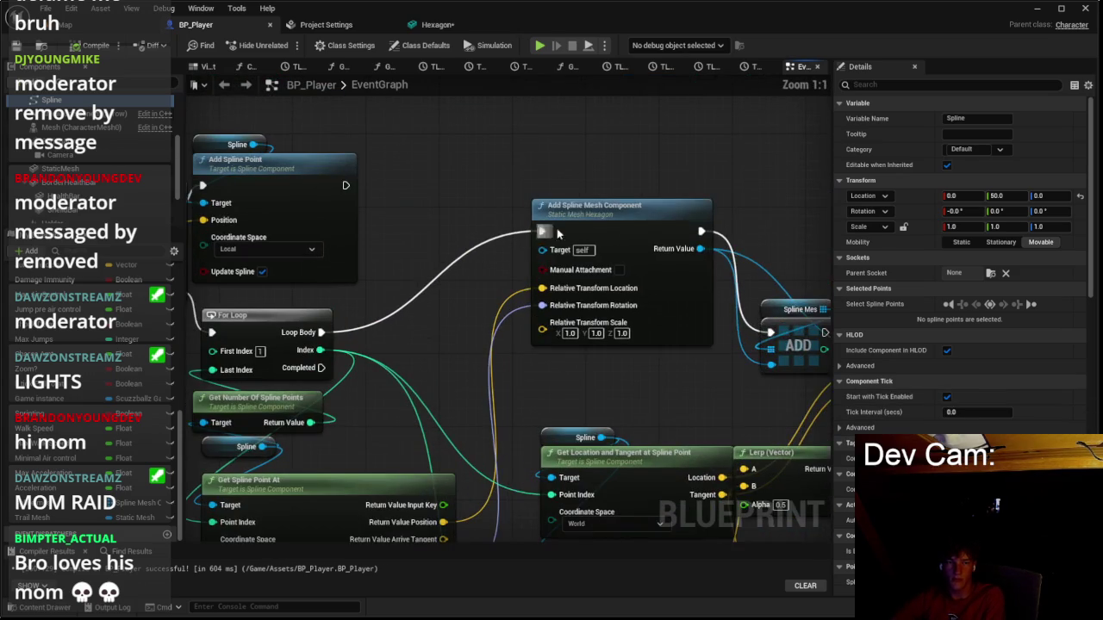
pyautogui.click(568, 207)
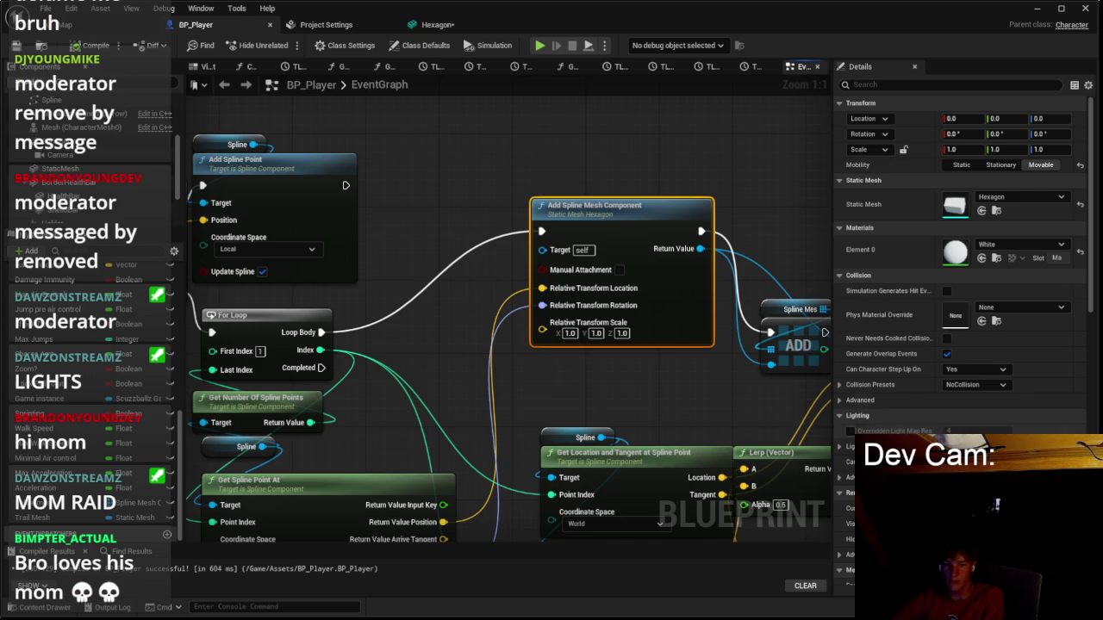
pyautogui.scroll(-3, 905, 401)
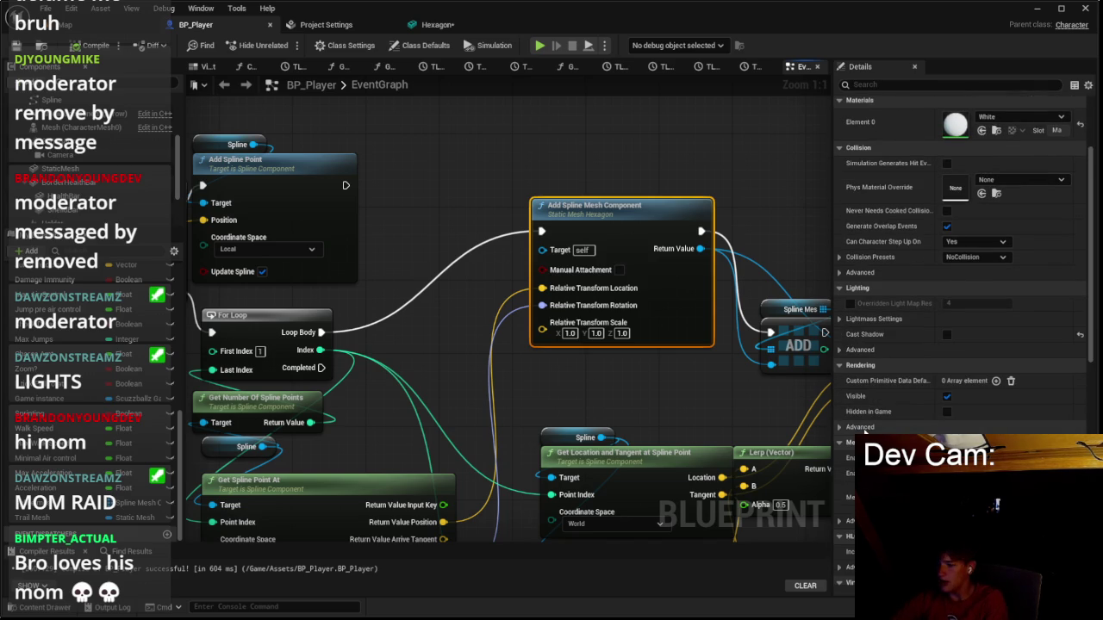
pyautogui.moveTo(606, 371); pyautogui.dragTo(756, 276)
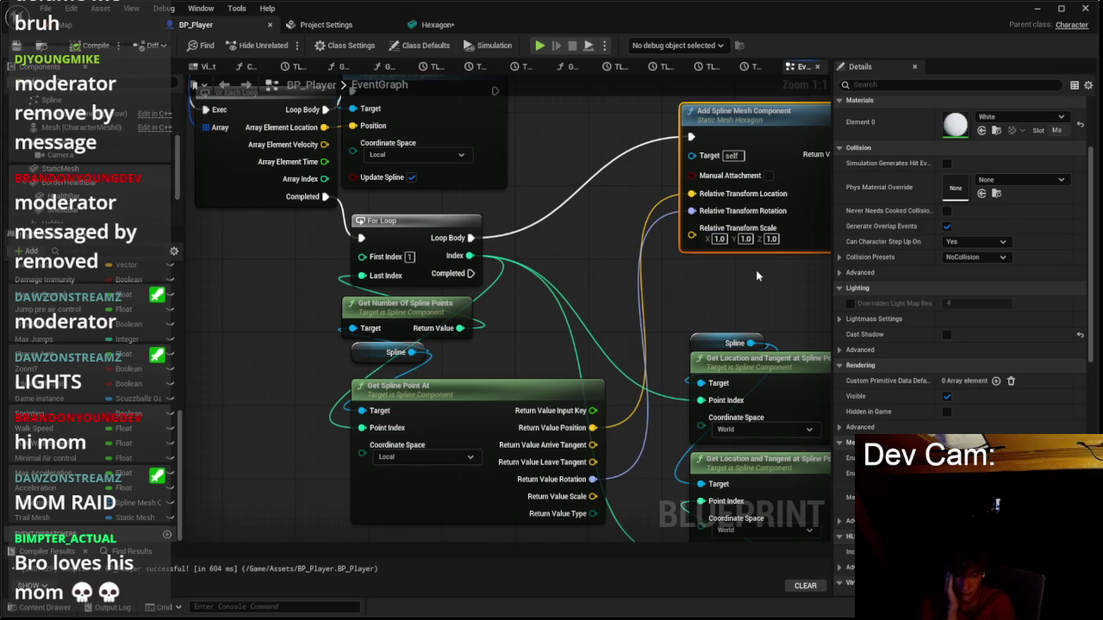
pyautogui.scroll(-4, 618, 330)
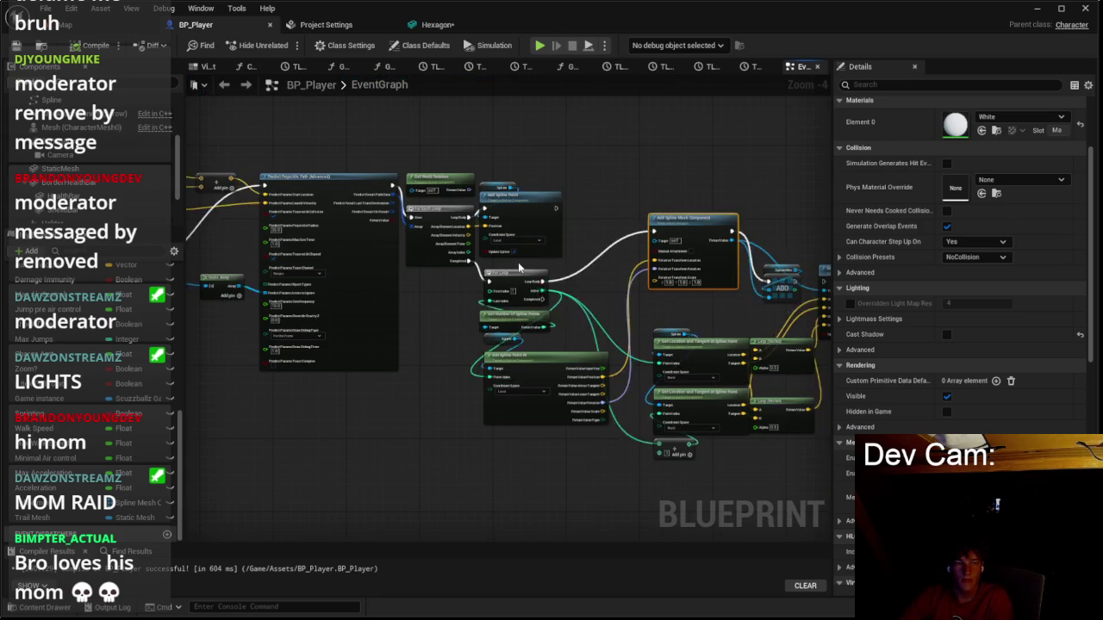
pyautogui.scroll(3, 517, 261)
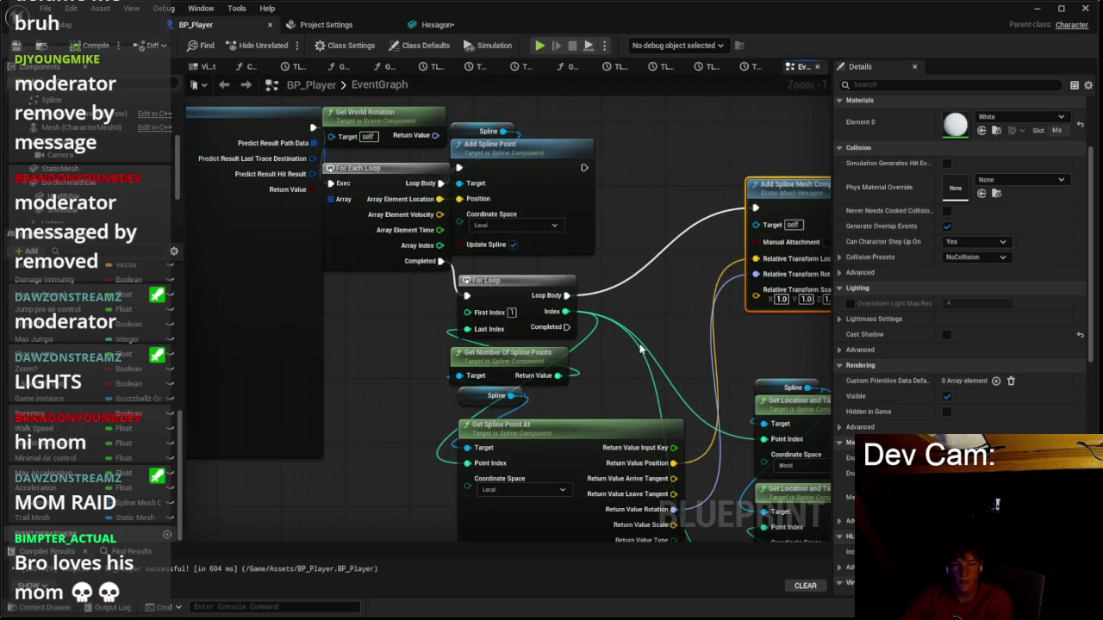
pyautogui.moveTo(616, 358); pyautogui.dragTo(630, 336)
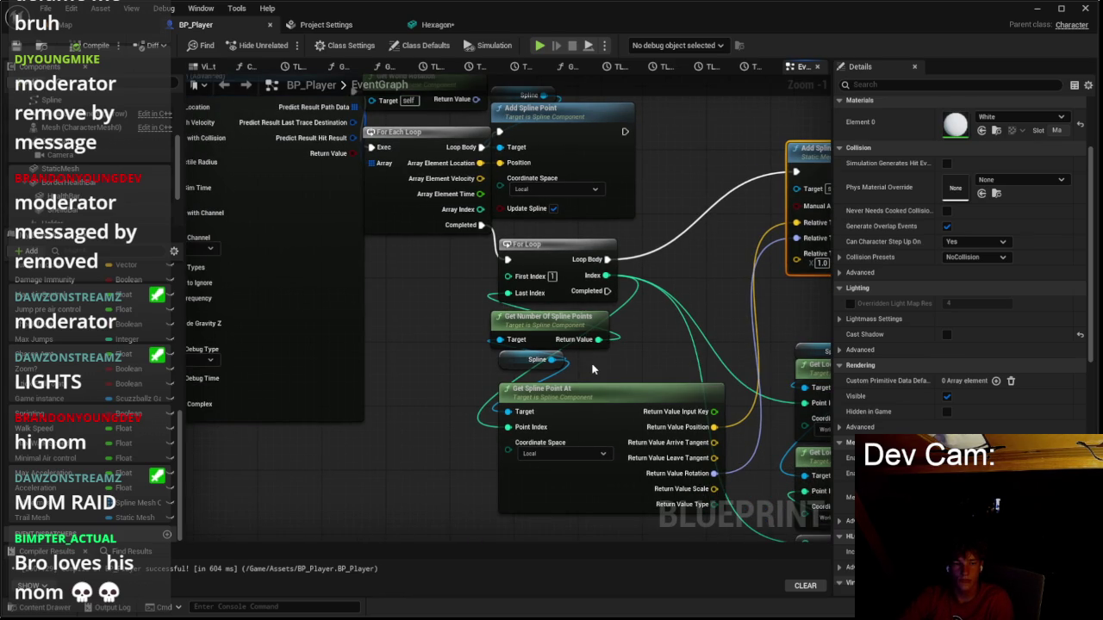
pyautogui.click(556, 450)
# Set Get Spline Point At to World, disconnect the Relative Transform location and rotation, and recombine the pin.
pyautogui.click(554, 480)
pyautogui.moveTo(782, 266); pyautogui.dragTo(622, 284)
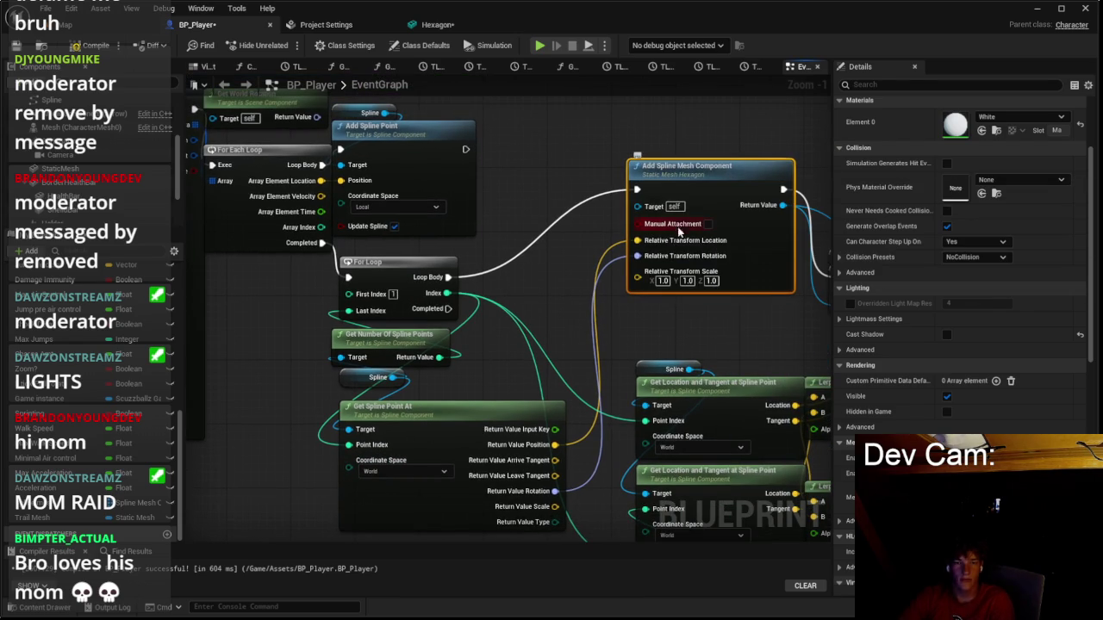
pyautogui.rightClick(662, 244)
pyautogui.click(696, 293)
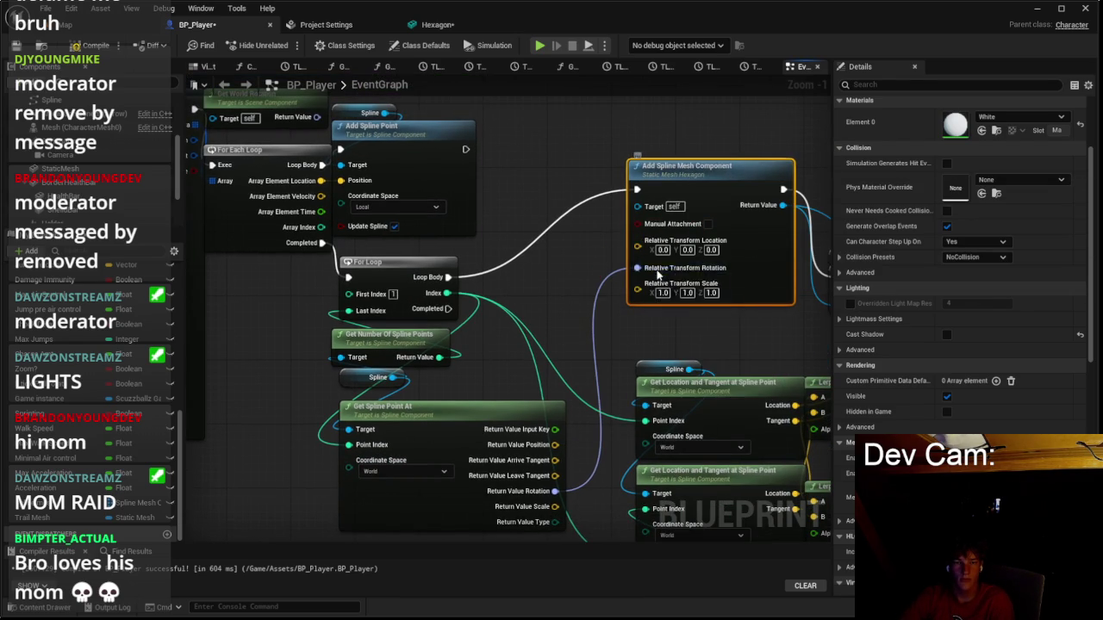
pyautogui.rightClick(660, 272)
pyautogui.click(696, 319)
pyautogui.rightClick(650, 247)
pyautogui.click(693, 306)
# Add a Set World Location node beside Add Spline Mesh Component, shifting Set Start and End right.
pyautogui.moveTo(747, 199)
pyautogui.mouseDown()
pyautogui.moveTo(623, 249)
pyautogui.moveTo(609, 273)
pyautogui.moveTo(708, 289)
pyautogui.mouseUp()
pyautogui.write('set worl')
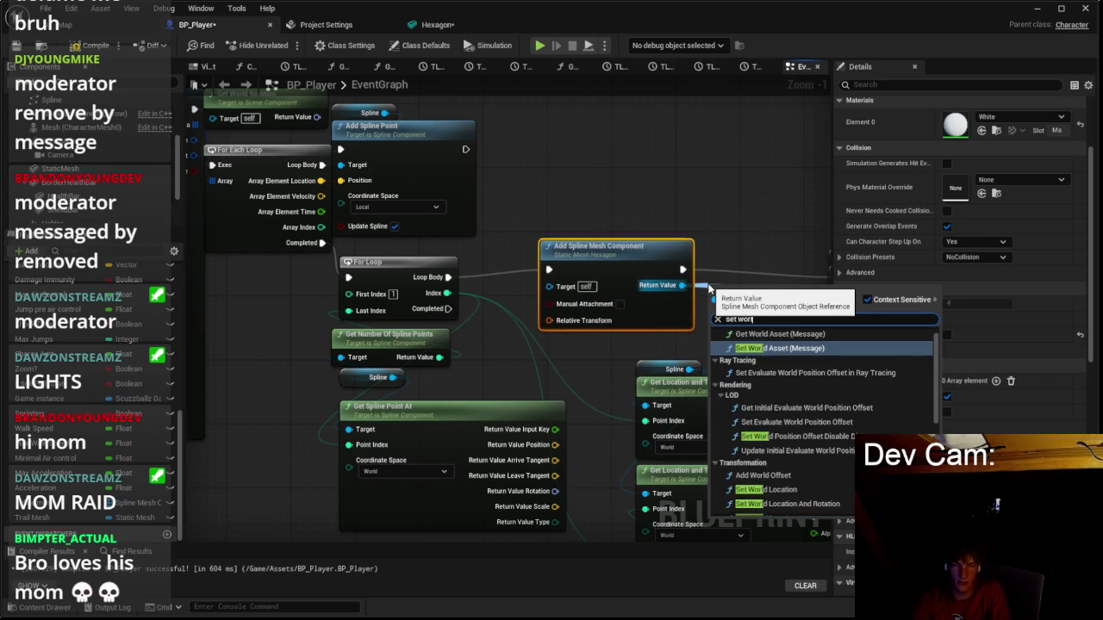
pyautogui.write('ocat')
pyautogui.press('Return')
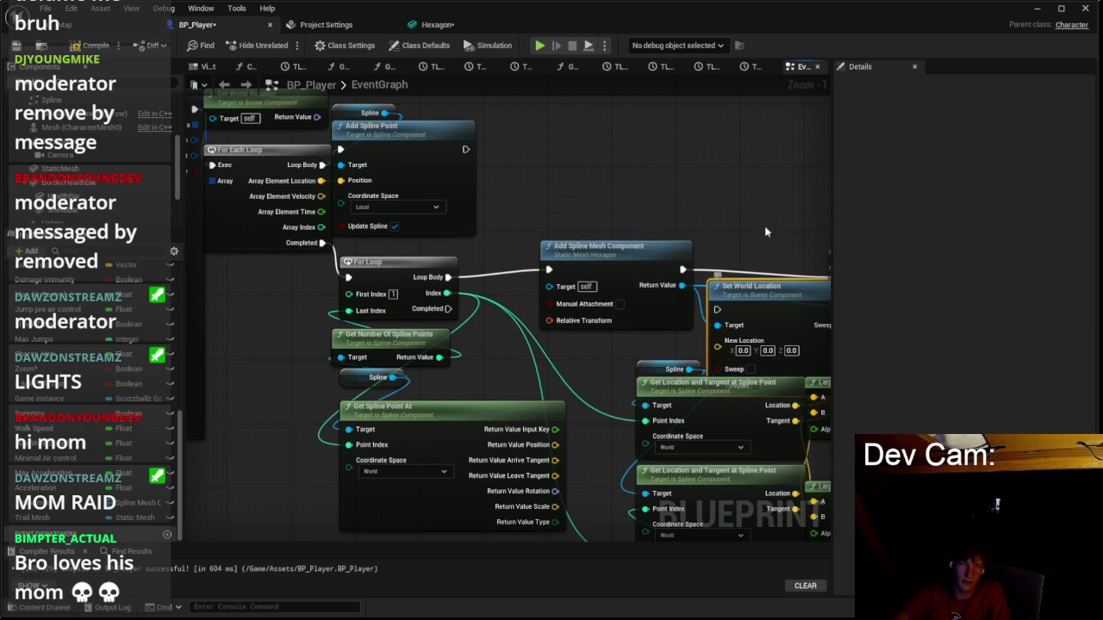
pyautogui.moveTo(739, 288)
pyautogui.mouseDown()
pyautogui.moveTo(741, 250)
pyautogui.moveTo(434, 268)
pyautogui.mouseUp()
pyautogui.moveTo(539, 259); pyautogui.dragTo(499, 250)
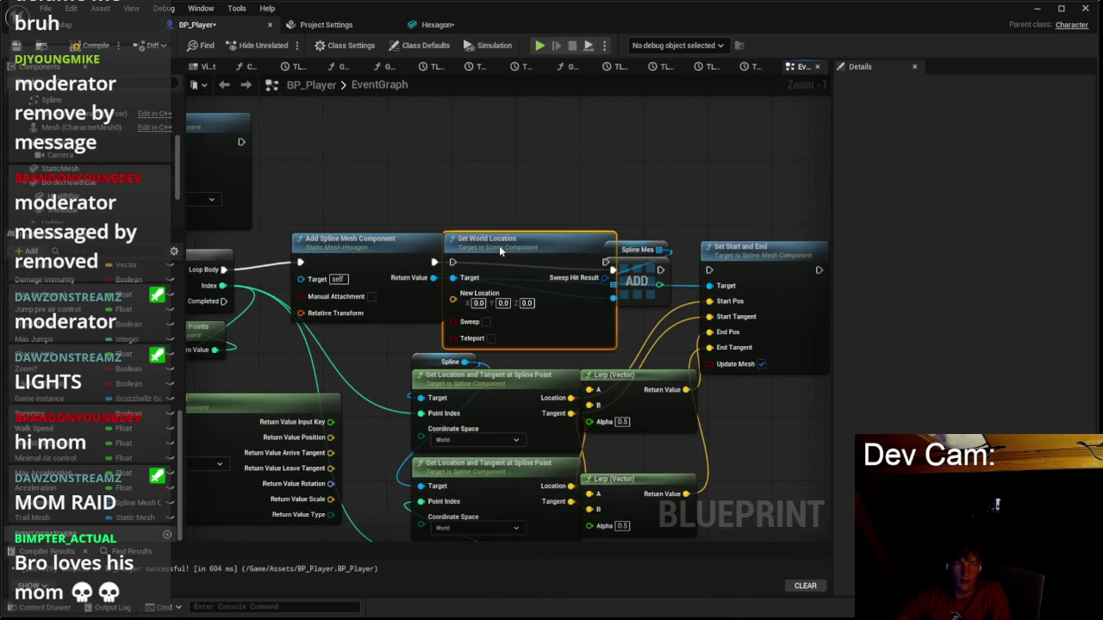
pyautogui.moveTo(638, 243); pyautogui.dragTo(495, 260)
pyautogui.moveTo(603, 264); pyautogui.dragTo(699, 279)
# Route execution through Set World Location into the array ADD node and feed it Return Value Position.
pyautogui.click(521, 274)
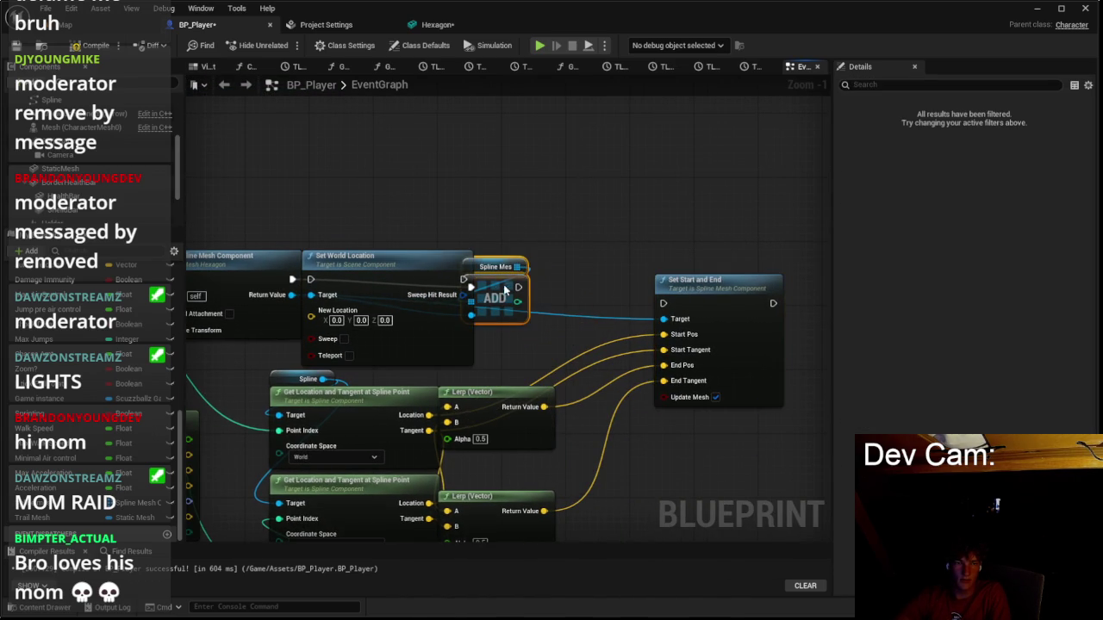
pyautogui.moveTo(521, 274); pyautogui.dragTo(529, 265)
pyautogui.moveTo(502, 279); pyautogui.dragTo(300, 281)
pyautogui.moveTo(309, 331); pyautogui.dragTo(535, 267)
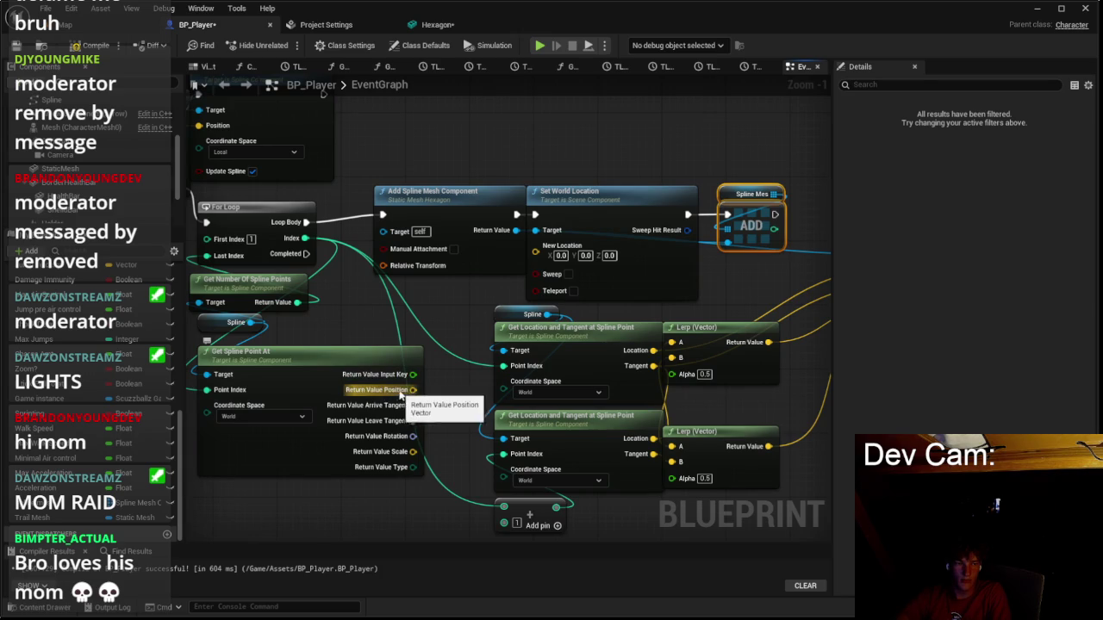
pyautogui.moveTo(413, 389); pyautogui.dragTo(536, 246)
# Connect the Sequence node's Then 2 output to the Branch node's input.
pyautogui.scroll(-7, 426, 383)
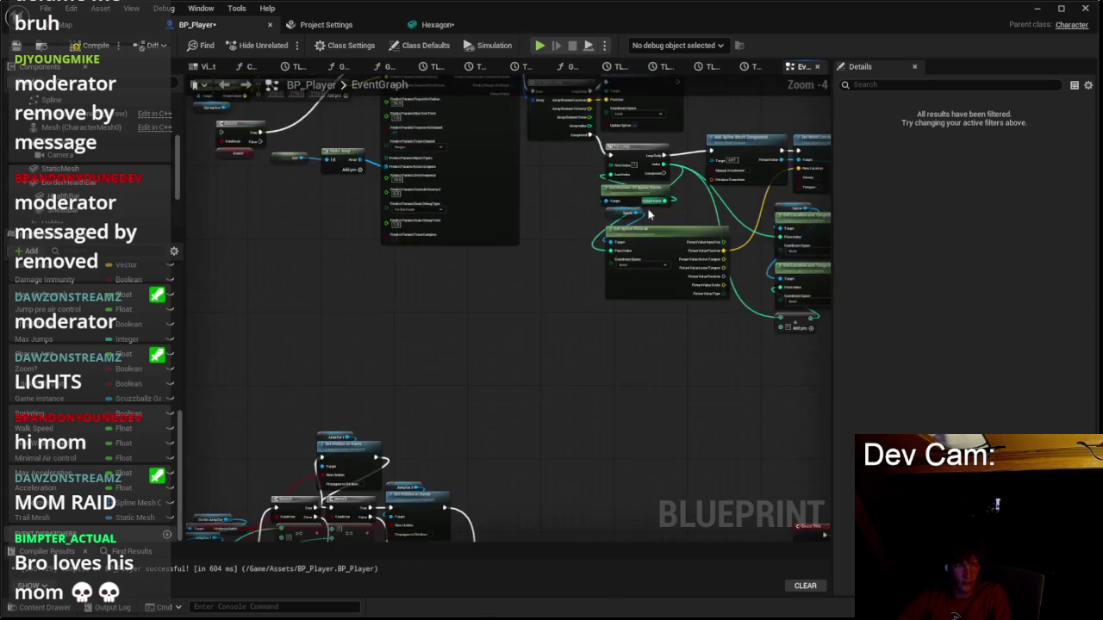
pyautogui.scroll(2, 562, 237)
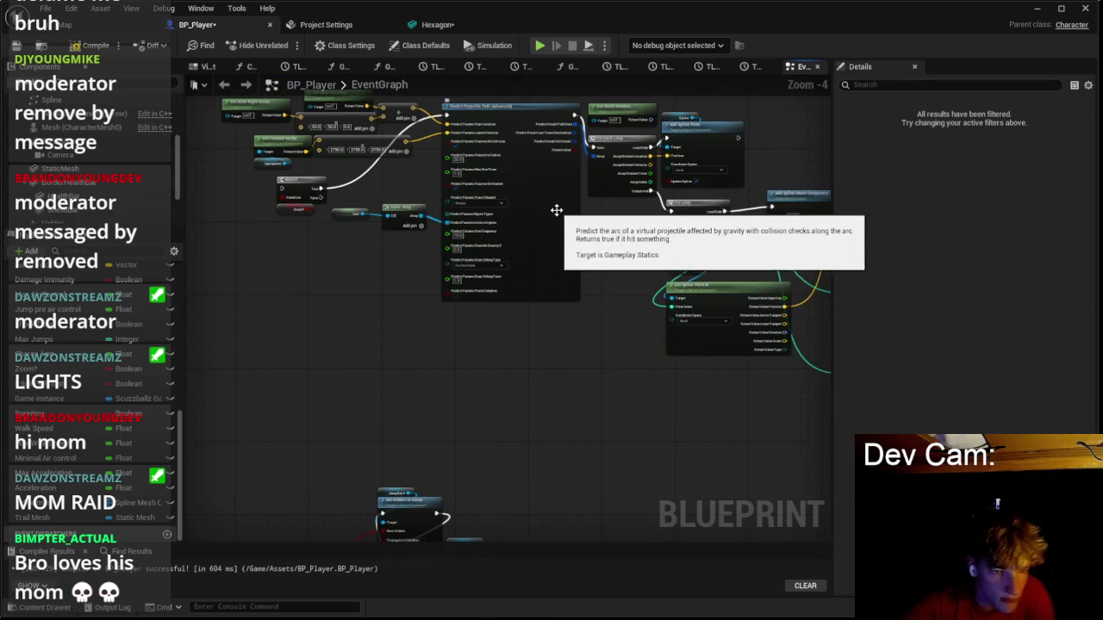
pyautogui.scroll(-2, 528, 268)
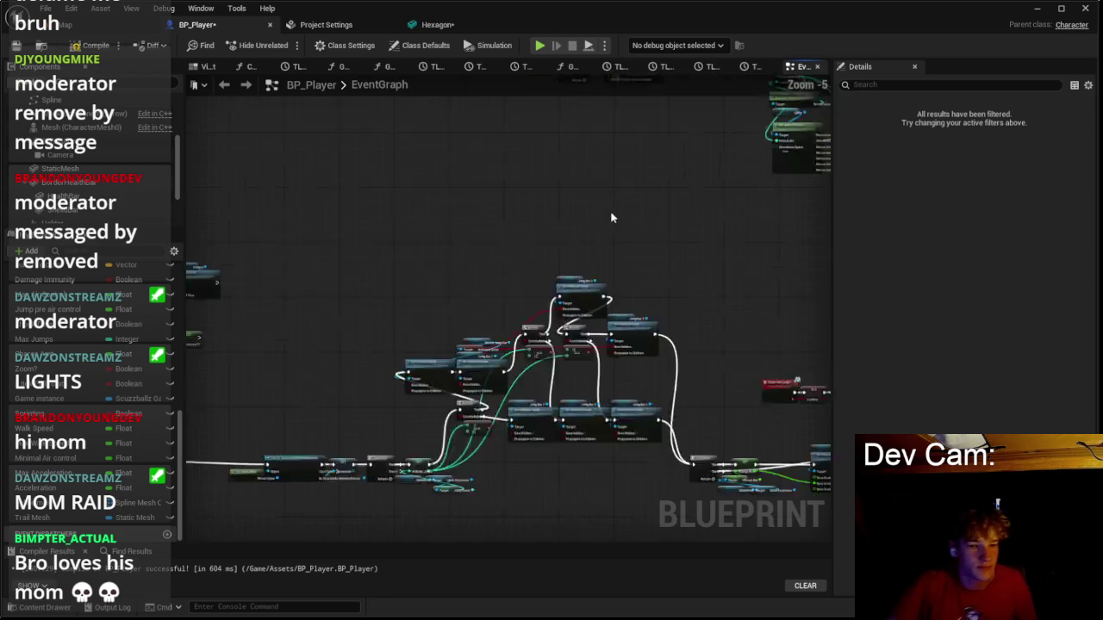
pyautogui.scroll(1, 383, 289)
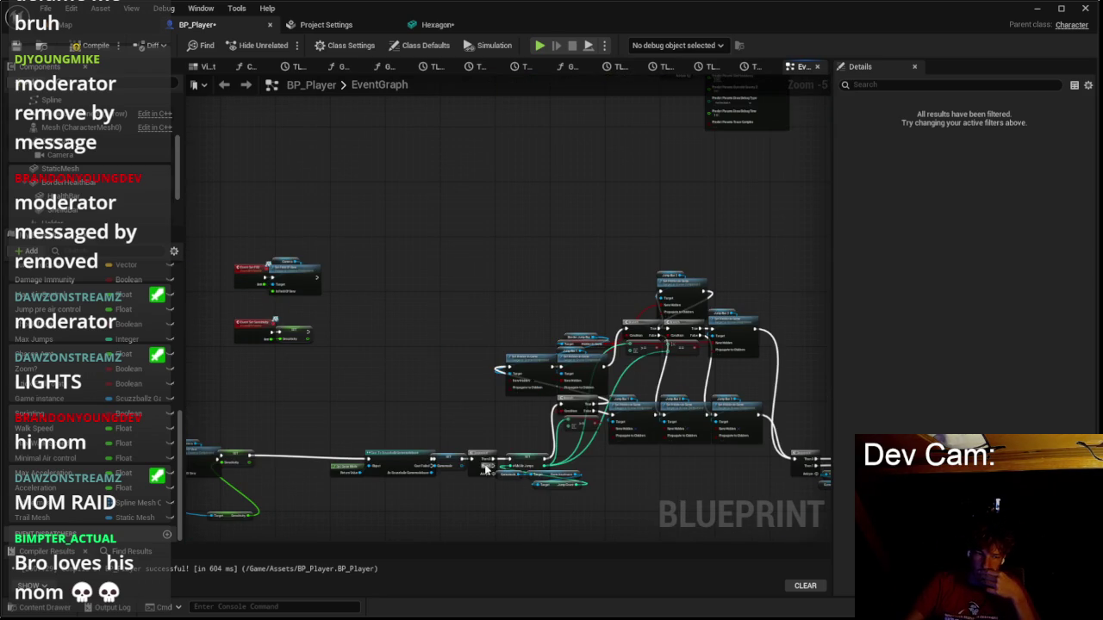
pyautogui.moveTo(492, 467)
pyautogui.mouseDown()
pyautogui.moveTo(610, 430)
pyautogui.moveTo(450, 472)
pyautogui.moveTo(345, 466)
pyautogui.moveTo(383, 454)
pyautogui.mouseUp()
pyautogui.moveTo(639, 378); pyautogui.dragTo(572, 349)
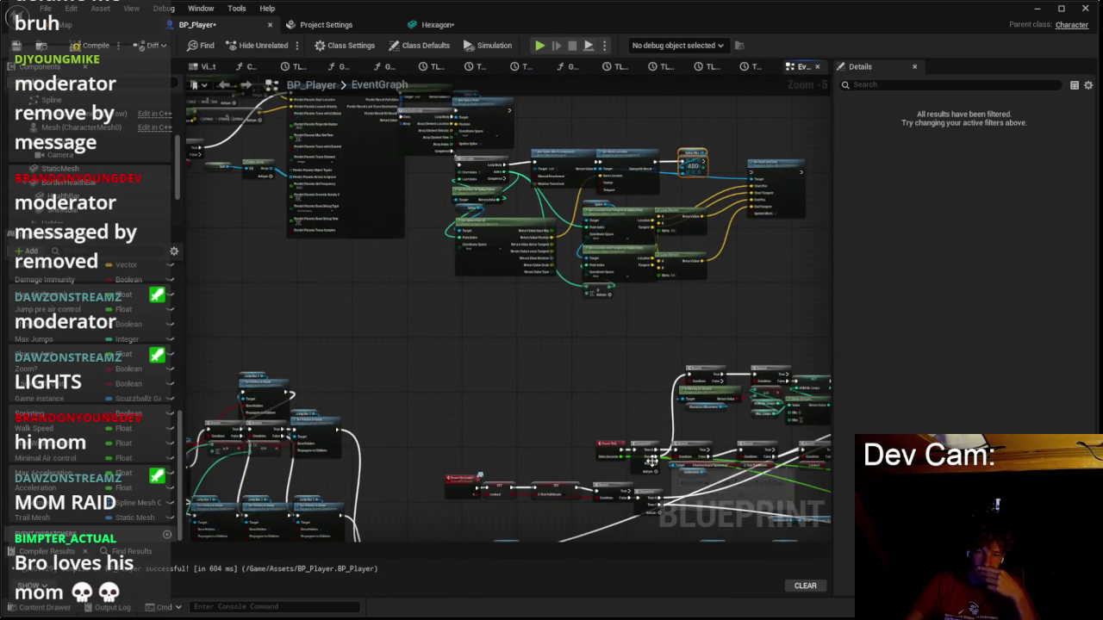
pyautogui.moveTo(653, 466)
pyautogui.mouseDown()
pyautogui.moveTo(320, 227)
pyautogui.moveTo(374, 264)
pyautogui.moveTo(258, 246)
pyautogui.moveTo(281, 337)
pyautogui.moveTo(327, 323)
pyautogui.moveTo(326, 341)
pyautogui.mouseUp()
pyautogui.scroll(2, 374, 264)
pyautogui.moveTo(517, 182); pyautogui.dragTo(404, 105)
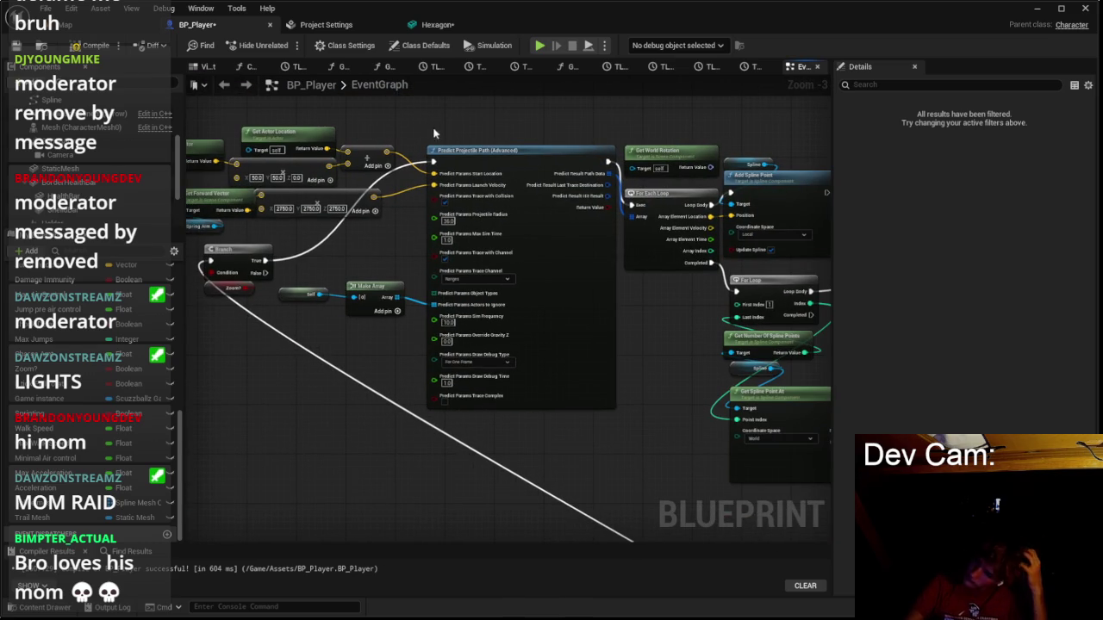
# Set Add Spline Point's Coordinate Space to World.
pyautogui.moveTo(532, 283)
pyautogui.mouseDown()
pyautogui.moveTo(500, 305)
pyautogui.moveTo(393, 291)
pyautogui.mouseUp()
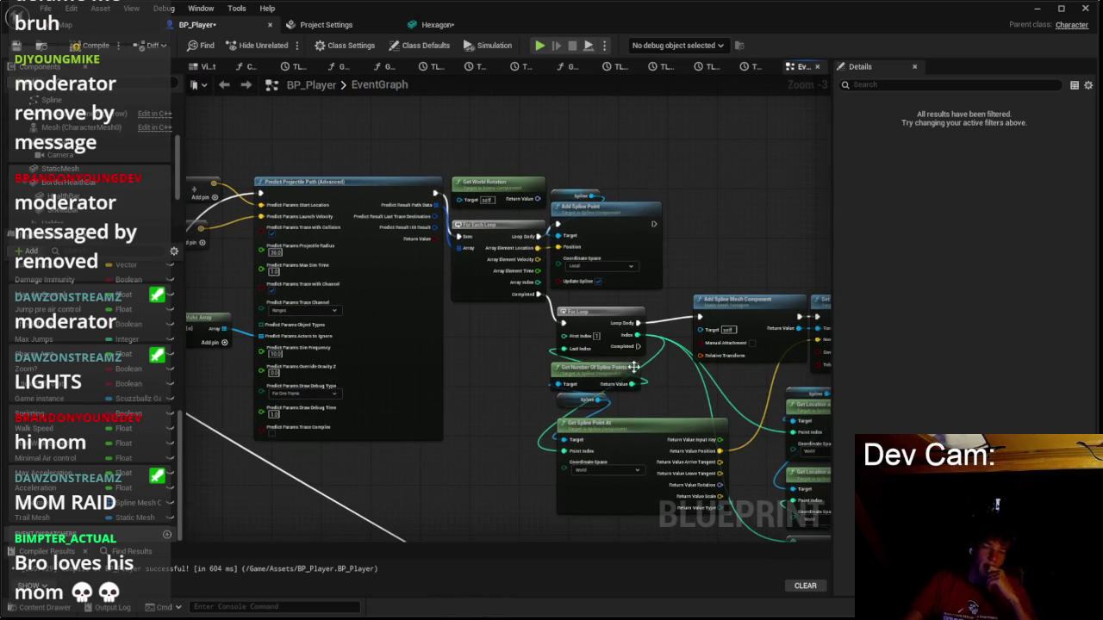
pyautogui.click(610, 267)
pyautogui.click(598, 293)
pyautogui.scroll(3, 612, 269)
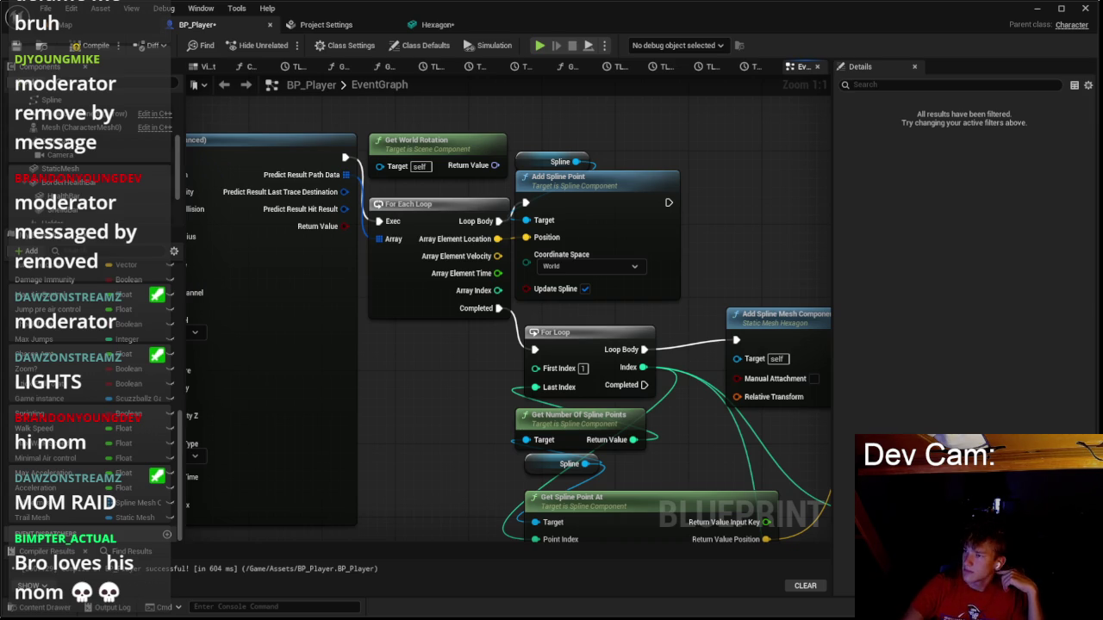
# Switch Get Spline Point At's Coordinate Space to Local.
pyautogui.click(715, 212)
pyautogui.scroll(-2, 649, 199)
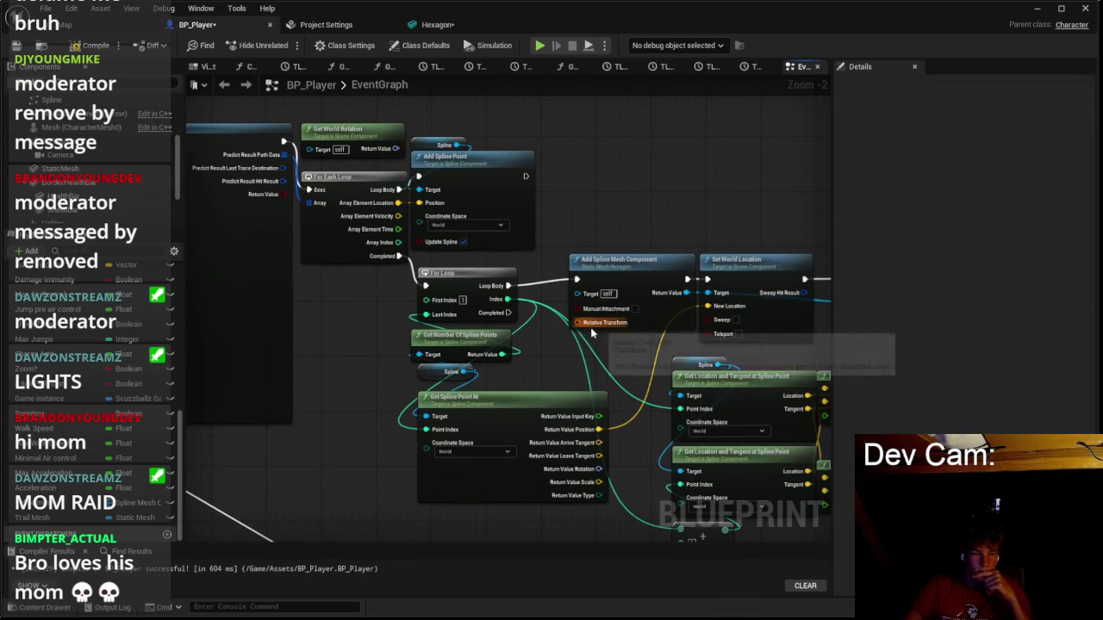
pyautogui.scroll(1, 594, 345)
pyautogui.click(766, 243)
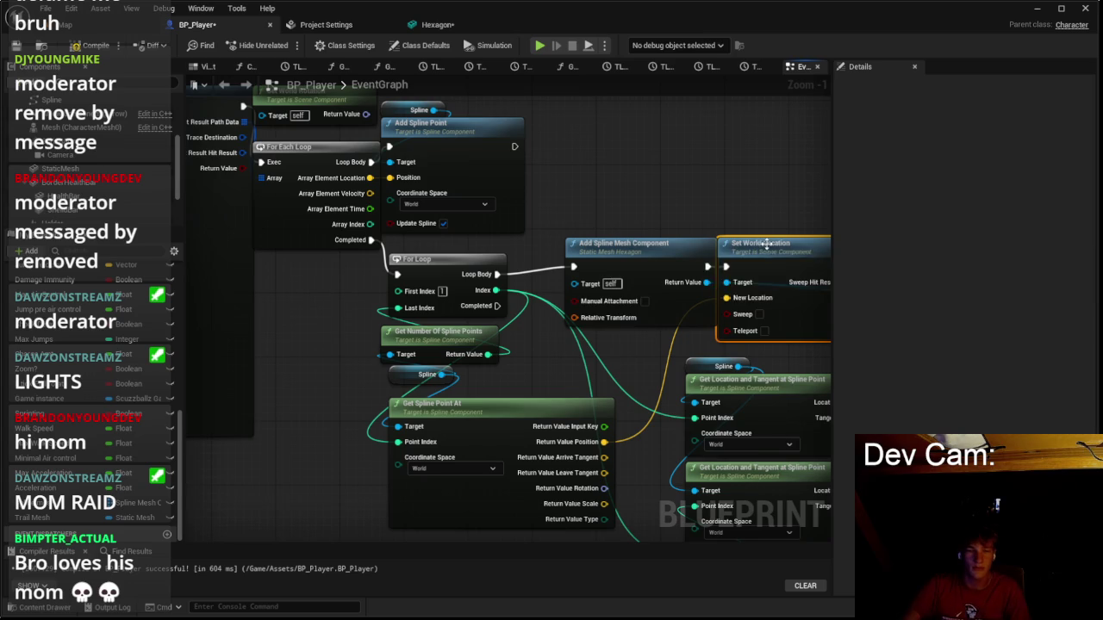
pyautogui.click(434, 475)
# Split the spline mesh's Relative Transform, feed it the spline point's Rotation, and playtest.
pyautogui.rightClick(591, 321)
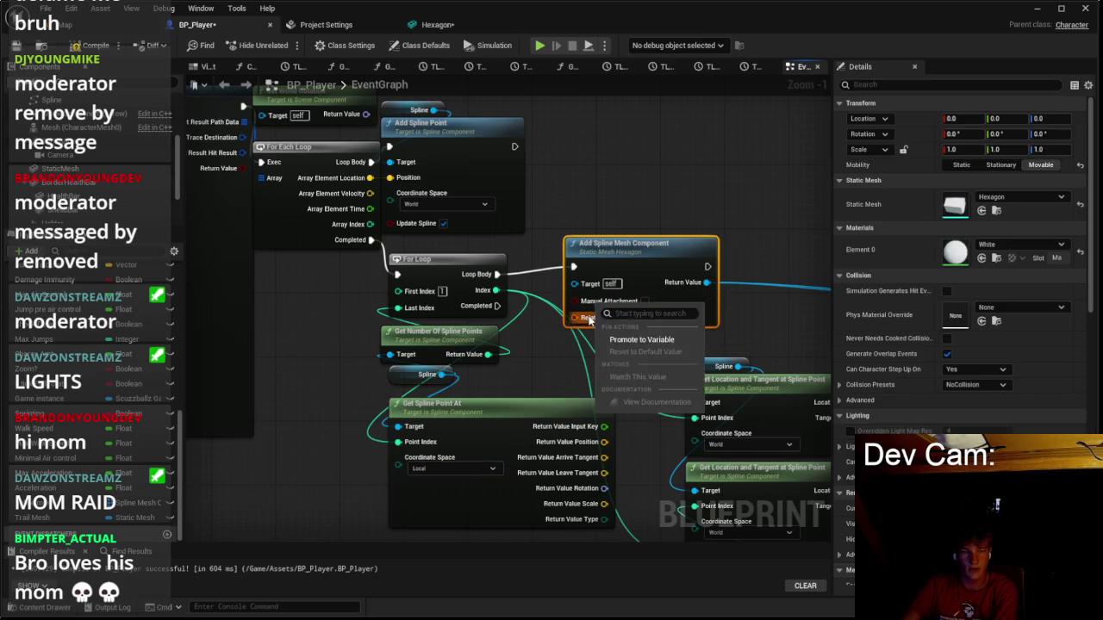
pyautogui.click(651, 251)
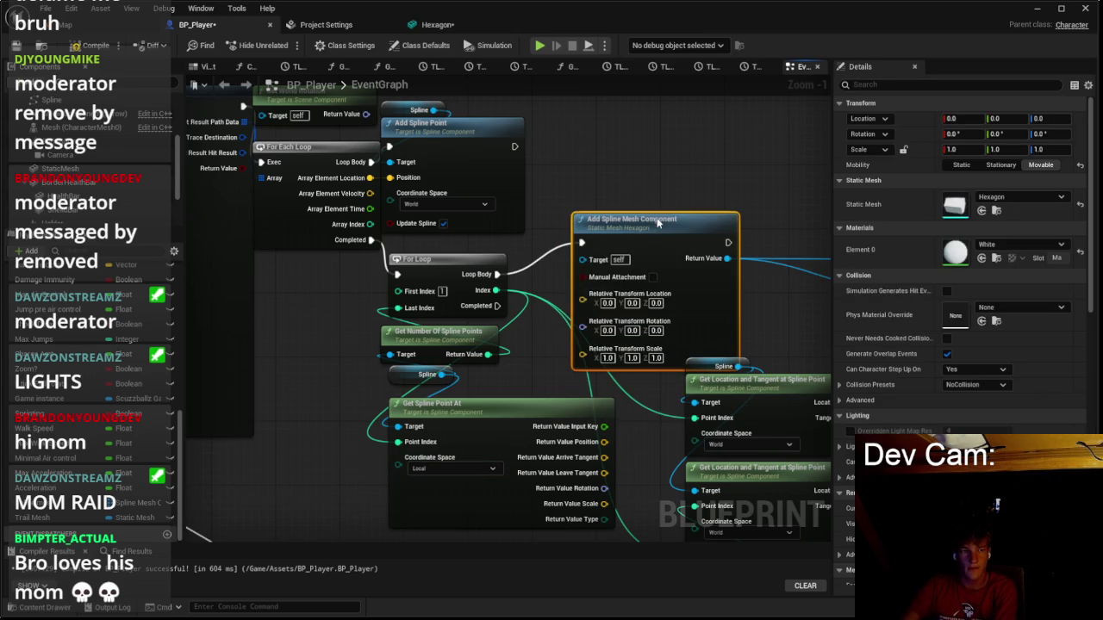
pyautogui.moveTo(604, 441); pyautogui.dragTo(583, 299)
pyautogui.hotkey('alt', 'p')
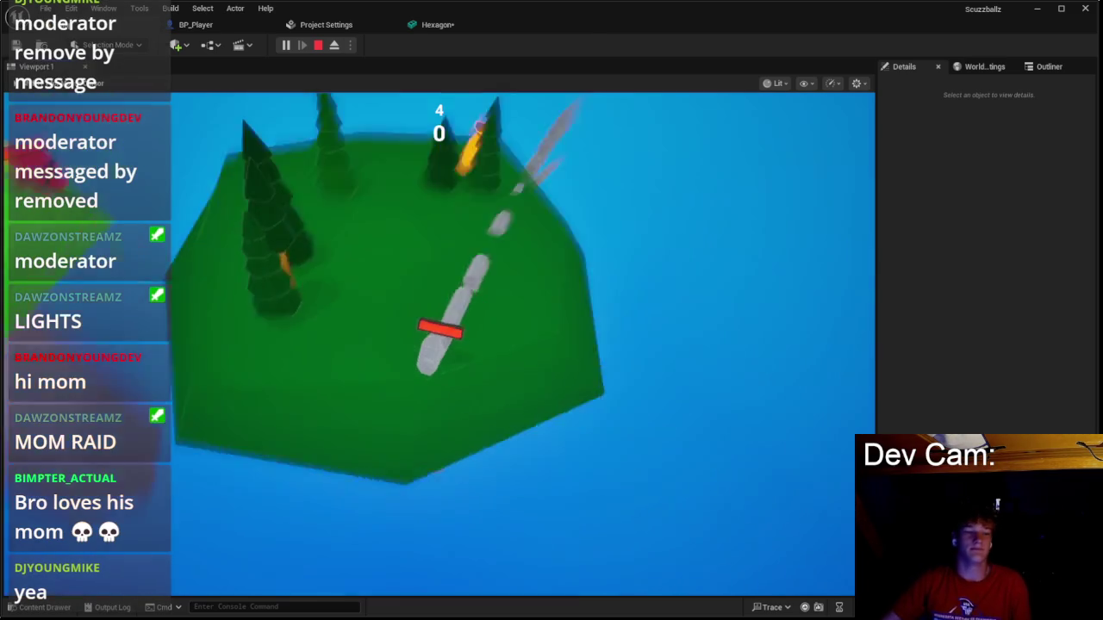
# Stop the playtest after viewing the trail along the predicted arc.
pyautogui.press('Escape')
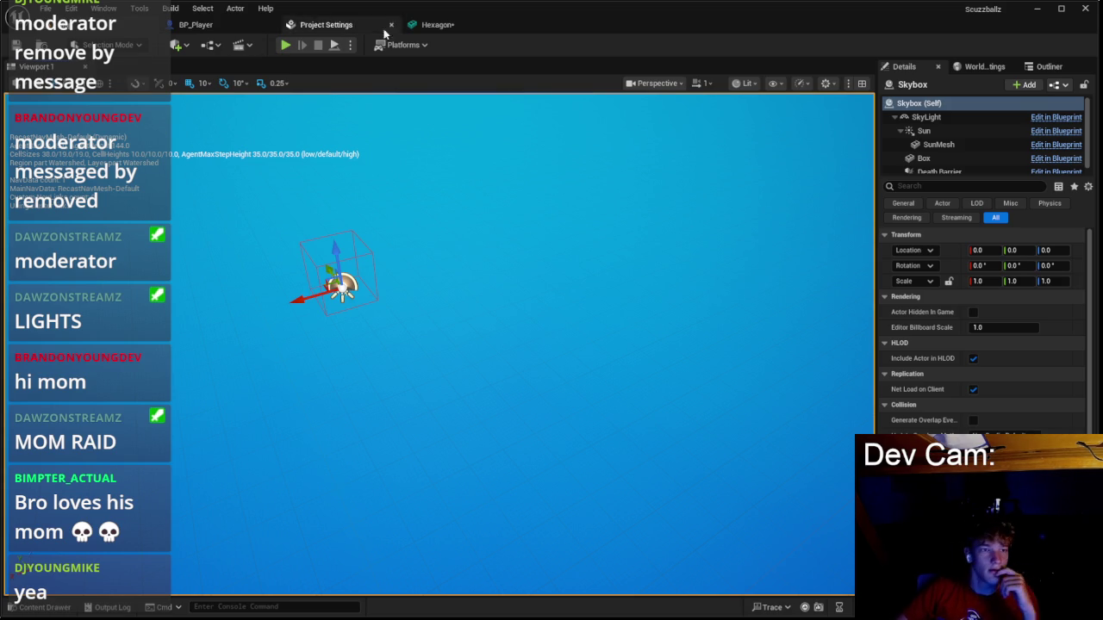
# In BP_Player, reconnect the Spline Mesh array Add execution into Set Start and End.
pyautogui.click(191, 25)
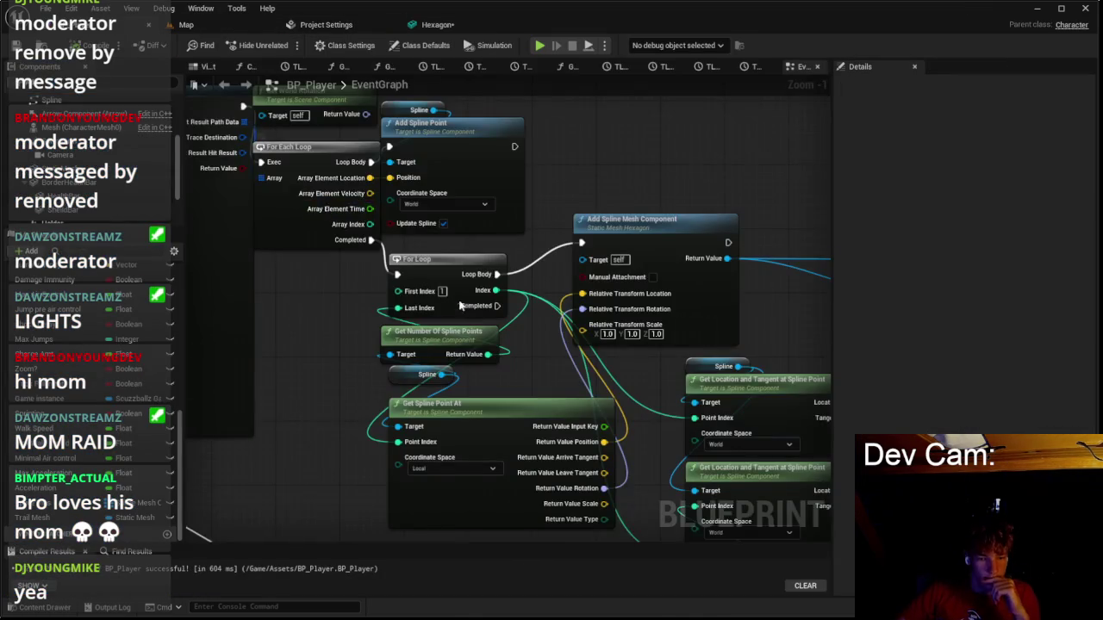
pyautogui.scroll(-2, 515, 230)
pyautogui.scroll(2, 515, 231)
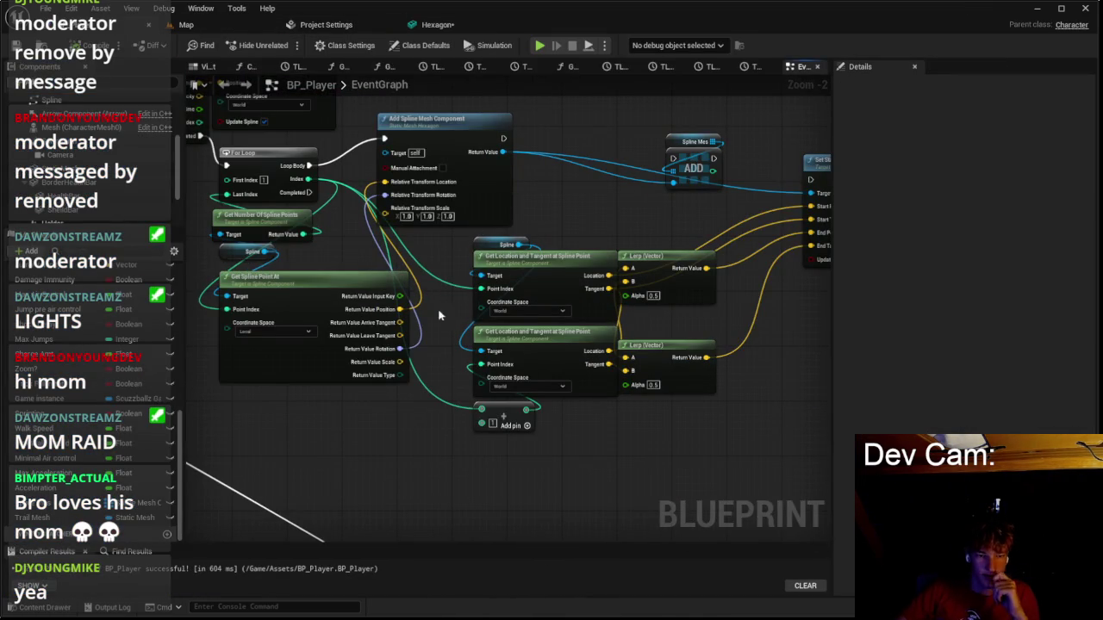
pyautogui.moveTo(587, 198); pyautogui.dragTo(465, 260)
pyautogui.moveTo(365, 219)
pyautogui.mouseDown()
pyautogui.moveTo(526, 245)
pyautogui.moveTo(670, 243)
pyautogui.moveTo(672, 259)
pyautogui.mouseUp()
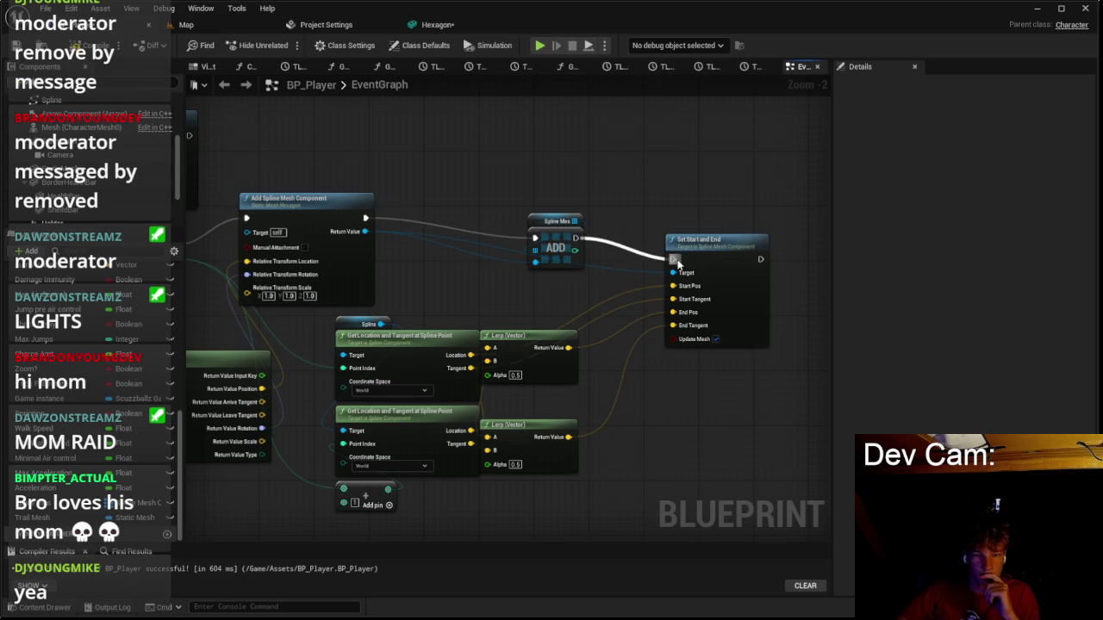
# Playtest from the Scuzzballz main menu, stop it, and return to BP_Player.
pyautogui.click(185, 25)
pyautogui.click(285, 46)
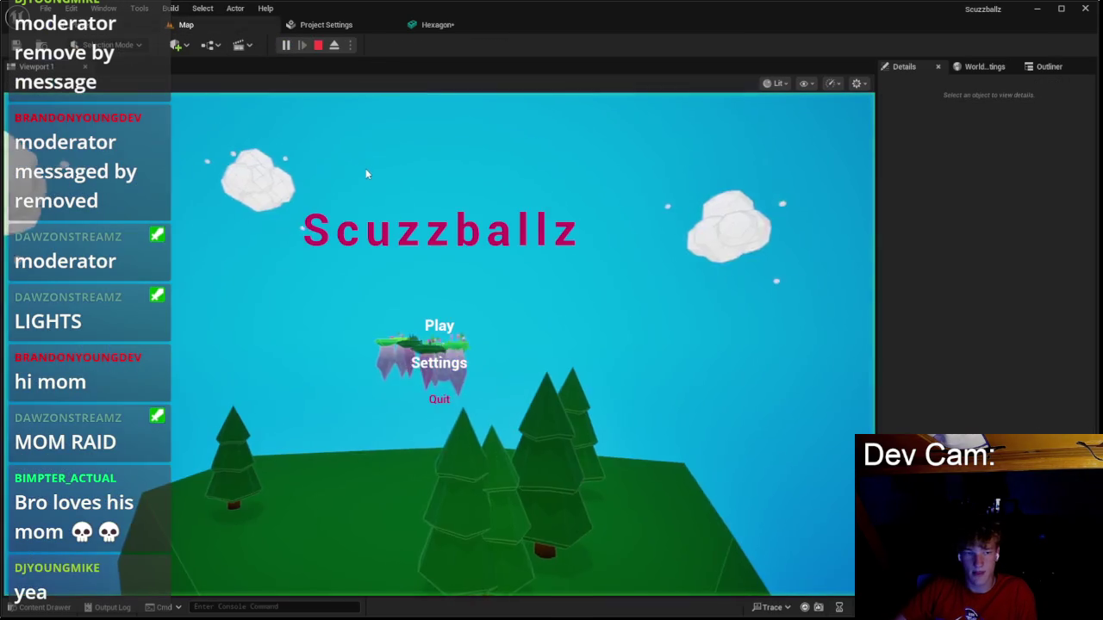
pyautogui.click(429, 325)
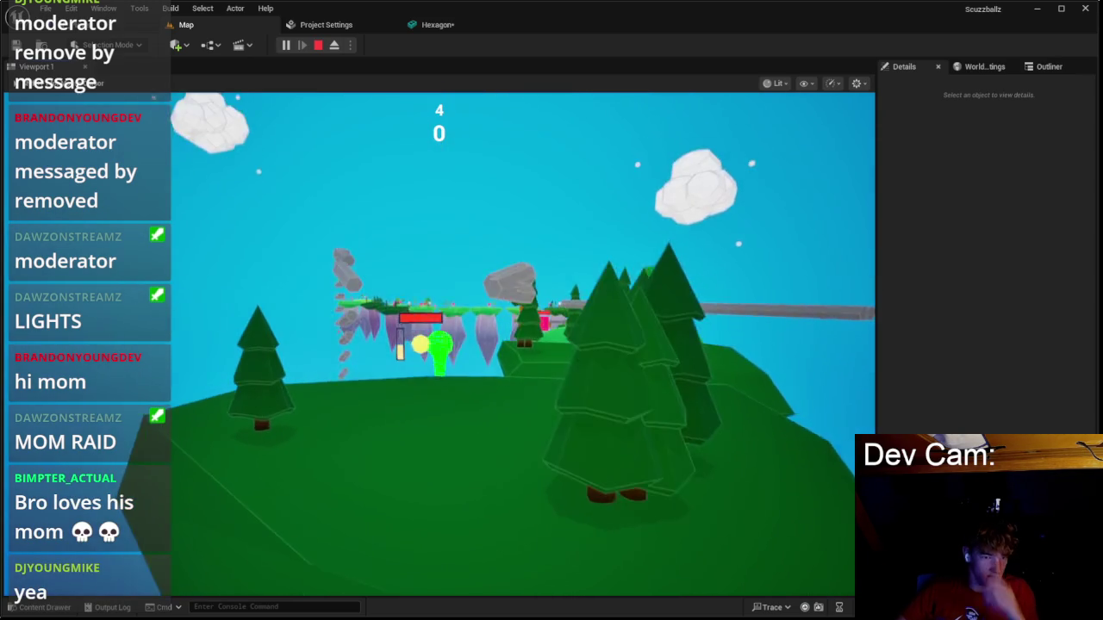
pyautogui.press('Escape')
pyautogui.click(326, 24)
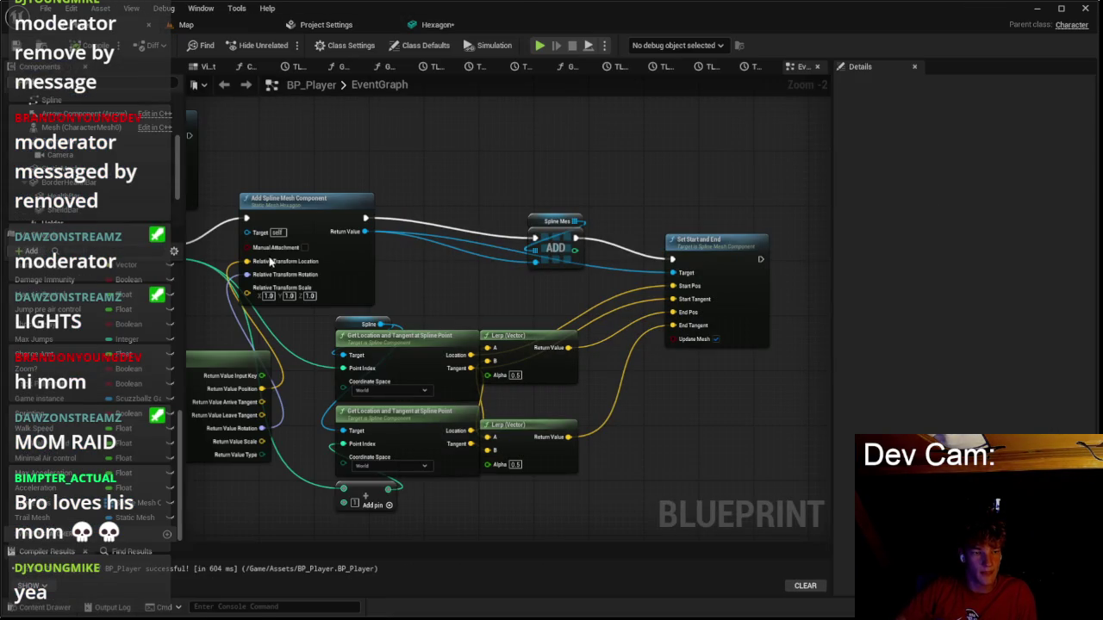
# Reset the spline mesh's relative location and rotation to zero, then run a quick playtest.
pyautogui.rightClick(248, 261)
pyautogui.click(293, 310)
pyautogui.rightClick(249, 285)
pyautogui.click(297, 321)
pyautogui.click(210, 24)
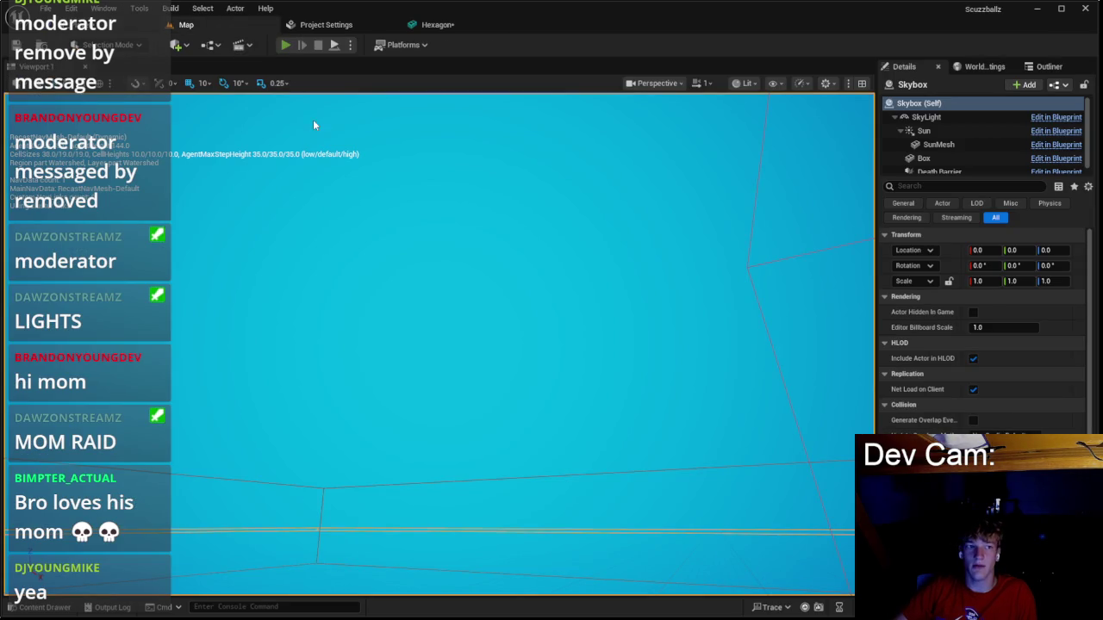
pyautogui.hotkey('alt', 'p')
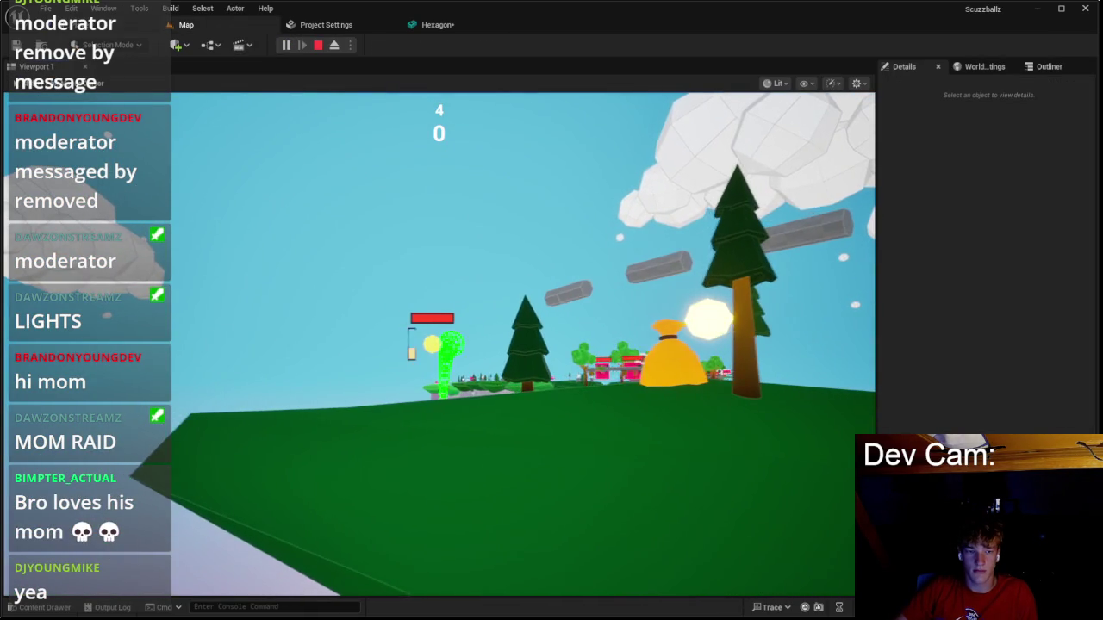
pyautogui.press('Escape')
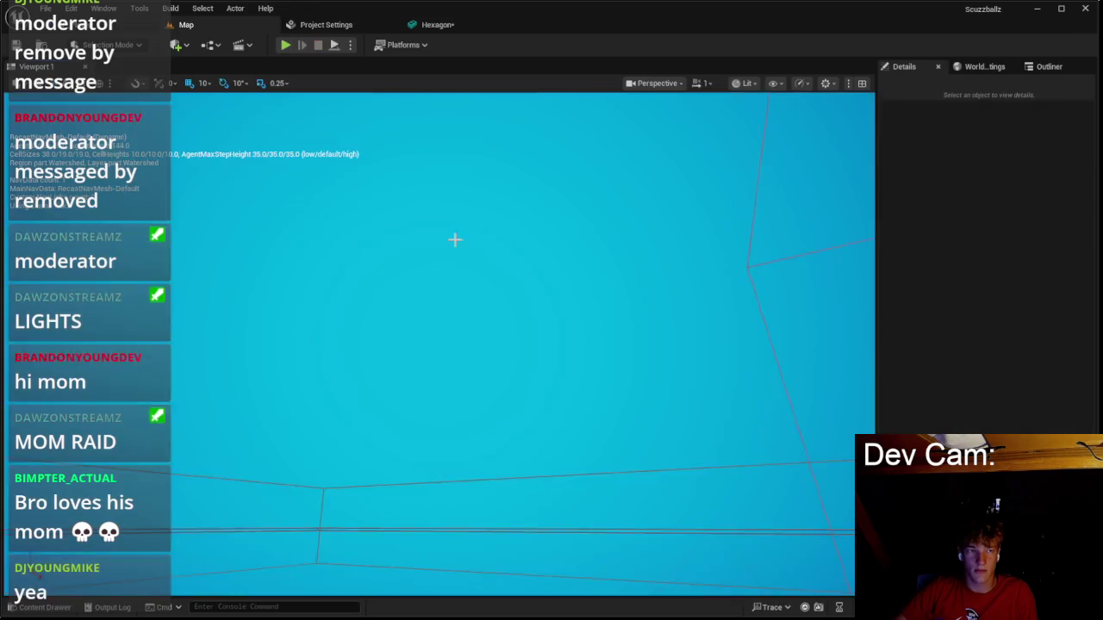
# Set the second Get Location and Tangent lookup to Local and playtest again.
pyautogui.click(436, 24)
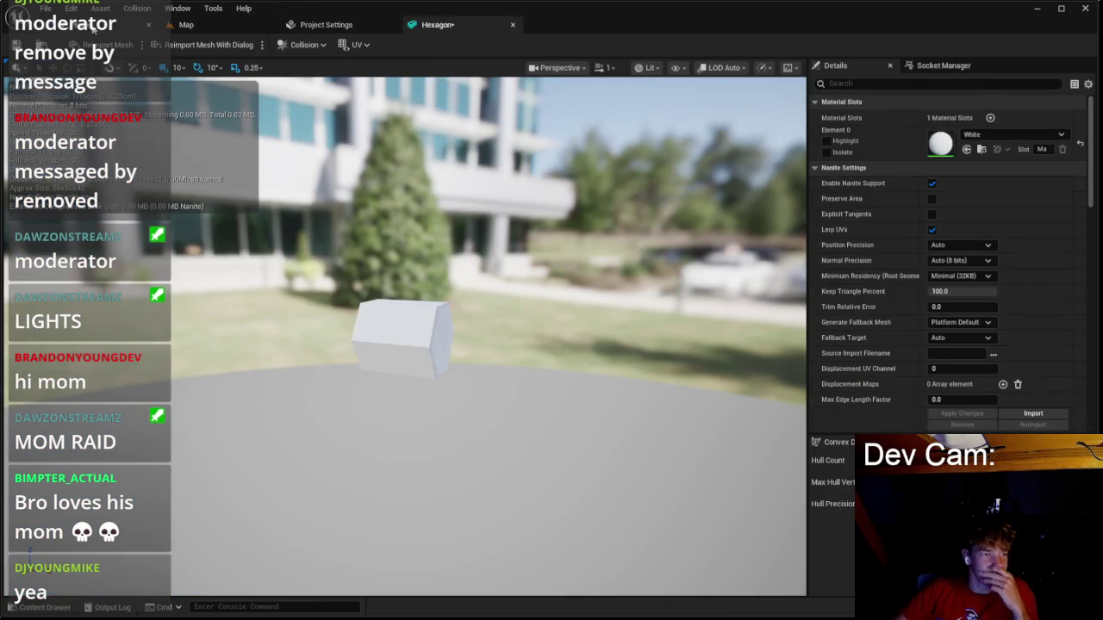
pyautogui.hotkey('ctrl', 'Tab')
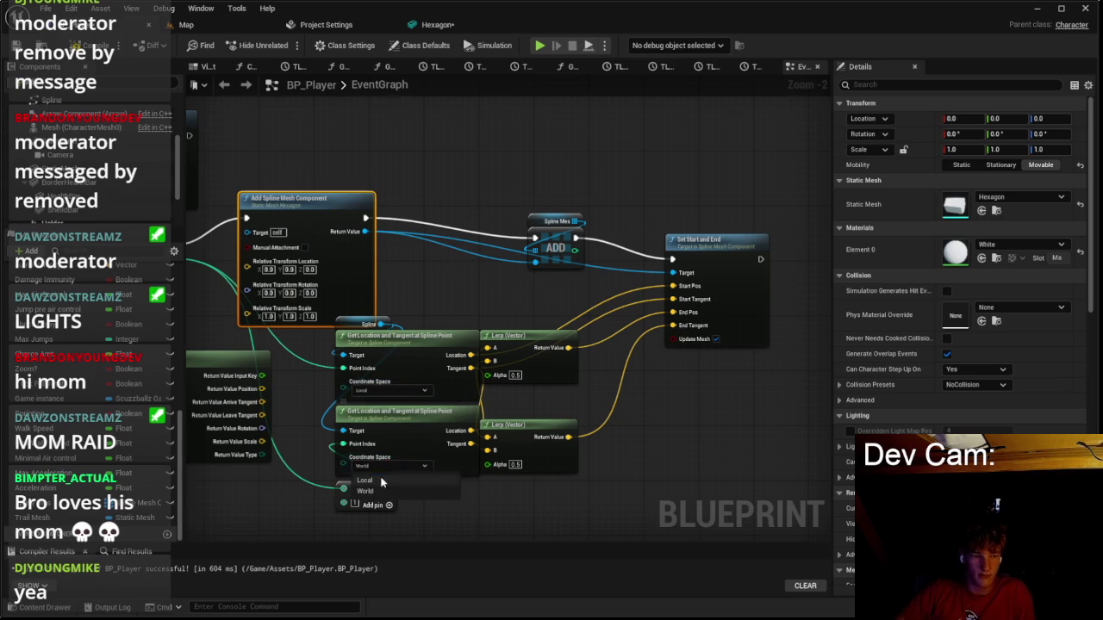
pyautogui.click(328, 113)
pyautogui.click(189, 25)
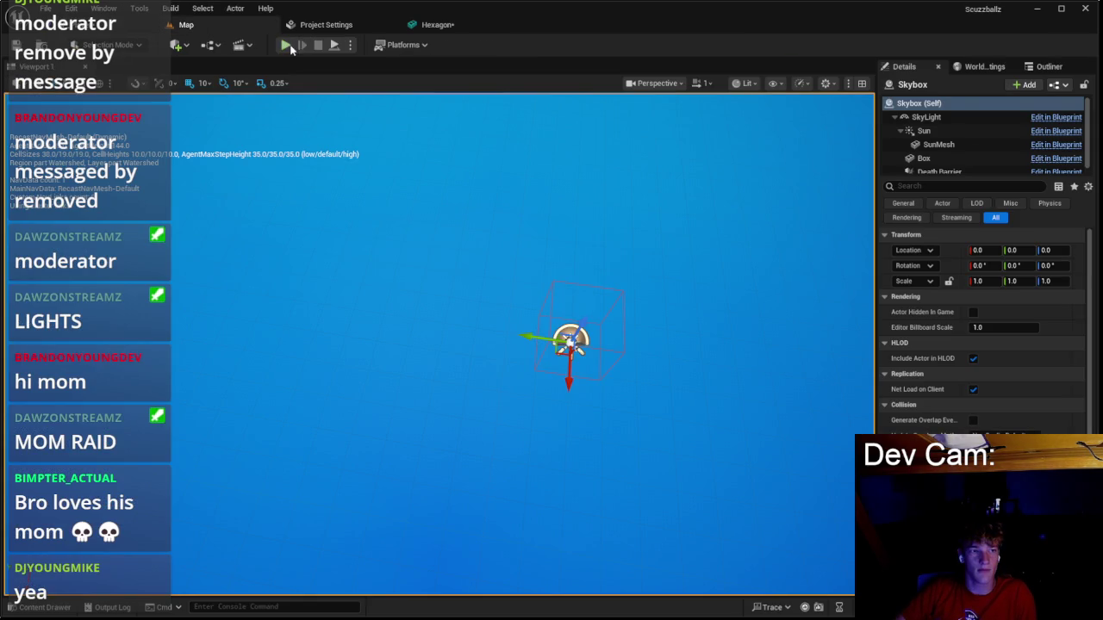
pyautogui.hotkey('alt', 'p')
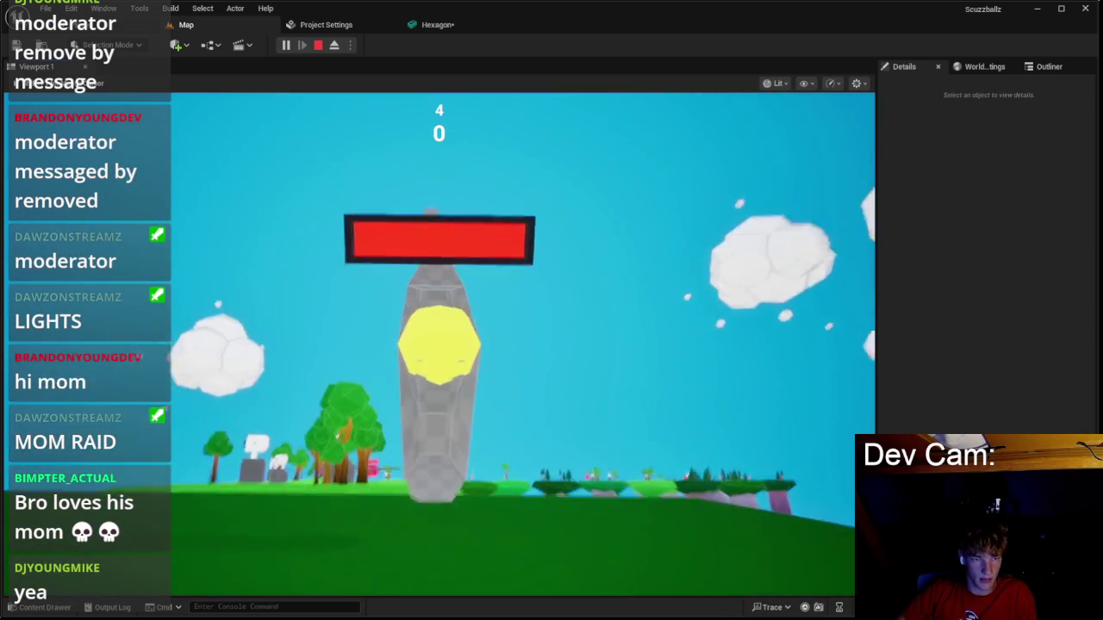
pyautogui.click(317, 45)
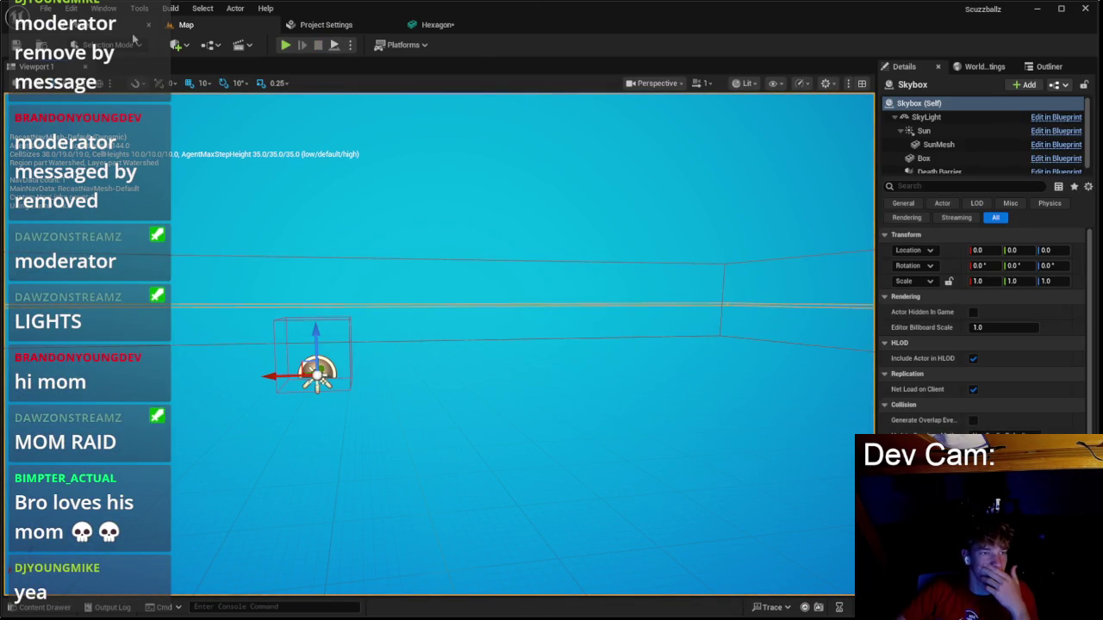
pyautogui.scroll(-1, 321, 140)
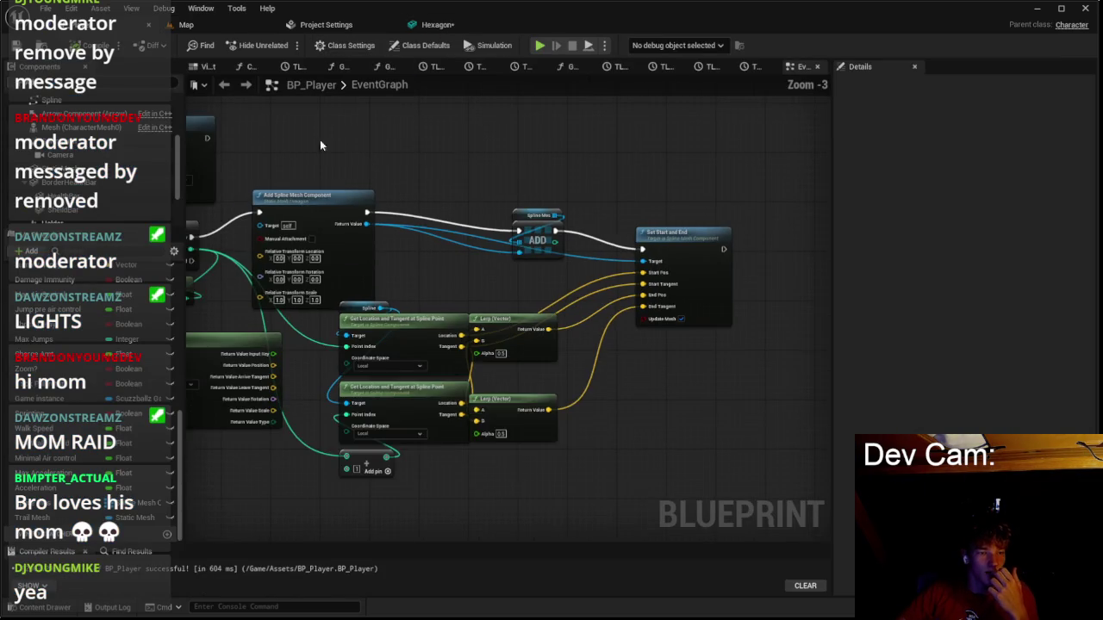
# Recombine the spline mesh's split inputs back into one Relative Transform pin.
pyautogui.moveTo(321, 140); pyautogui.dragTo(594, 180)
pyautogui.rightClick(503, 286)
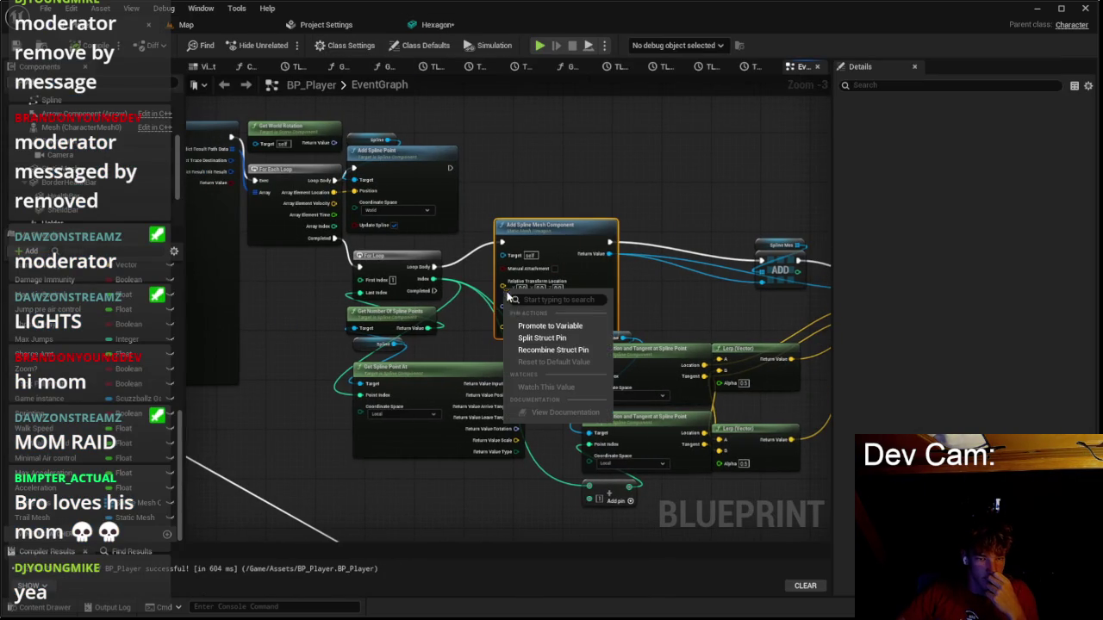
pyautogui.click(542, 349)
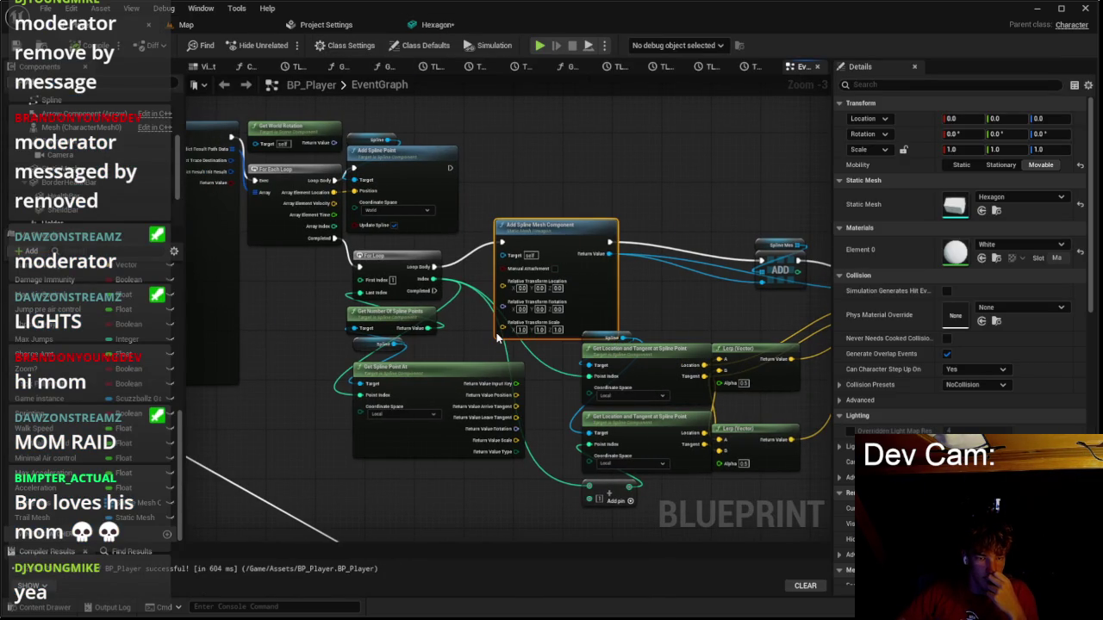
pyautogui.rightClick(502, 329)
pyautogui.click(494, 327)
# Rearrange the Set Start and End and upper Lerp (Vector) nodes to make room.
pyautogui.moveTo(548, 180); pyautogui.dragTo(610, 203)
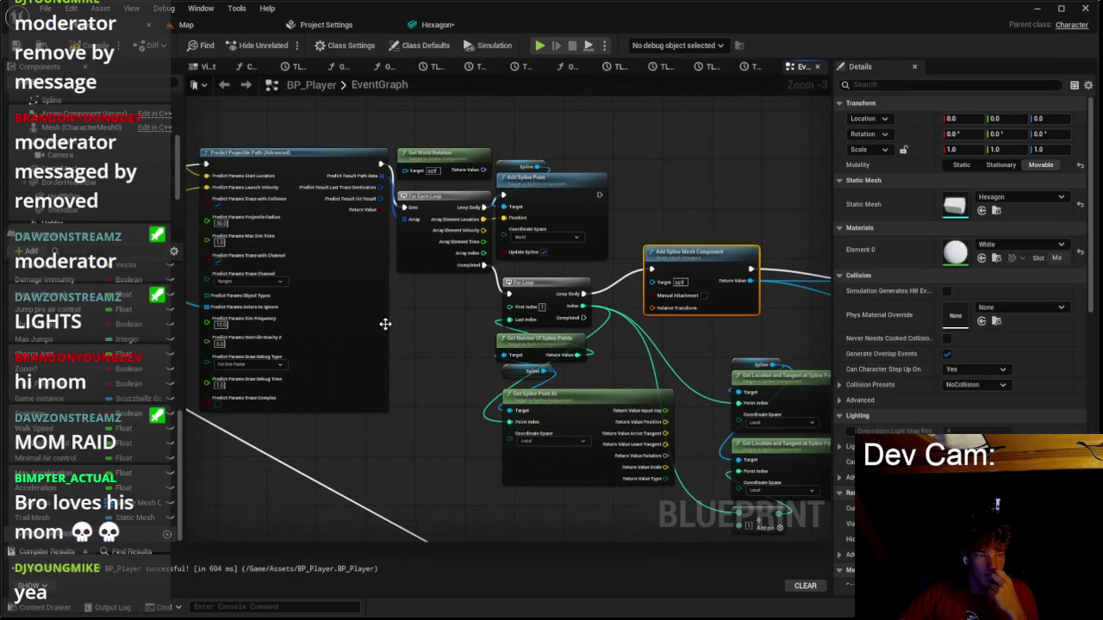
pyautogui.moveTo(372, 320); pyautogui.dragTo(557, 338)
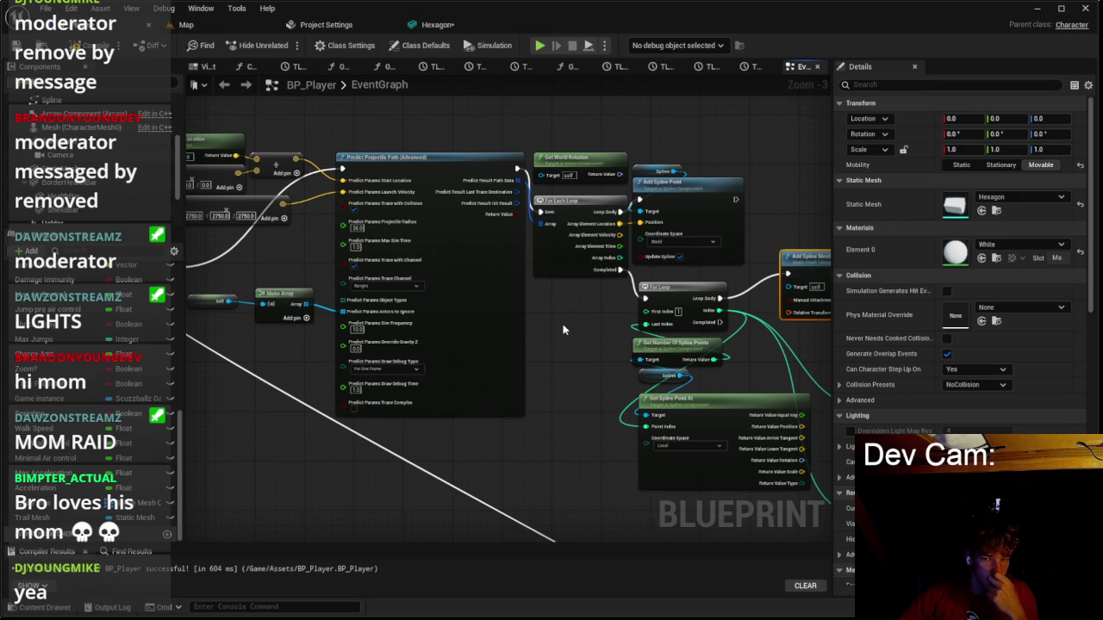
pyautogui.moveTo(577, 328)
pyautogui.mouseDown()
pyautogui.moveTo(443, 295)
pyautogui.moveTo(401, 251)
pyautogui.mouseUp()
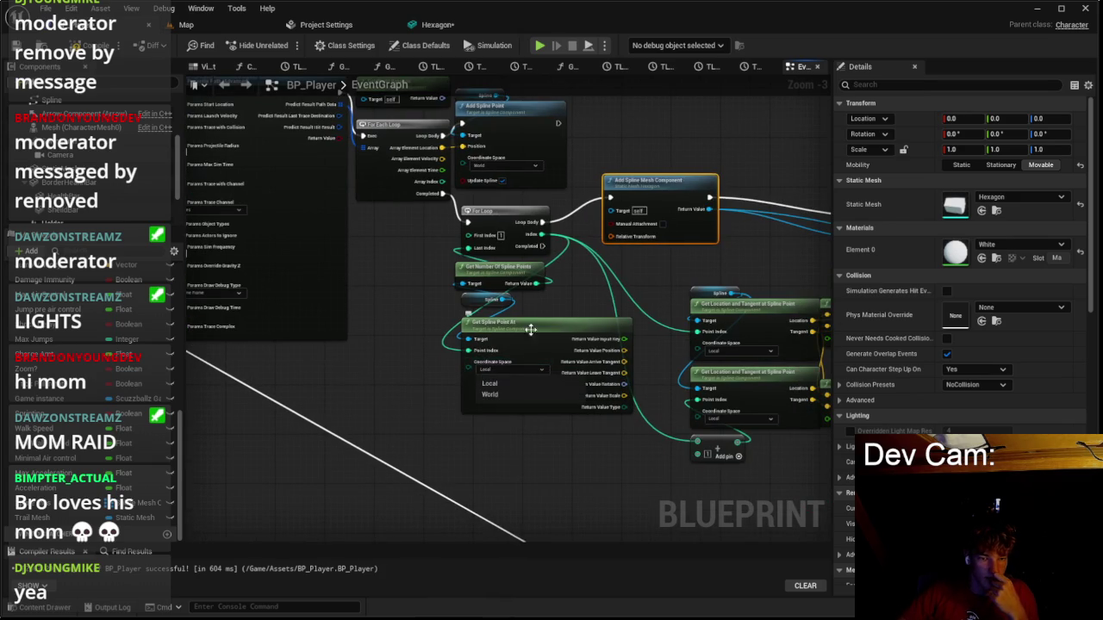
pyautogui.click(525, 339)
pyautogui.moveTo(523, 338); pyautogui.dragTo(441, 327)
pyautogui.moveTo(544, 304)
pyautogui.mouseDown()
pyautogui.moveTo(464, 273)
pyautogui.moveTo(497, 228)
pyautogui.mouseUp()
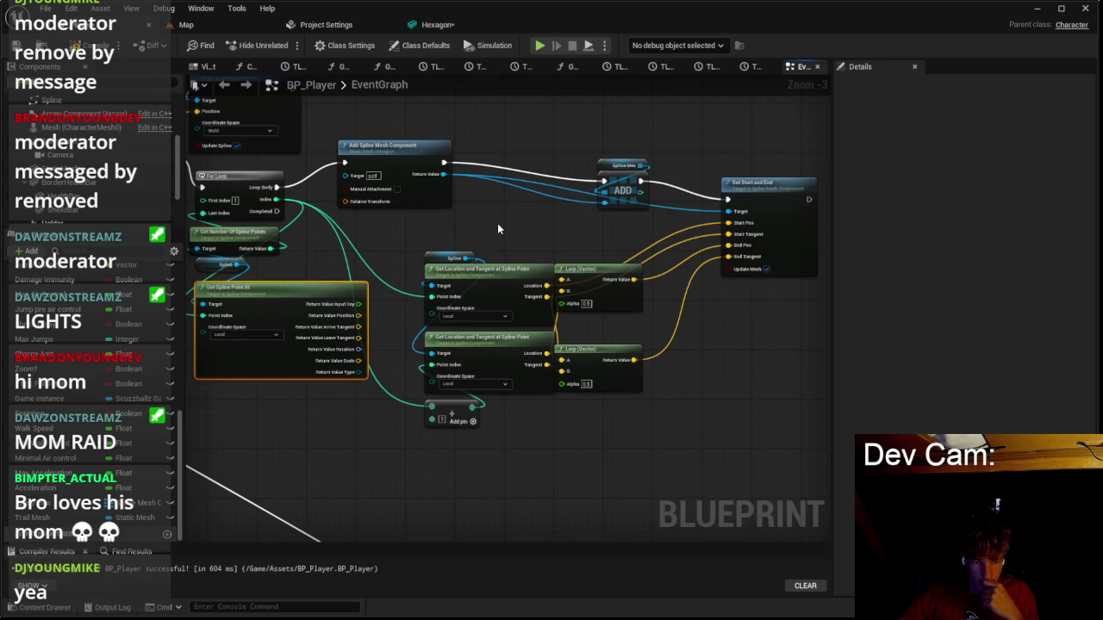
pyautogui.moveTo(536, 252)
pyautogui.mouseDown()
pyautogui.moveTo(450, 250)
pyautogui.moveTo(559, 243)
pyautogui.mouseUp()
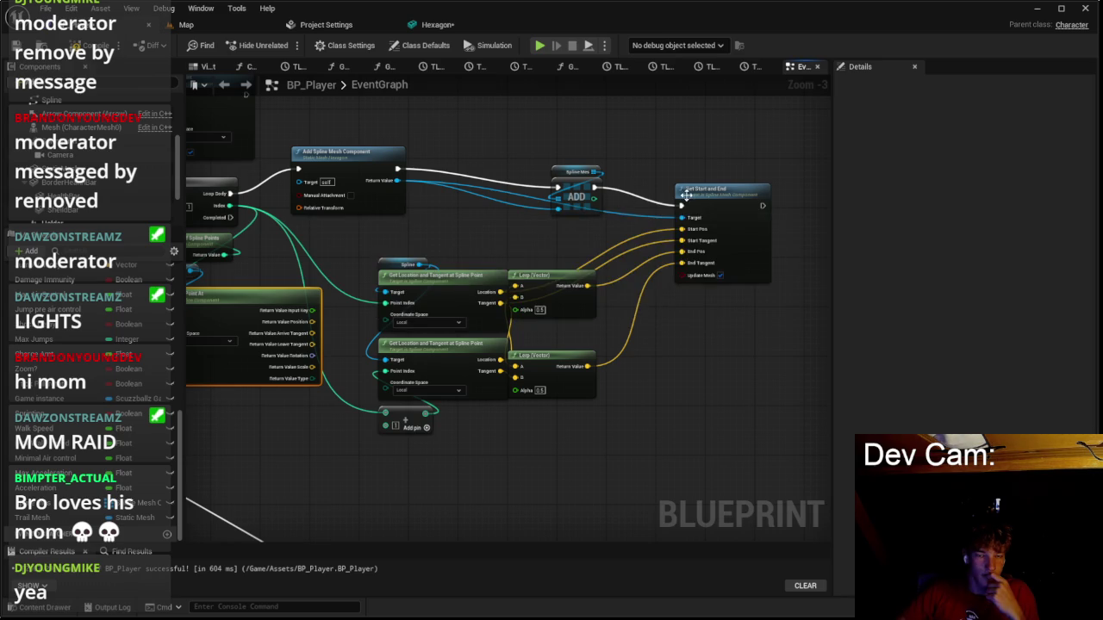
pyautogui.moveTo(709, 197); pyautogui.dragTo(733, 179)
pyautogui.scroll(1, 638, 245)
pyautogui.moveTo(548, 277)
pyautogui.mouseDown()
pyautogui.moveTo(610, 282)
pyautogui.moveTo(594, 252)
pyautogui.mouseUp()
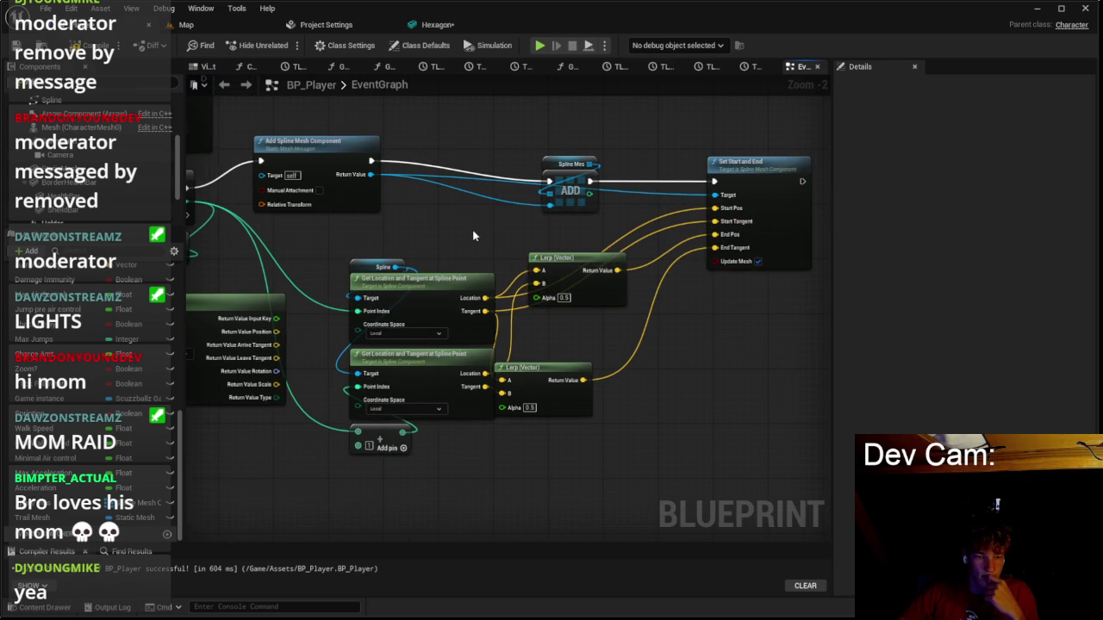
pyautogui.scroll(-2, 482, 219)
pyautogui.scroll(3, 534, 235)
pyautogui.moveTo(560, 266)
pyautogui.mouseDown()
pyautogui.moveTo(609, 266)
pyautogui.moveTo(595, 328)
pyautogui.mouseUp()
# Add a (0, 50, 0) offset vector to Start Pos and End Pos, then playtest.
pyautogui.moveTo(447, 303)
pyautogui.mouseDown()
pyautogui.moveTo(487, 240)
pyautogui.moveTo(519, 233)
pyautogui.mouseUp()
pyautogui.press('Return')
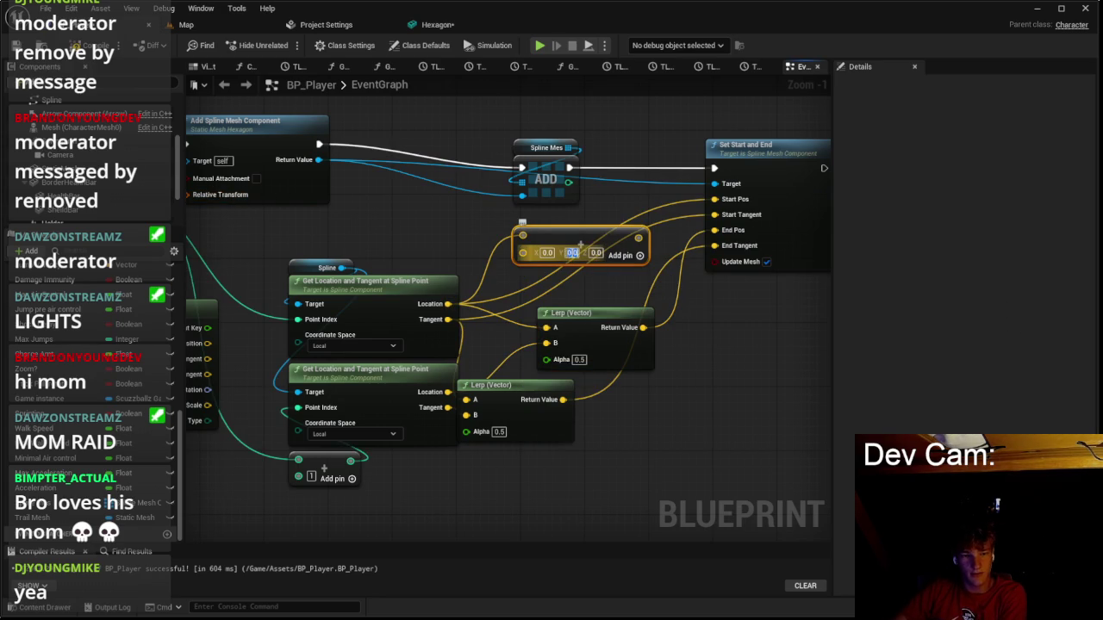
pyautogui.write('50')
pyautogui.press('Return')
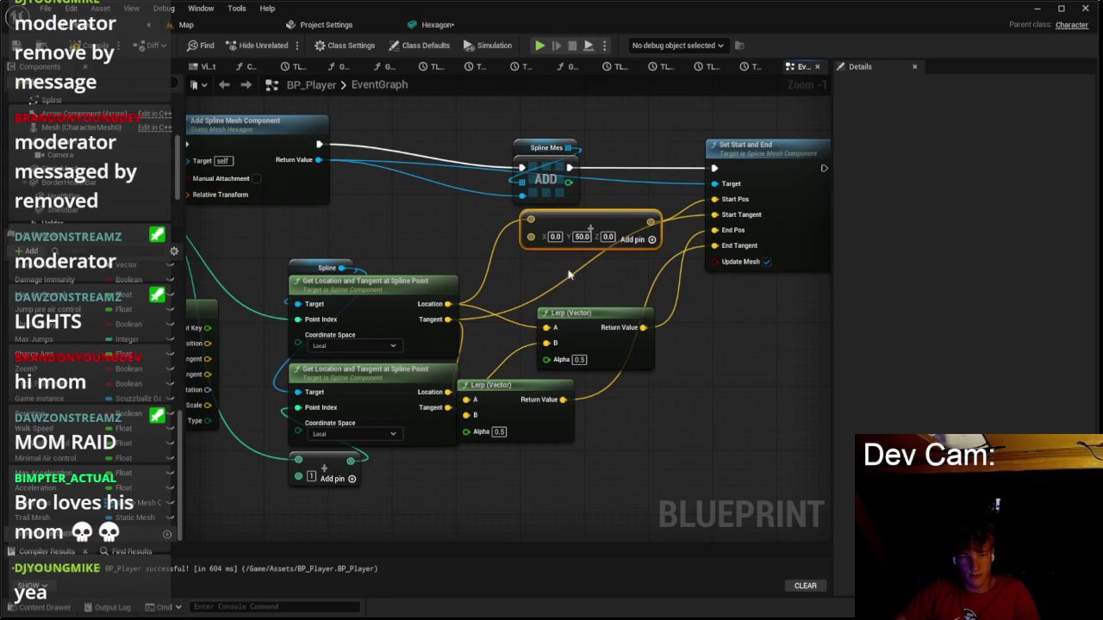
pyautogui.hotkey('ctrl', 'c')
pyautogui.hotkey('ctrl', 'v')
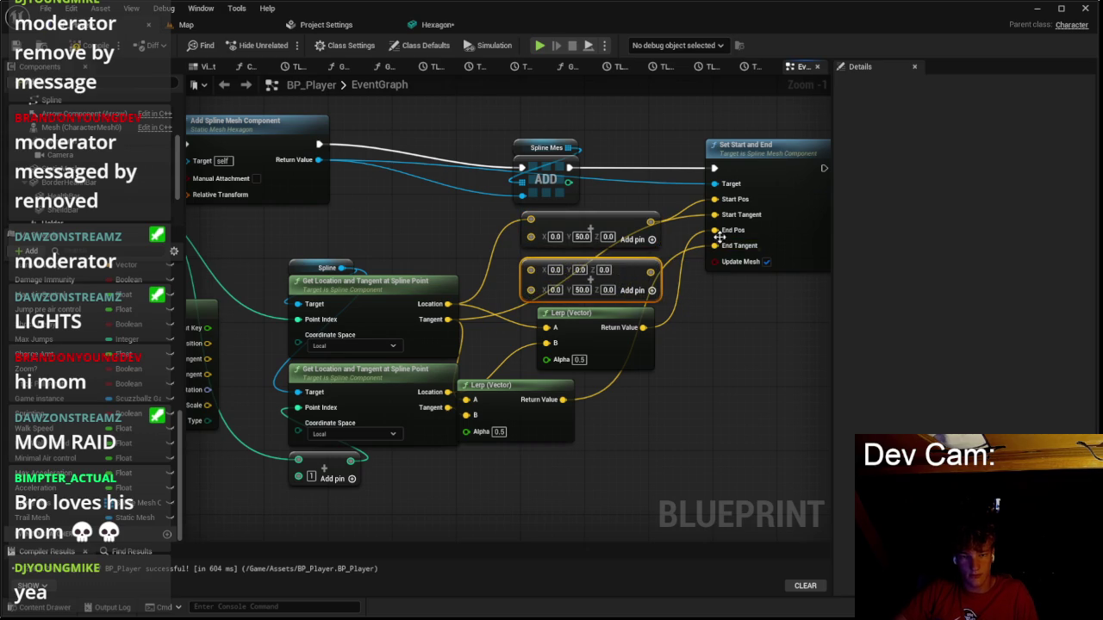
pyautogui.rightClick(531, 269)
pyautogui.click(578, 289)
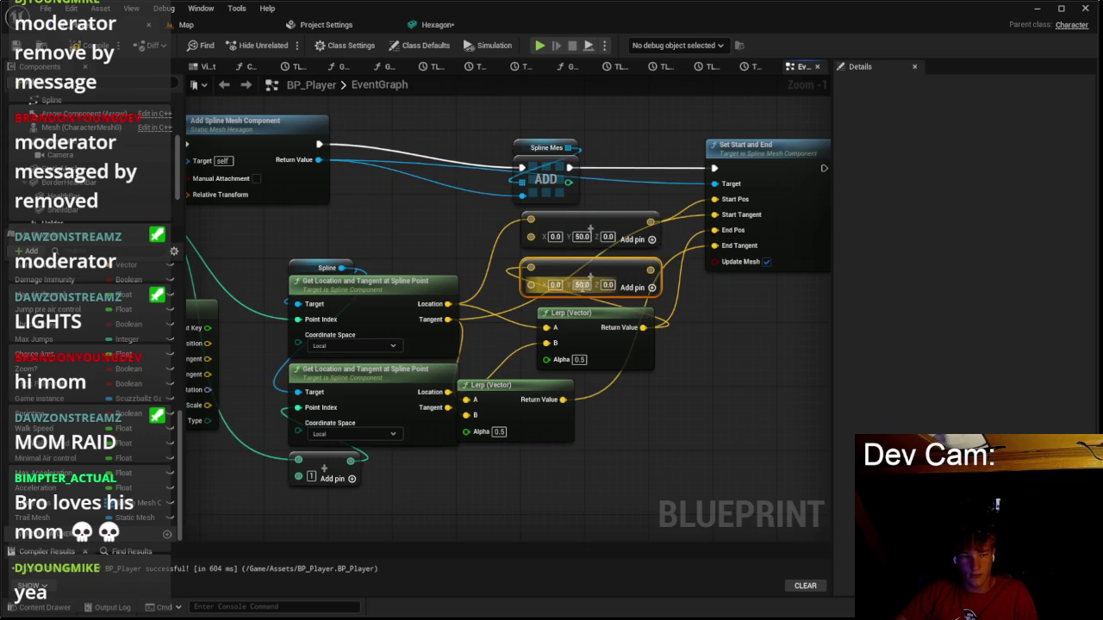
pyautogui.moveTo(653, 271); pyautogui.dragTo(716, 293)
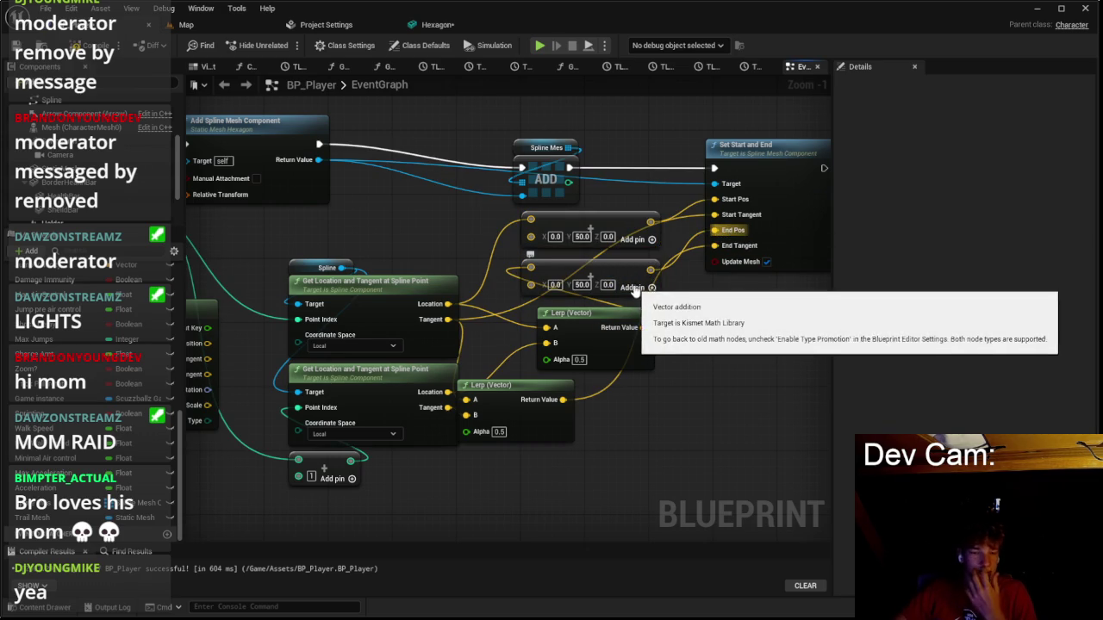
pyautogui.click(209, 26)
pyautogui.click(286, 46)
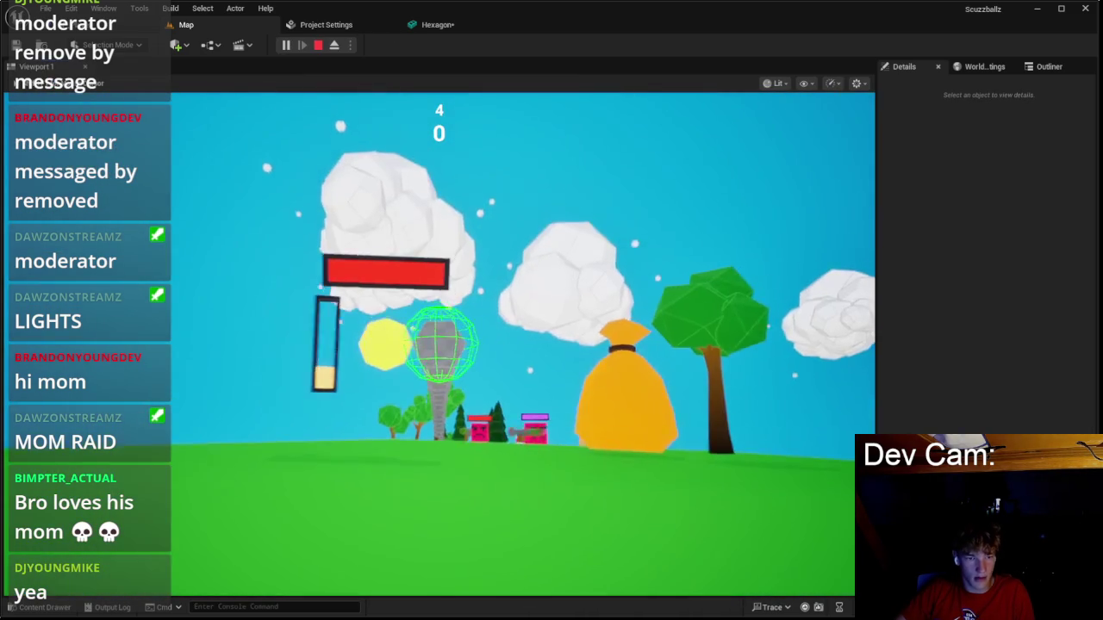
# Stop the playtest, check the Hexagon mesh, and nudge Set Start and End in BP_Player.
pyautogui.press('Escape')
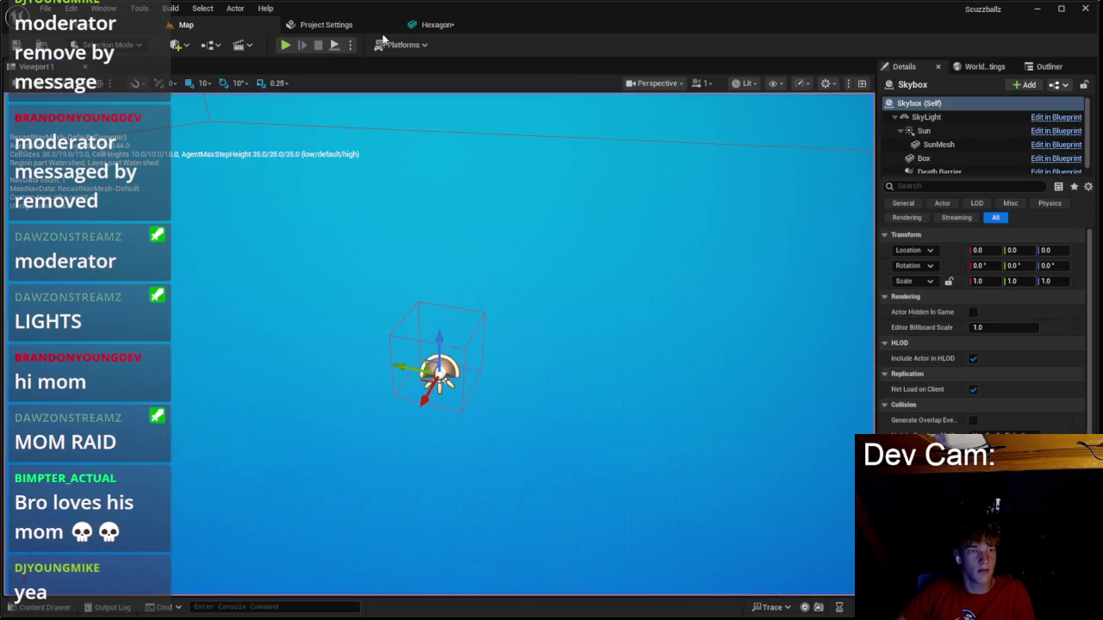
pyautogui.click(446, 29)
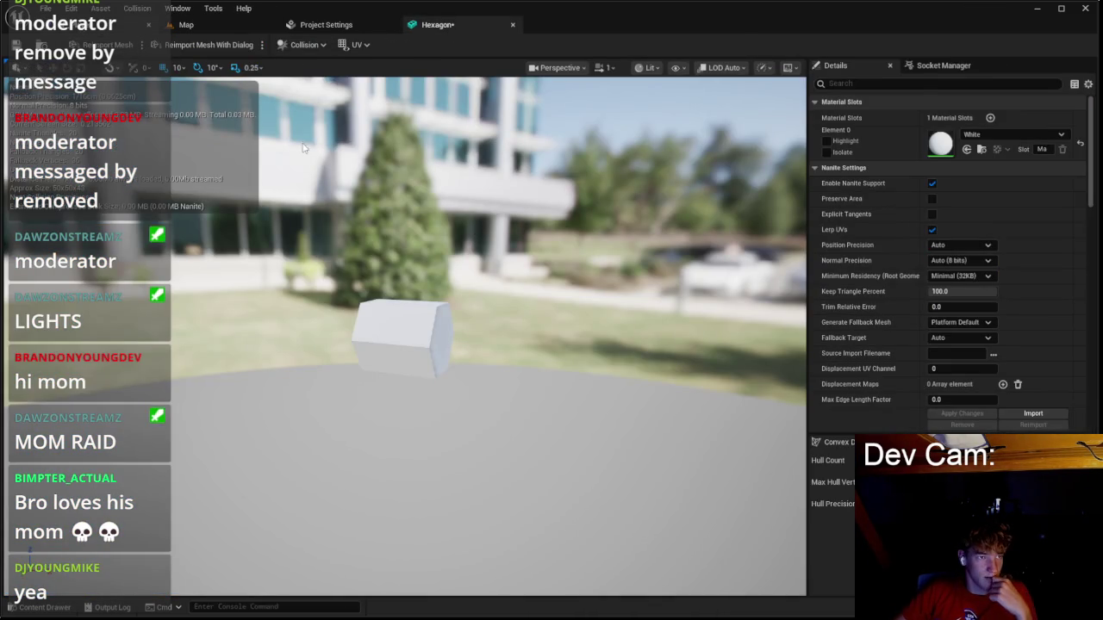
pyautogui.hotkey('ctrl', 'Tab')
pyautogui.scroll(-3, 507, 223)
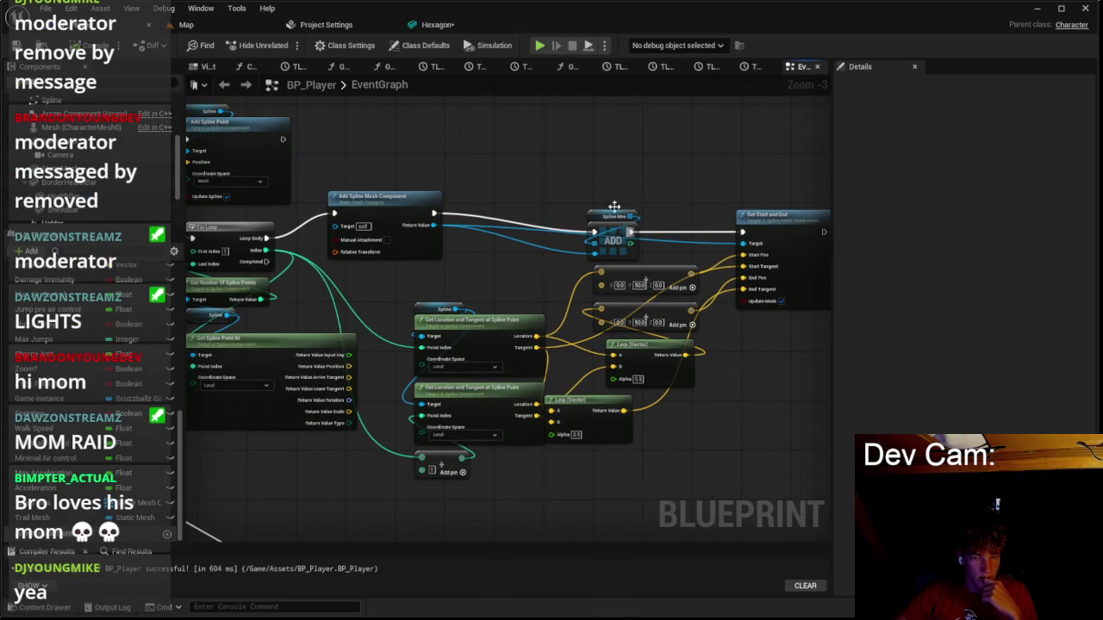
pyautogui.moveTo(782, 231); pyautogui.dragTo(778, 218)
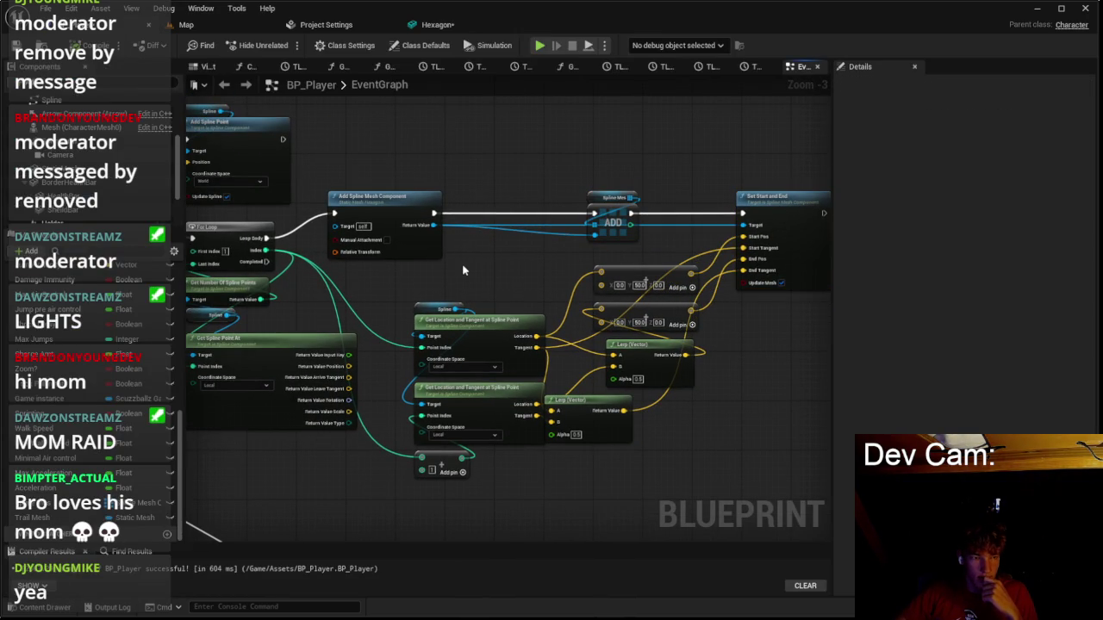
# Place a Branch node on the execution wire to gate the trajectory graph.
pyautogui.scroll(-1, 289, 292)
pyautogui.moveTo(289, 291)
pyautogui.mouseDown()
pyautogui.moveTo(423, 287)
pyautogui.moveTo(557, 252)
pyautogui.moveTo(468, 187)
pyautogui.moveTo(502, 278)
pyautogui.moveTo(650, 381)
pyautogui.mouseUp()
pyautogui.moveTo(685, 431)
pyautogui.mouseDown()
pyautogui.moveTo(370, 172)
pyautogui.moveTo(234, 340)
pyautogui.moveTo(335, 315)
pyautogui.mouseUp()
pyautogui.write('d')
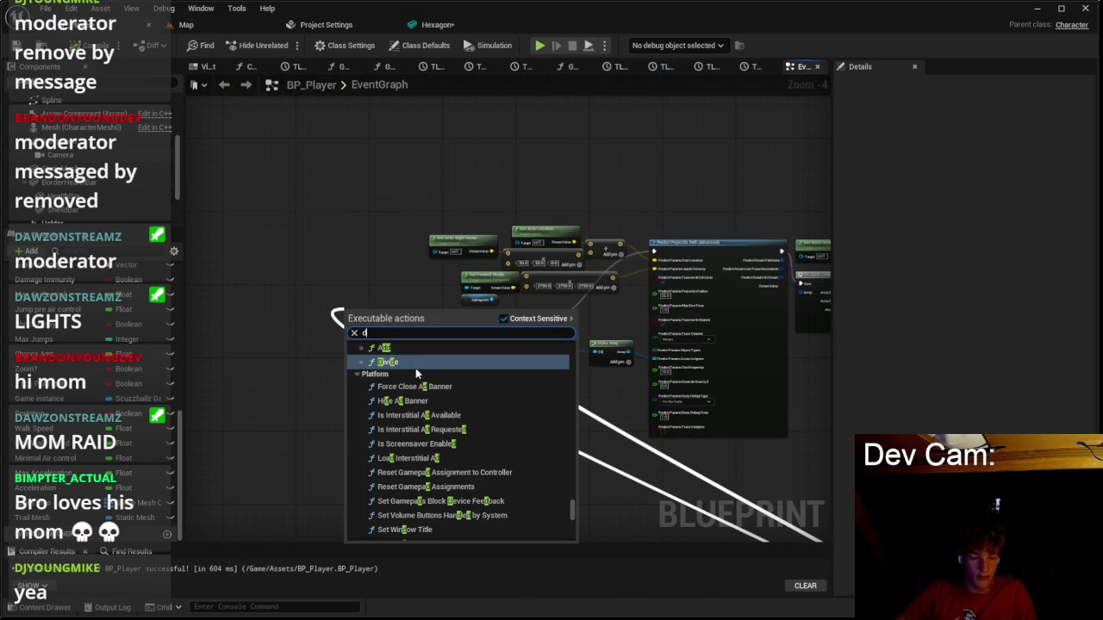
pyautogui.press('BackSpace')
pyautogui.write('branch')
pyautogui.click(415, 368)
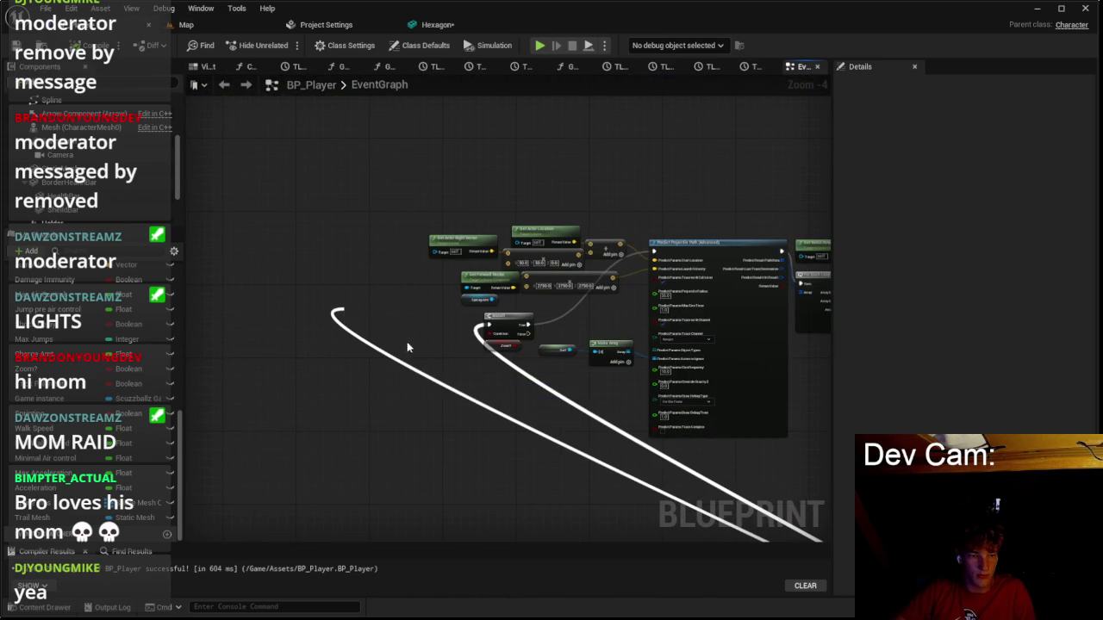
pyautogui.moveTo(371, 326); pyautogui.dragTo(419, 326)
# Playtest the level, walking toward the floating island, then stop.
pyautogui.click(186, 24)
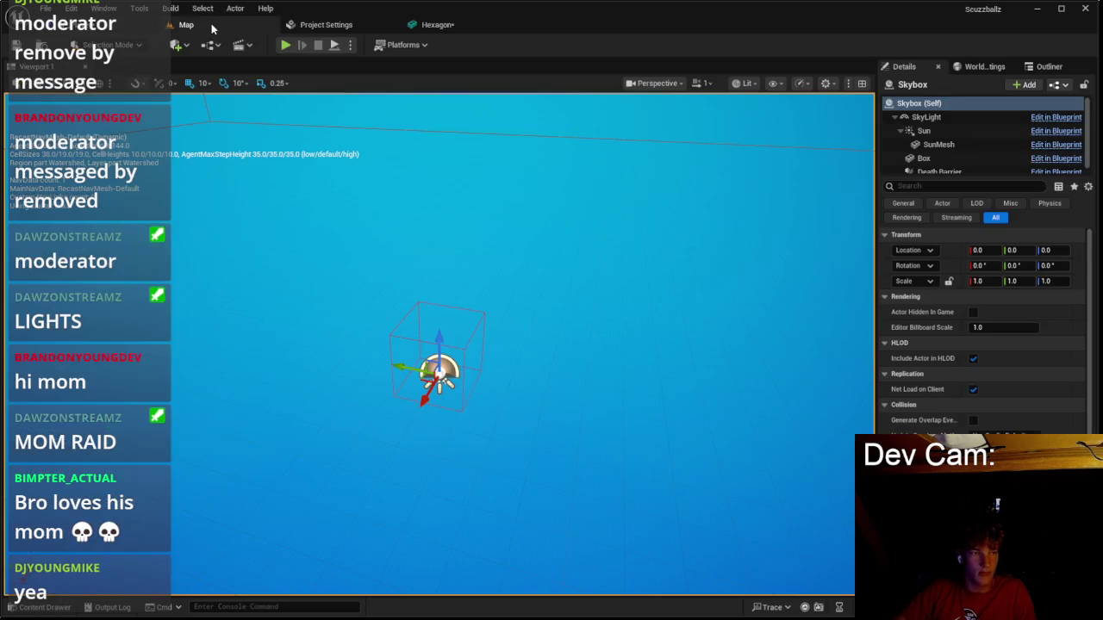
pyautogui.click(287, 45)
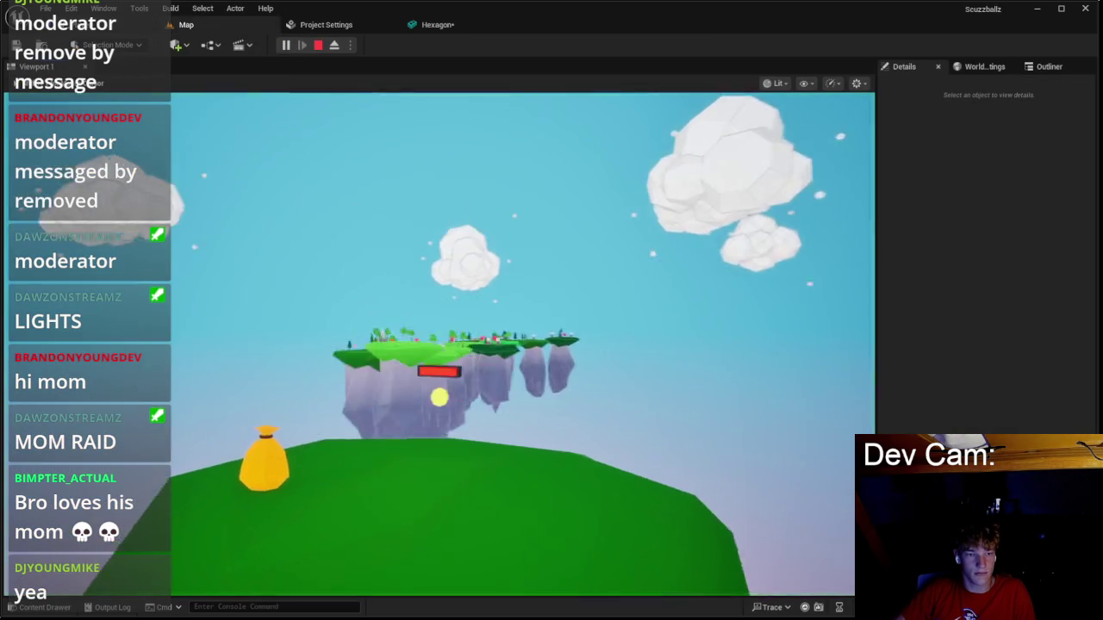
pyautogui.press('w')
pyautogui.press('w')
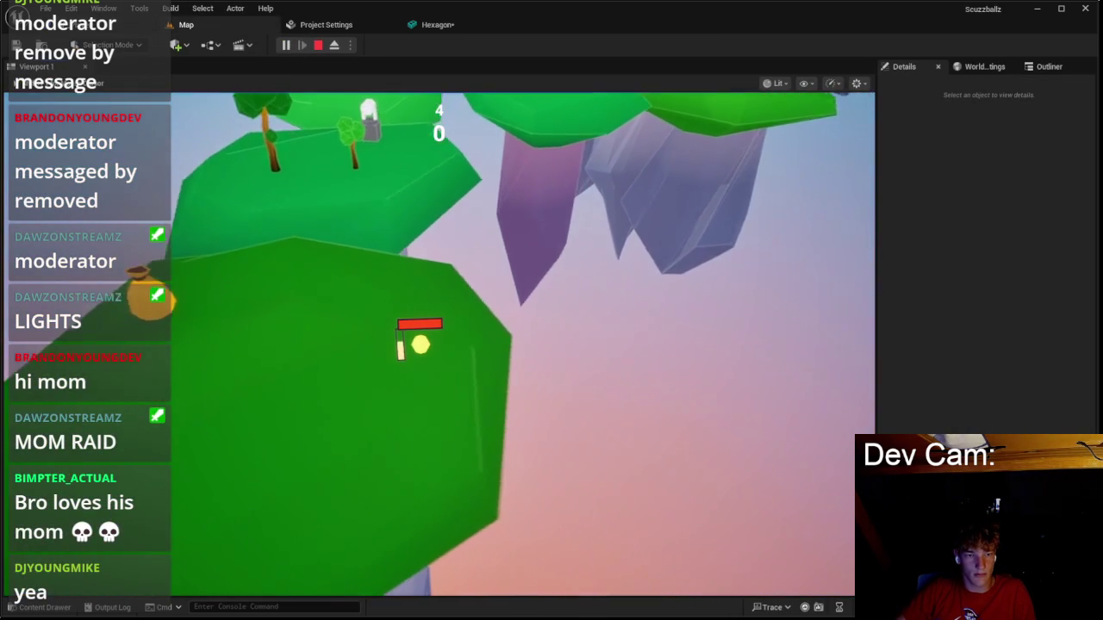
pyautogui.press('Escape')
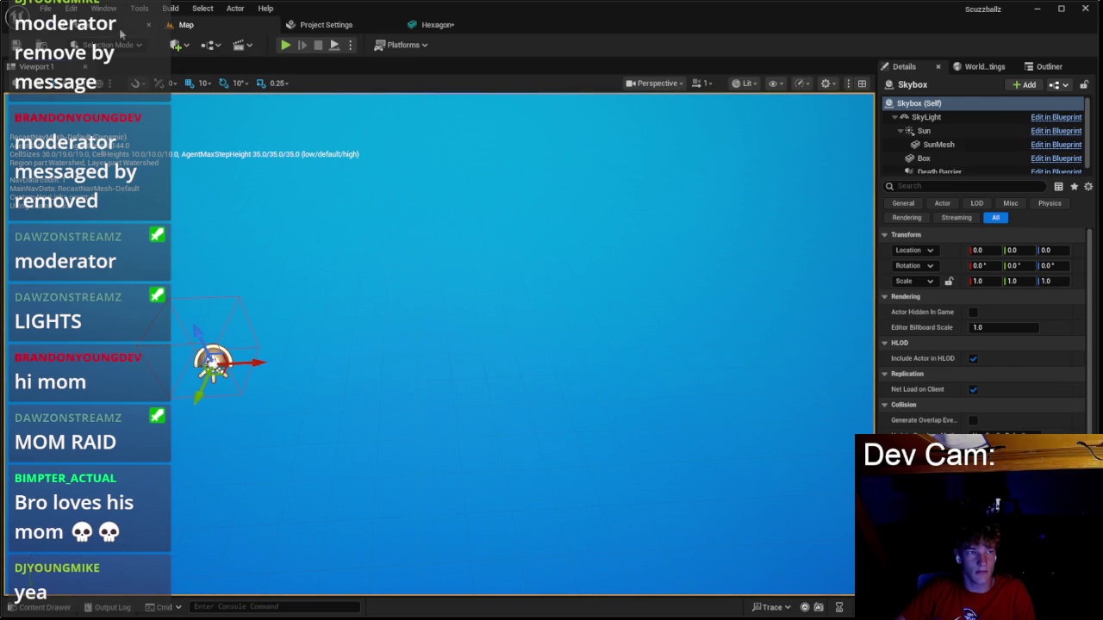
# Review the Branch gate in BP_Player, cancelling a node search from True, then playtest again.
pyautogui.click(95, 24)
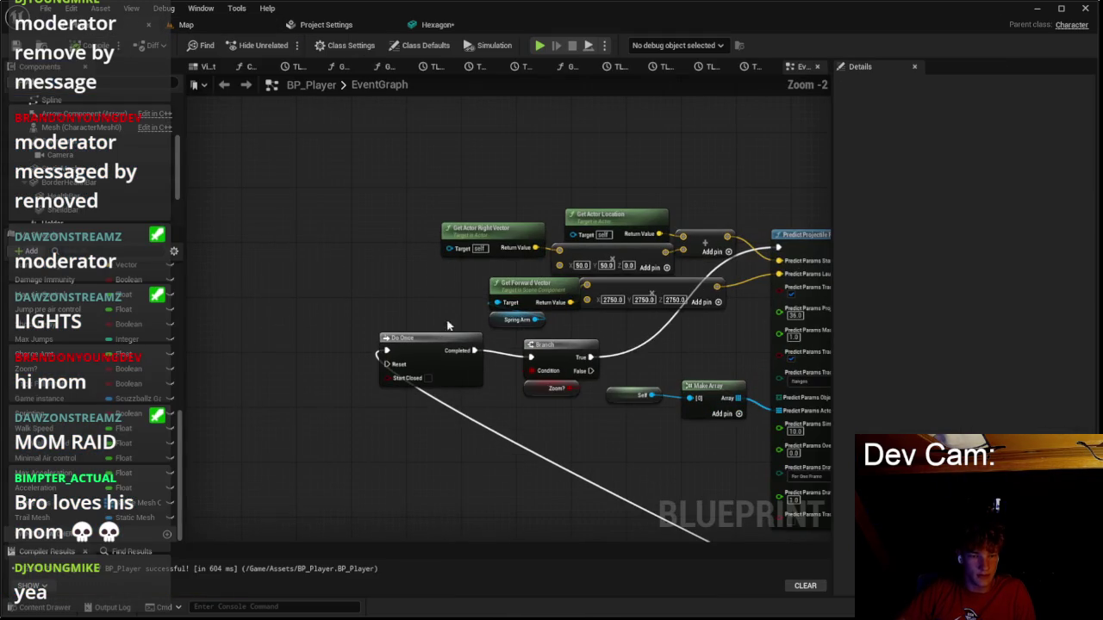
pyautogui.scroll(-5, 528, 324)
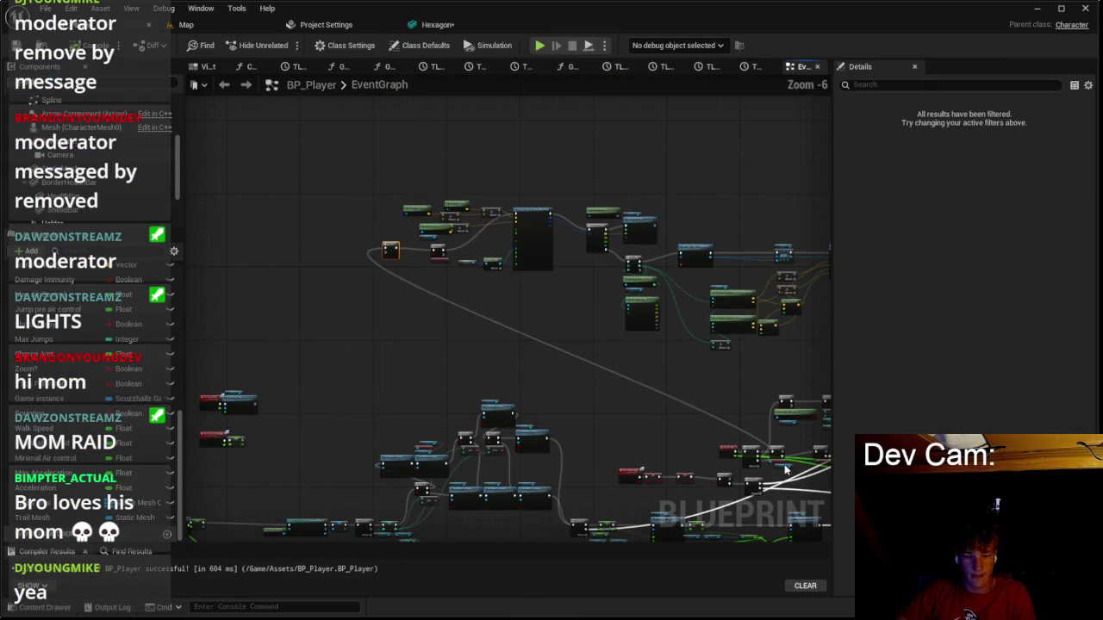
pyautogui.scroll(3, 797, 477)
pyautogui.scroll(1, 319, 229)
pyautogui.scroll(-2, 362, 258)
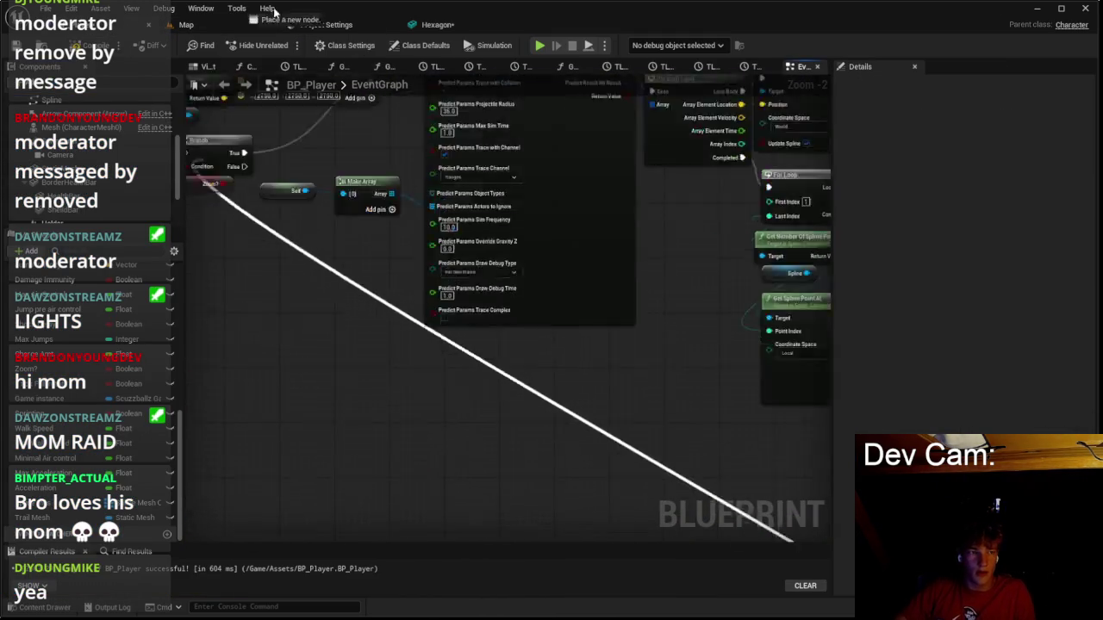
pyautogui.scroll(2, 510, 320)
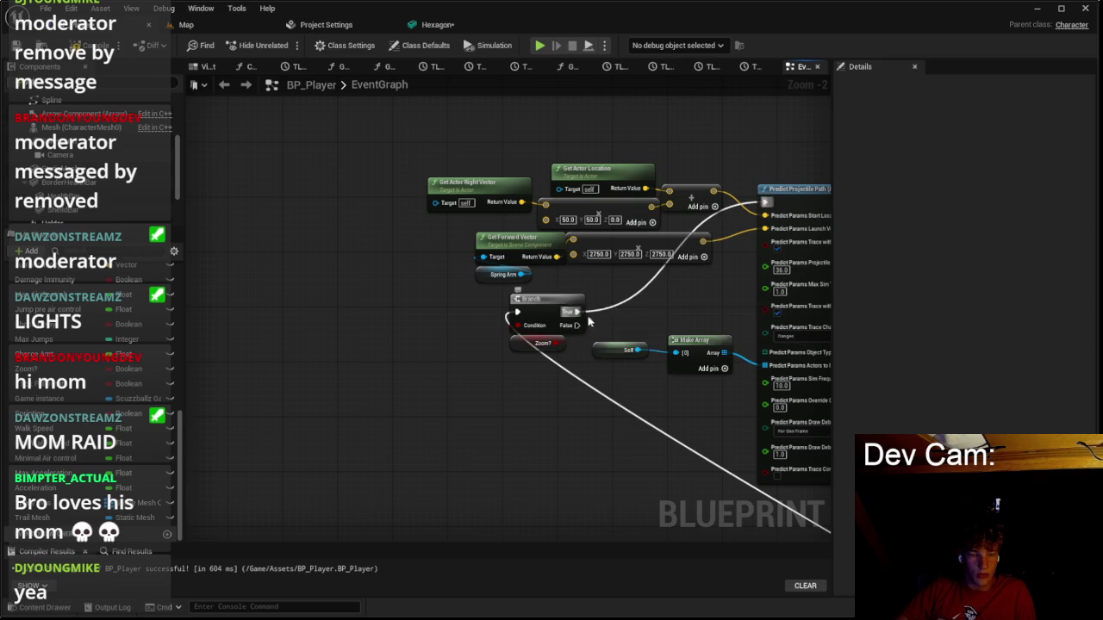
pyautogui.moveTo(623, 319); pyautogui.dragTo(639, 279)
pyautogui.write('set')
pyautogui.press('Escape')
pyautogui.scroll(-2, 568, 400)
pyautogui.click(198, 25)
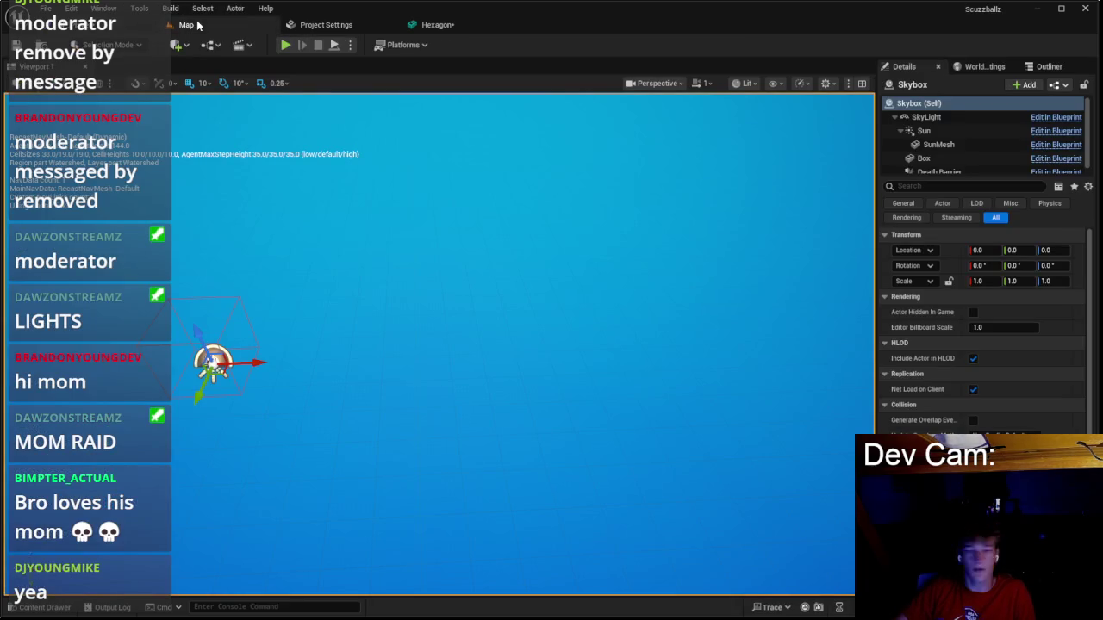
pyautogui.click(290, 45)
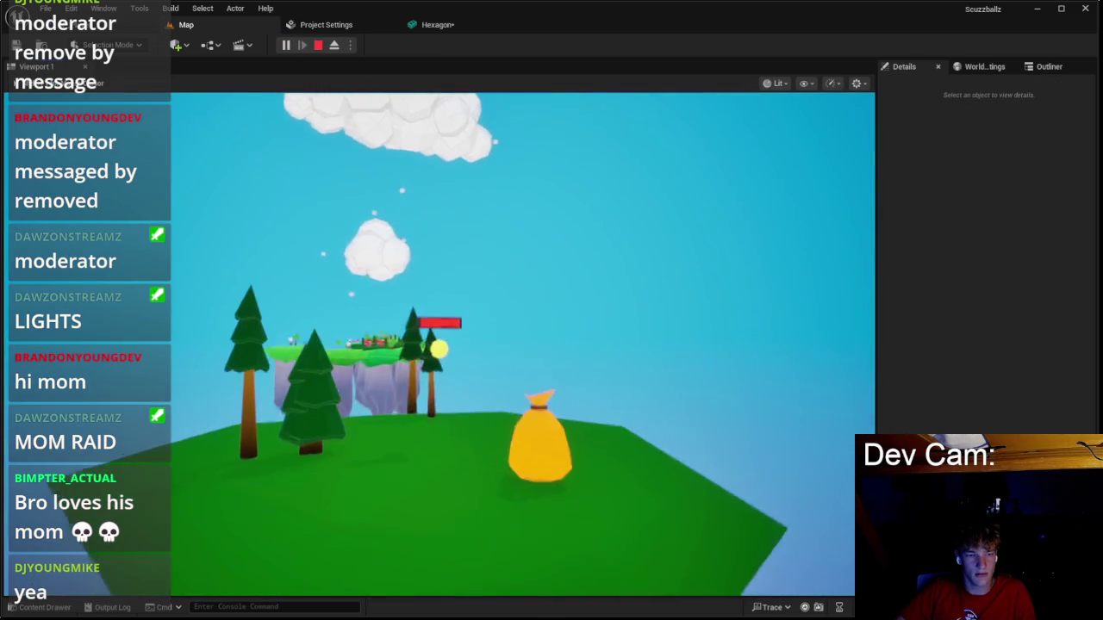
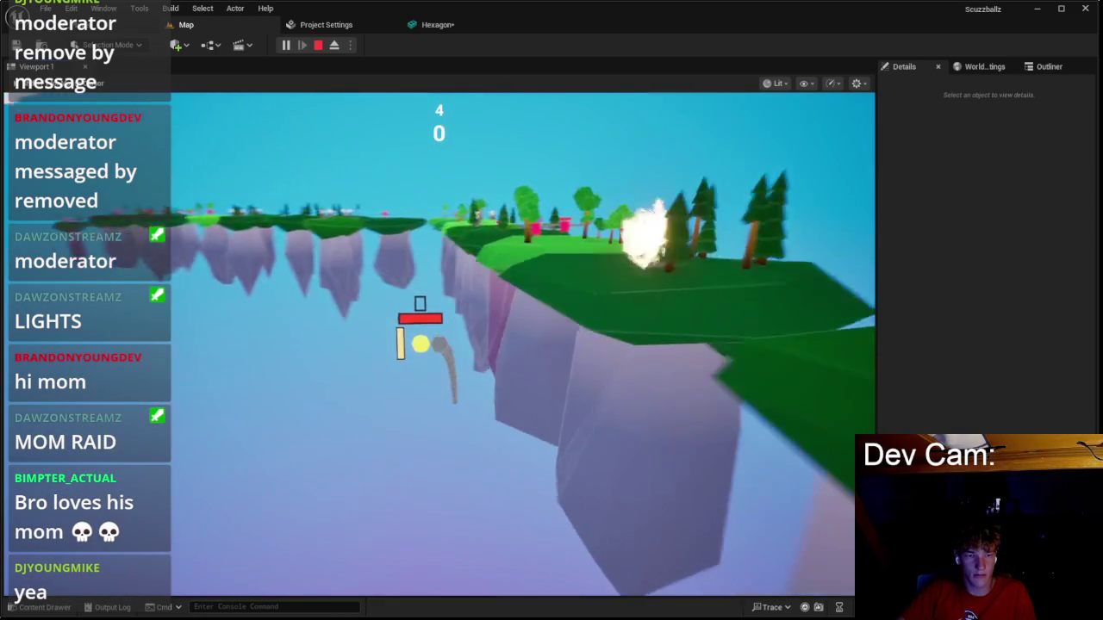
# Stop the Play-in-Editor session and return to the BP_Player EventGraph.
pyautogui.press('Escape')
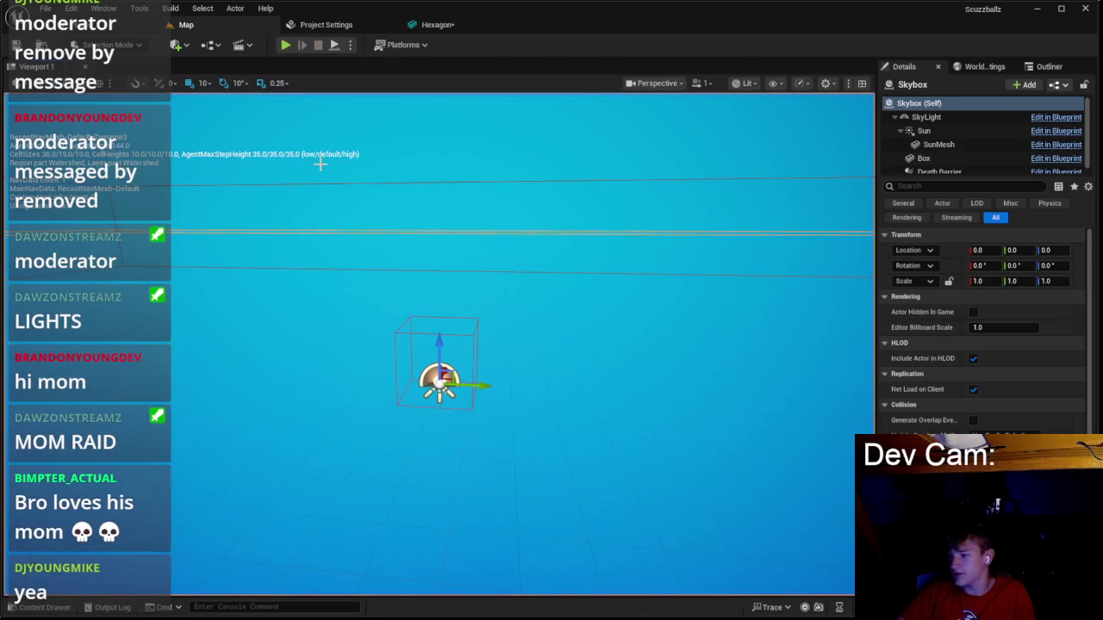
pyautogui.click(146, 24)
pyautogui.scroll(3, 344, 143)
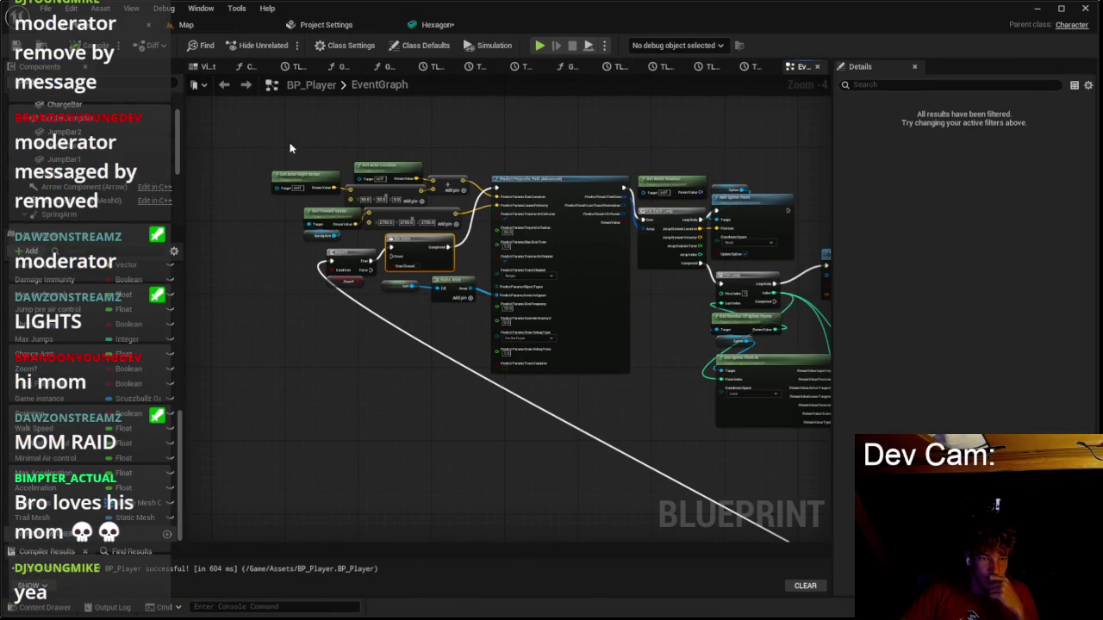
# Pan through the graph from the spline mesh nodes to the camera rotation nodes.
pyautogui.scroll(-1, 290, 145)
pyautogui.scroll(2, 348, 130)
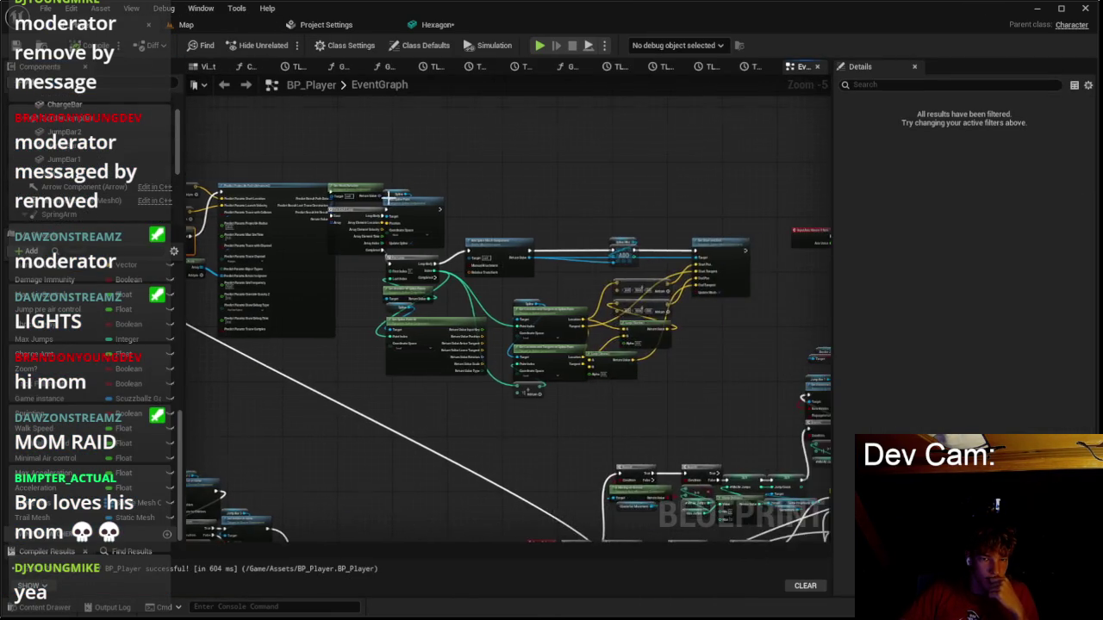
pyautogui.click(52, 155)
pyautogui.scroll(-2, 112, 191)
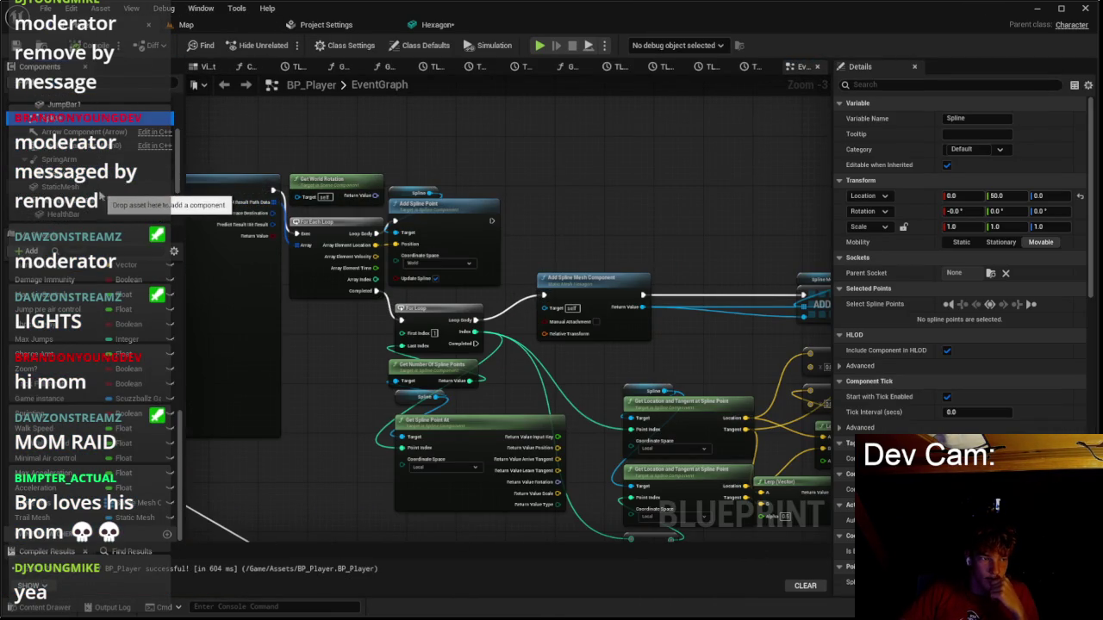
pyautogui.moveTo(381, 183); pyautogui.dragTo(233, 143)
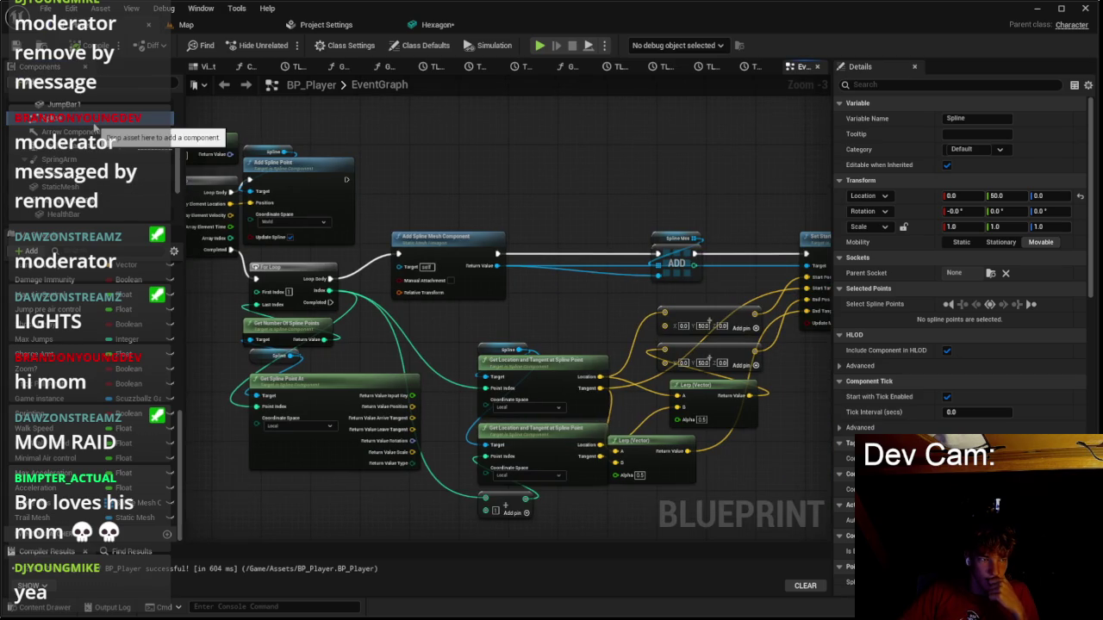
pyautogui.scroll(-3, 285, 172)
pyautogui.scroll(4, 110, 135)
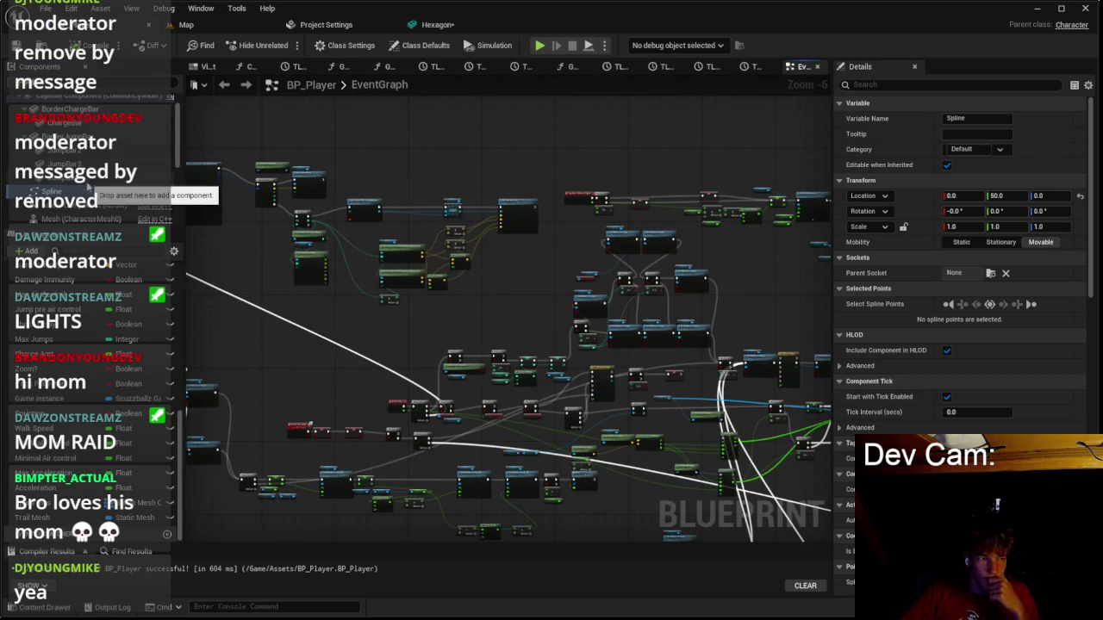
pyautogui.moveTo(295, 174); pyautogui.dragTo(280, 162)
pyautogui.scroll(3, 370, 224)
pyautogui.moveTo(566, 297); pyautogui.dragTo(518, 288)
# Shift the Set World Rotation and RInterp To node group left to make room.
pyautogui.moveTo(440, 246); pyautogui.dragTo(578, 441)
pyautogui.moveTo(527, 288); pyautogui.dragTo(518, 288)
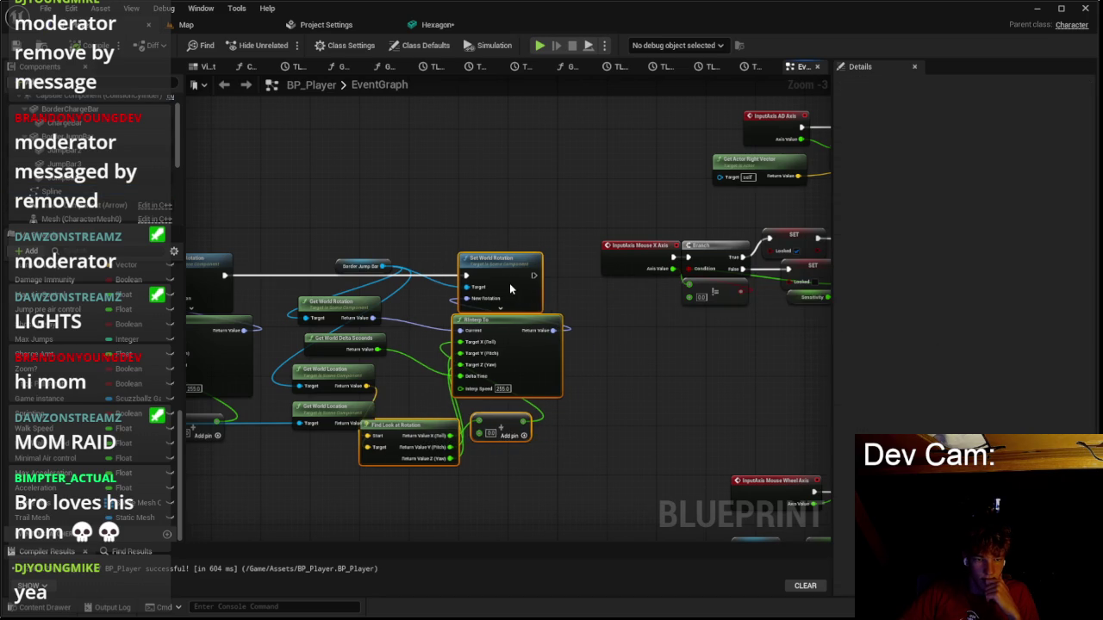
pyautogui.scroll(-3, 383, 220)
pyautogui.scroll(3, 649, 214)
pyautogui.scroll(-2, 649, 214)
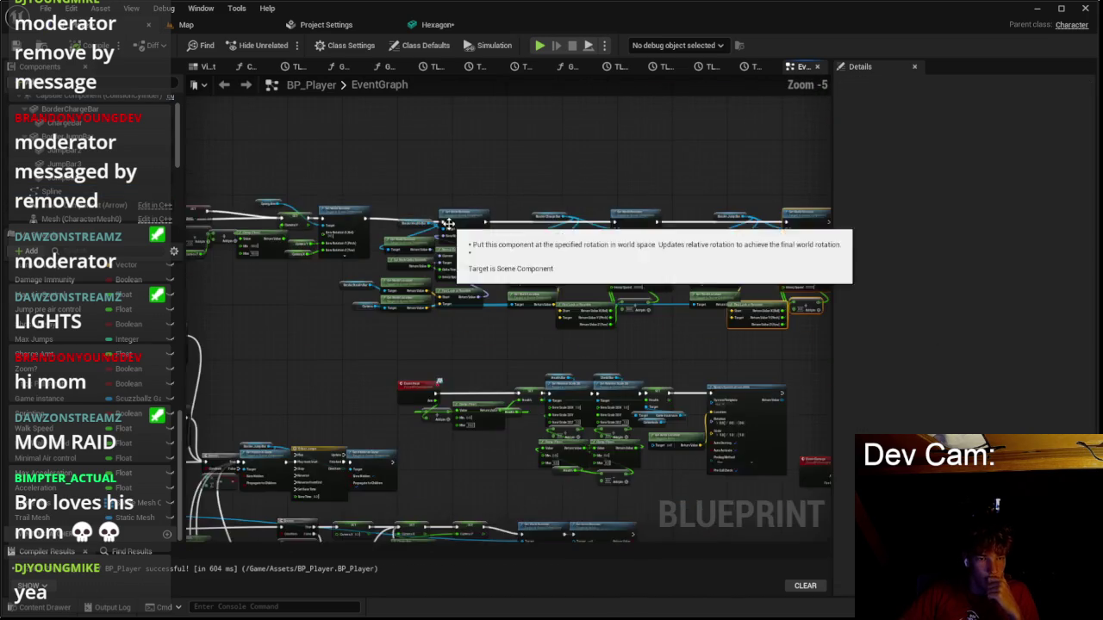
pyautogui.scroll(1, 496, 250)
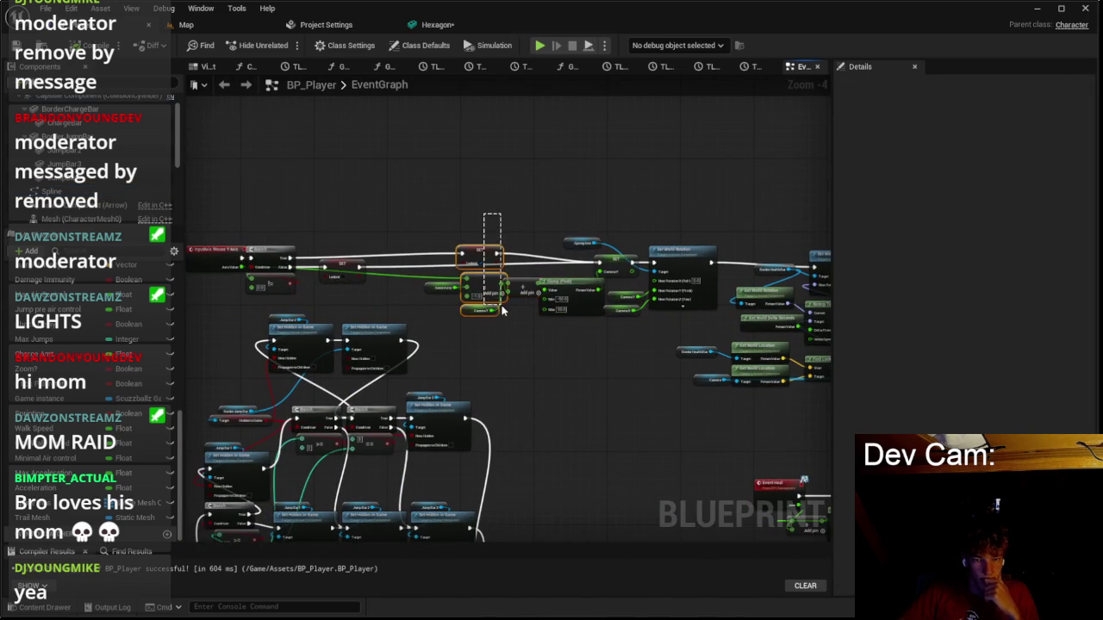
pyautogui.scroll(1, 594, 293)
pyautogui.moveTo(620, 258)
pyautogui.mouseDown()
pyautogui.moveTo(478, 258)
pyautogui.moveTo(571, 258)
pyautogui.moveTo(510, 249)
pyautogui.mouseUp()
pyautogui.click(544, 228)
pyautogui.scroll(2, 575, 221)
# Duplicate the camera's Set World Rotation node and place the Spring Arm node above the copy.
pyautogui.click(736, 251)
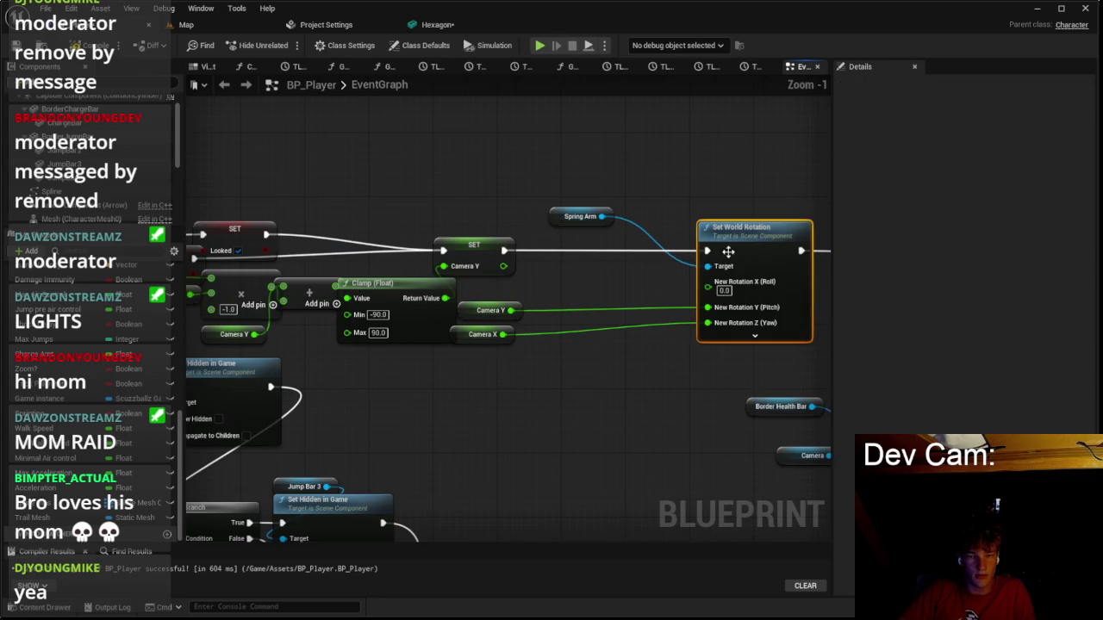
pyautogui.scroll(1, 638, 263)
pyautogui.hotkey('ctrl', 'c')
pyautogui.hotkey('ctrl', 'v')
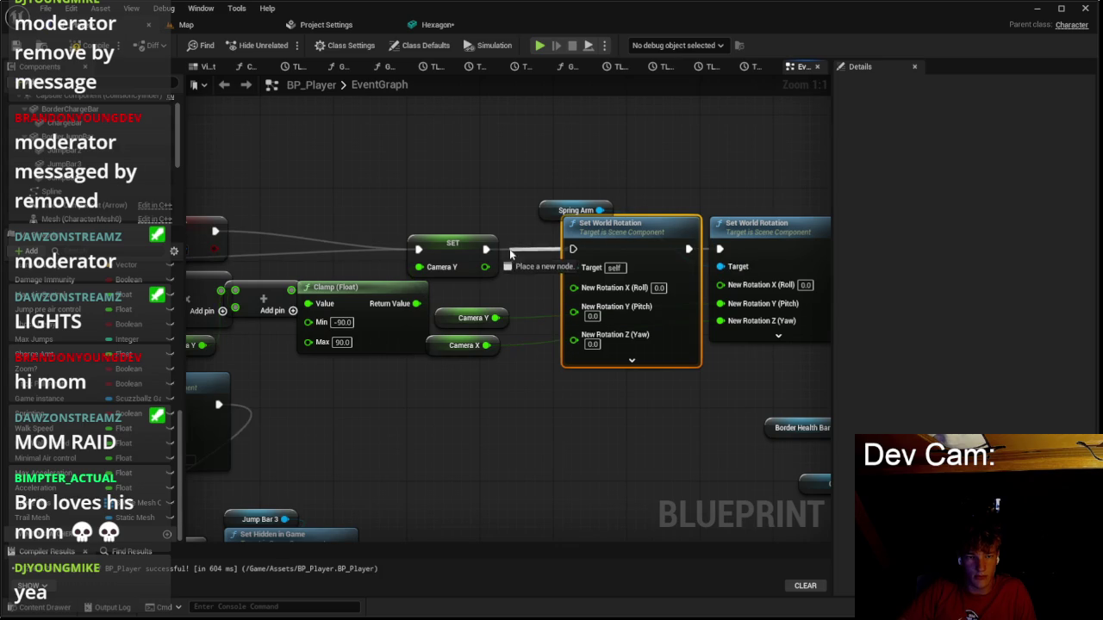
pyautogui.moveTo(551, 217); pyautogui.dragTo(712, 221)
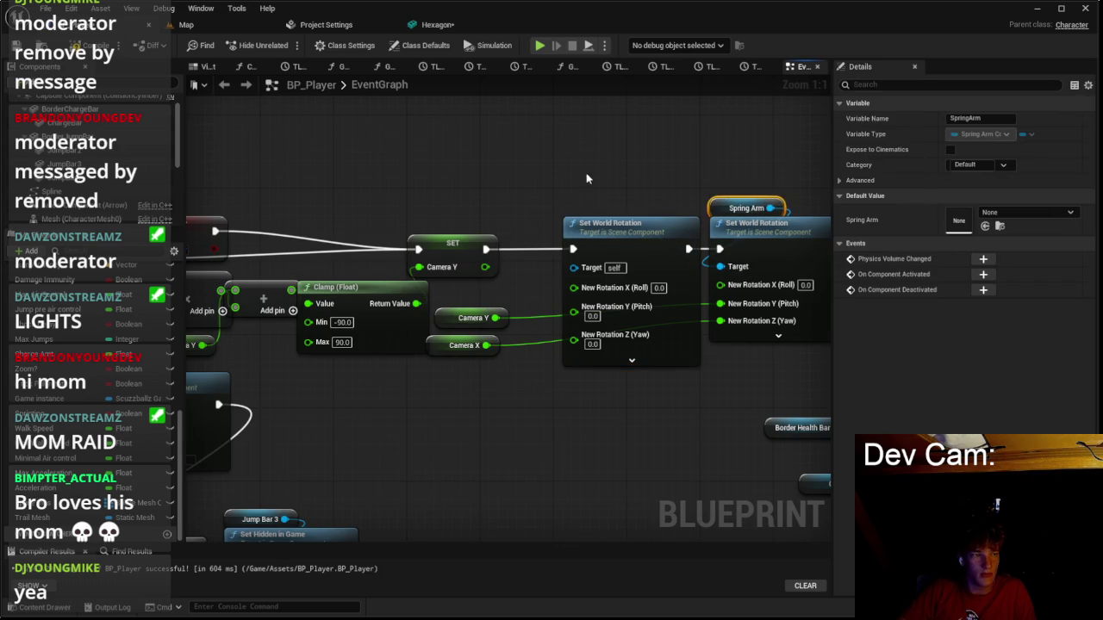
# Wire a Spline reference into the rotation Target and Camera Y into Pitch.
pyautogui.click(52, 191)
pyautogui.moveTo(579, 270)
pyautogui.mouseDown()
pyautogui.moveTo(492, 250)
pyautogui.moveTo(591, 197)
pyautogui.mouseUp()
pyautogui.moveTo(495, 319); pyautogui.dragTo(574, 304)
pyautogui.click(424, 332)
pyautogui.click(184, 25)
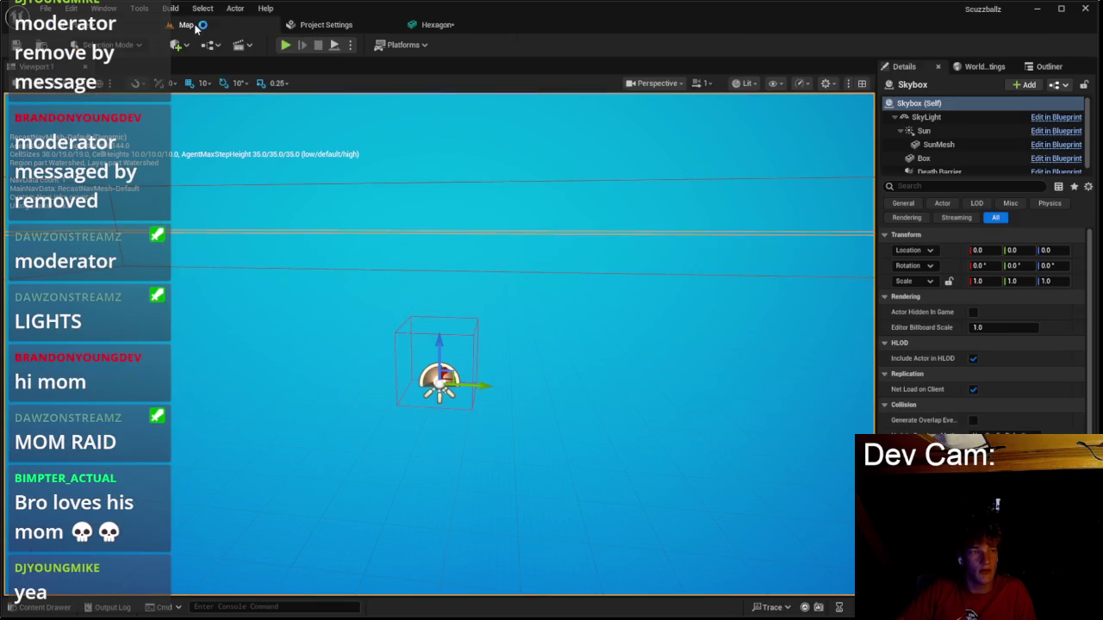
# Save, play a Scuzzballz round from the menu, stop, then show the Hexagon mesh editor.
pyautogui.hotkey('ctrl', 's')
pyautogui.hotkey('alt', 'p')
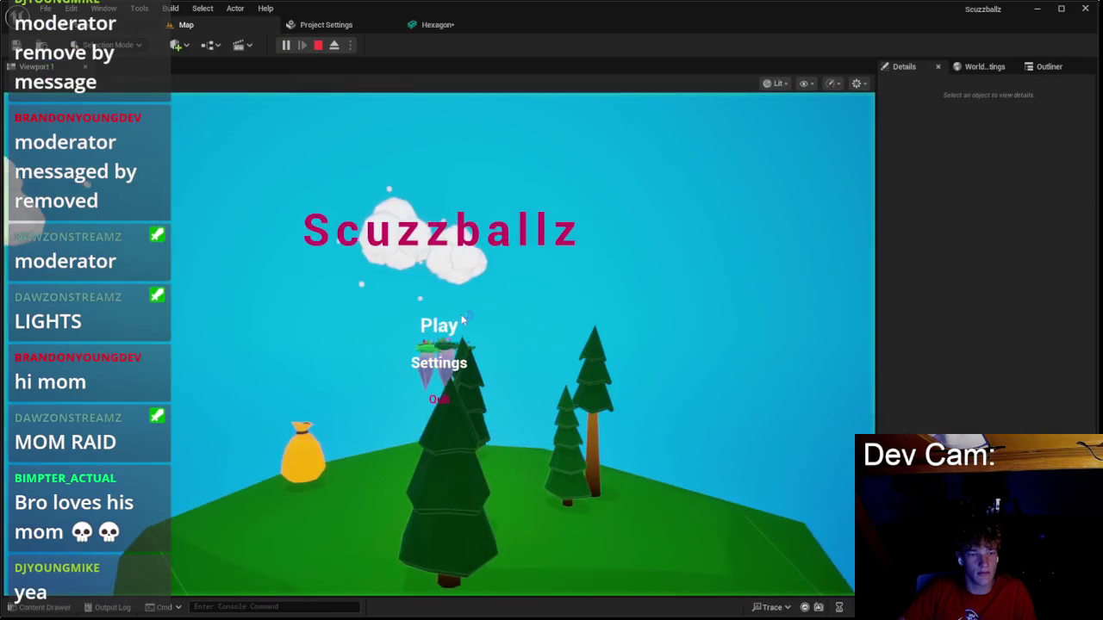
pyautogui.click(438, 322)
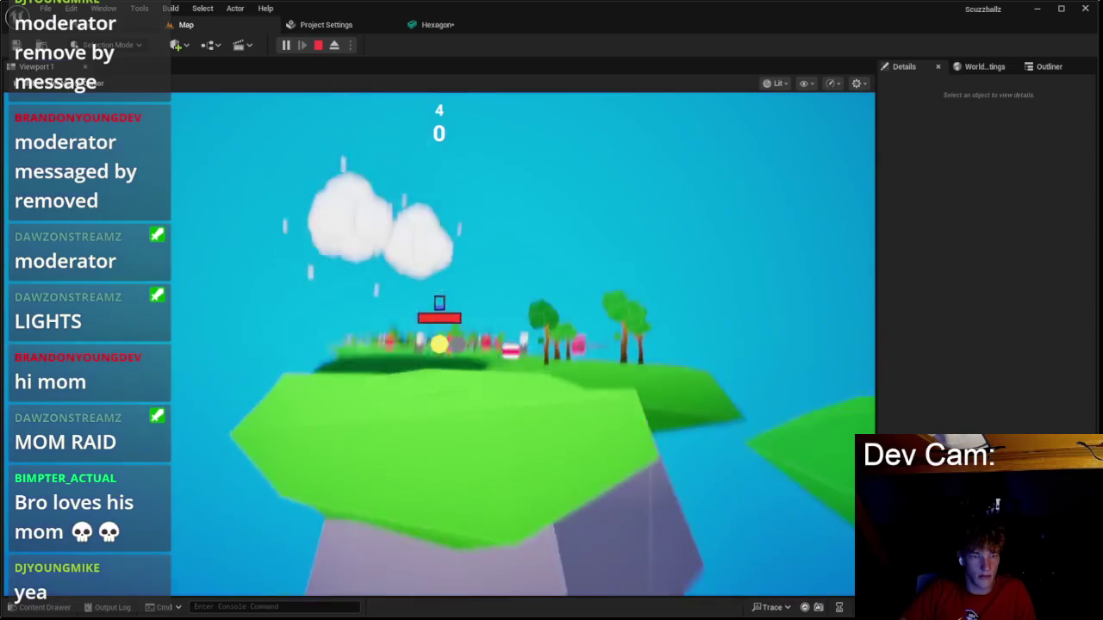
pyautogui.press('Escape')
pyautogui.click(437, 24)
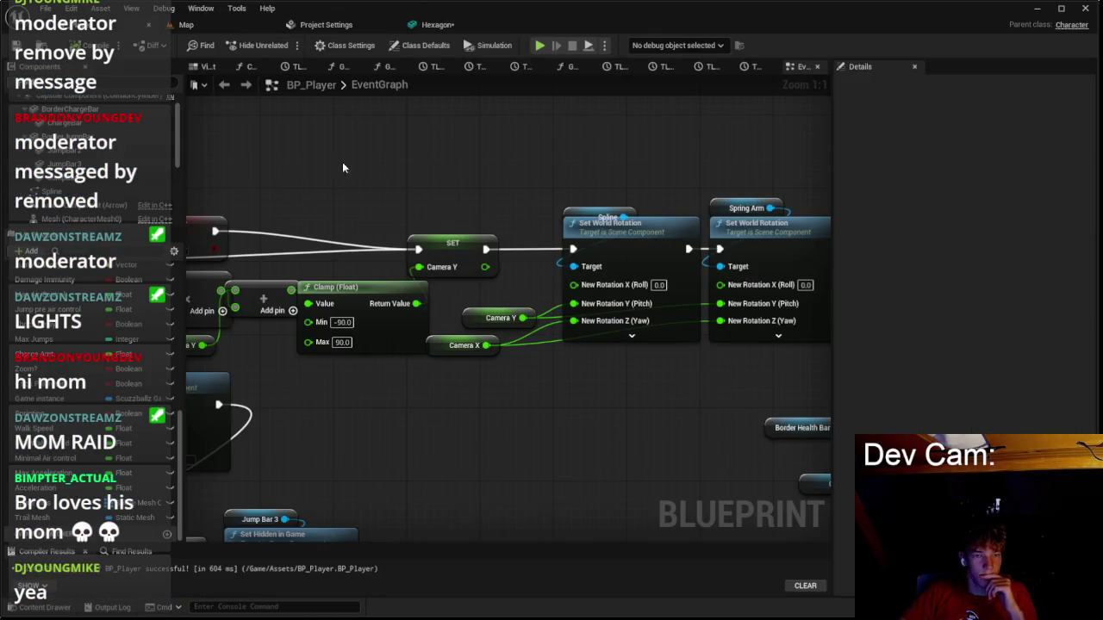
# Inspect the Camera Y, Spline reference and Spline component wiring in BP_Player.
pyautogui.click(77, 26)
pyautogui.scroll(-1, 502, 229)
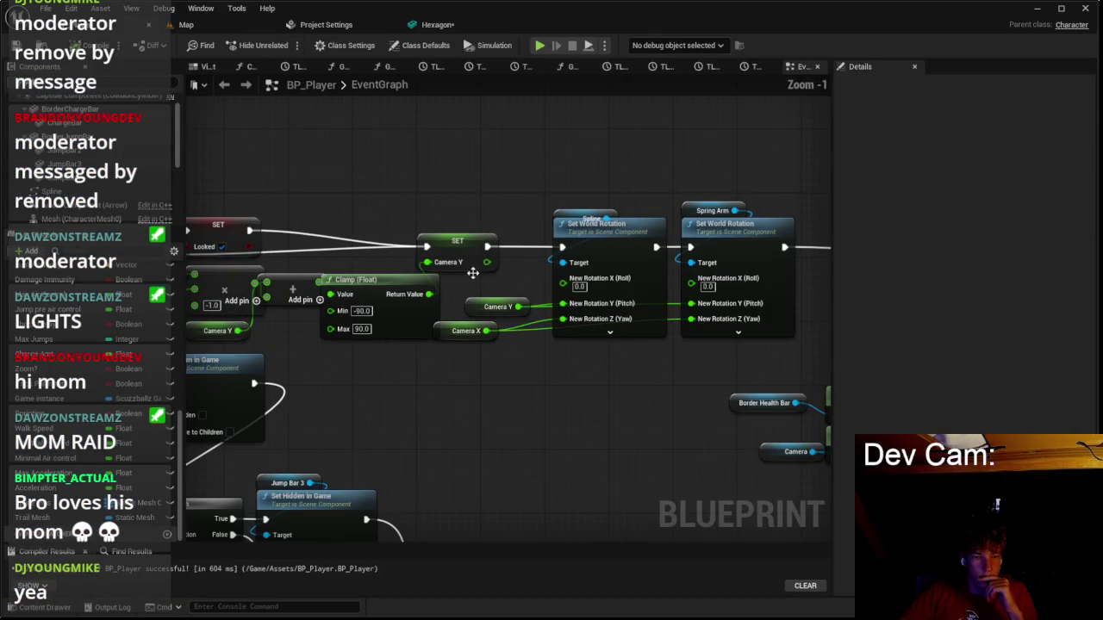
pyautogui.click(497, 306)
pyautogui.moveTo(426, 308); pyautogui.dragTo(508, 282)
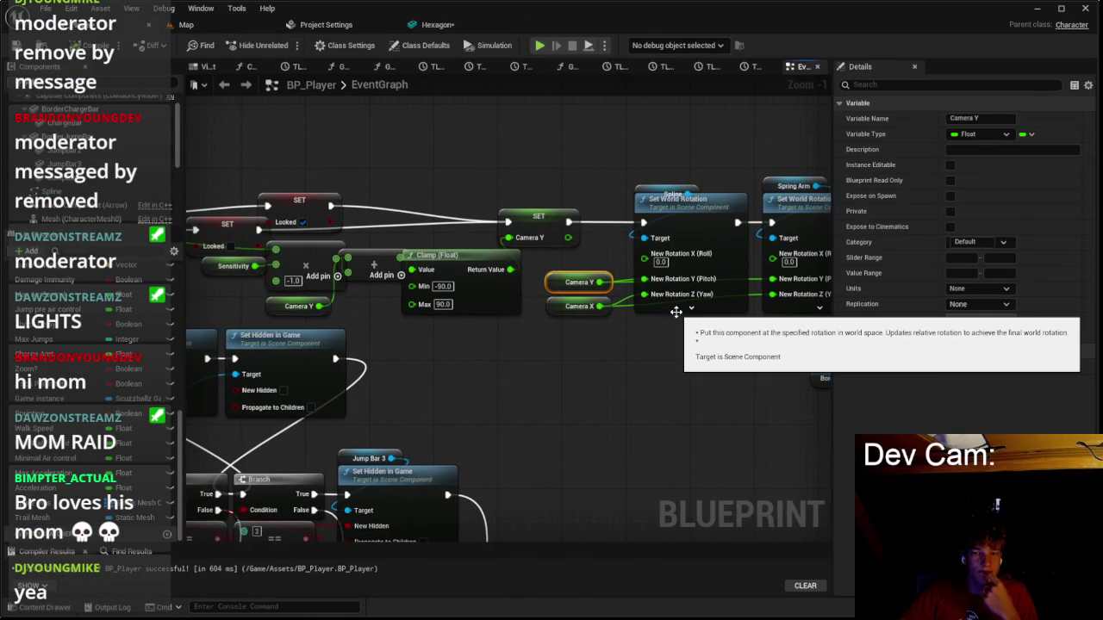
pyautogui.click(642, 186)
pyautogui.click(614, 176)
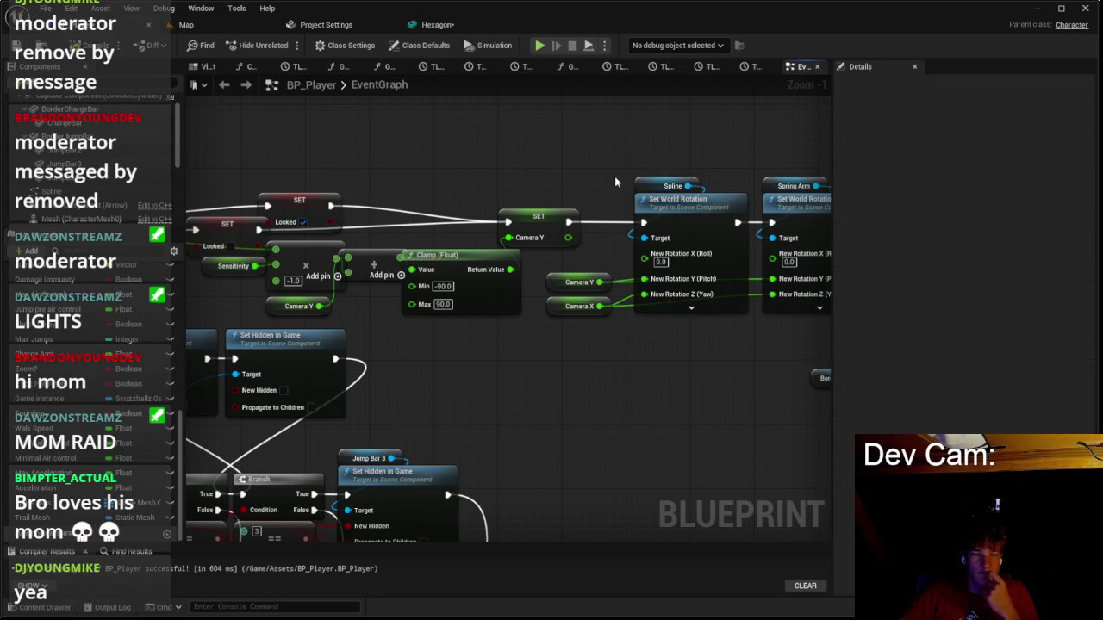
pyautogui.scroll(-3, 614, 176)
pyautogui.moveTo(364, 290); pyautogui.dragTo(546, 252)
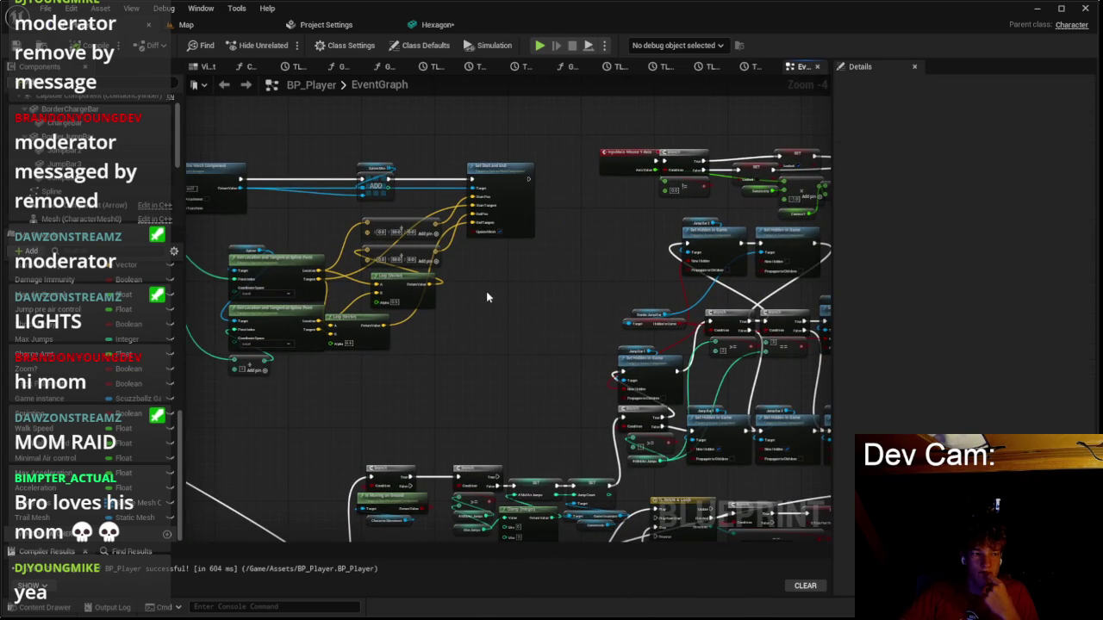
pyautogui.click(147, 192)
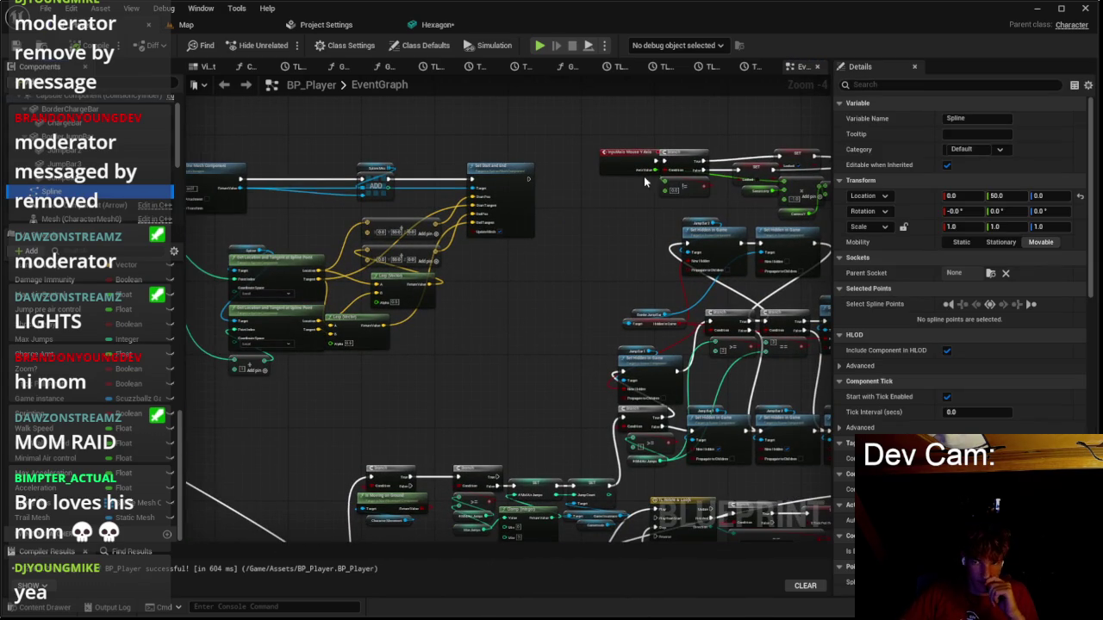
# Run another play test from the Map, then return to the BP_Player graph.
pyautogui.click(185, 24)
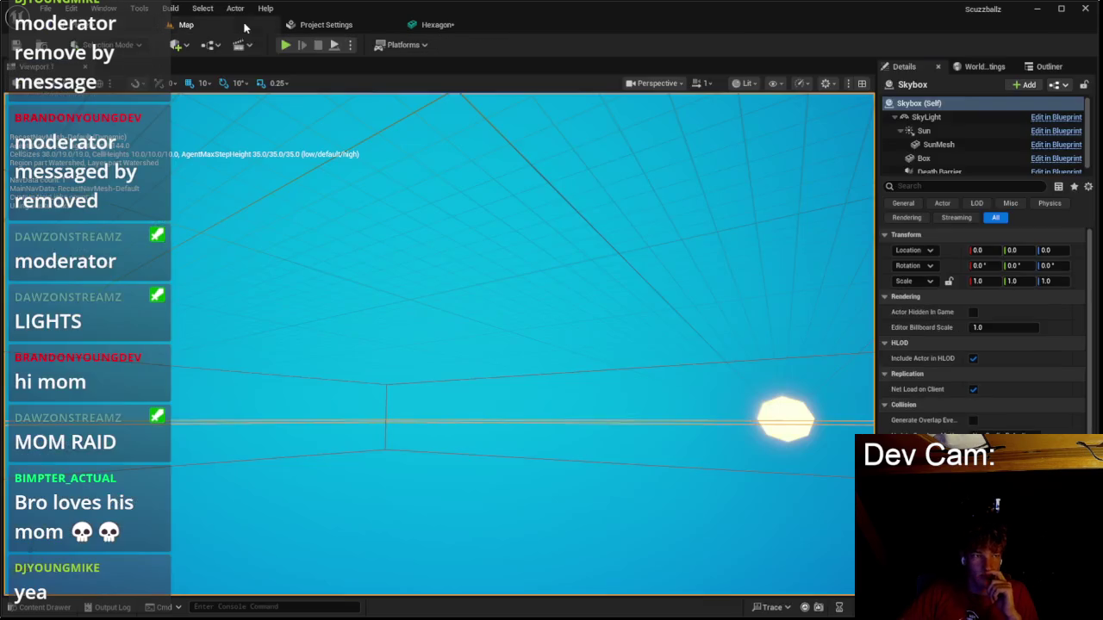
pyautogui.click(286, 45)
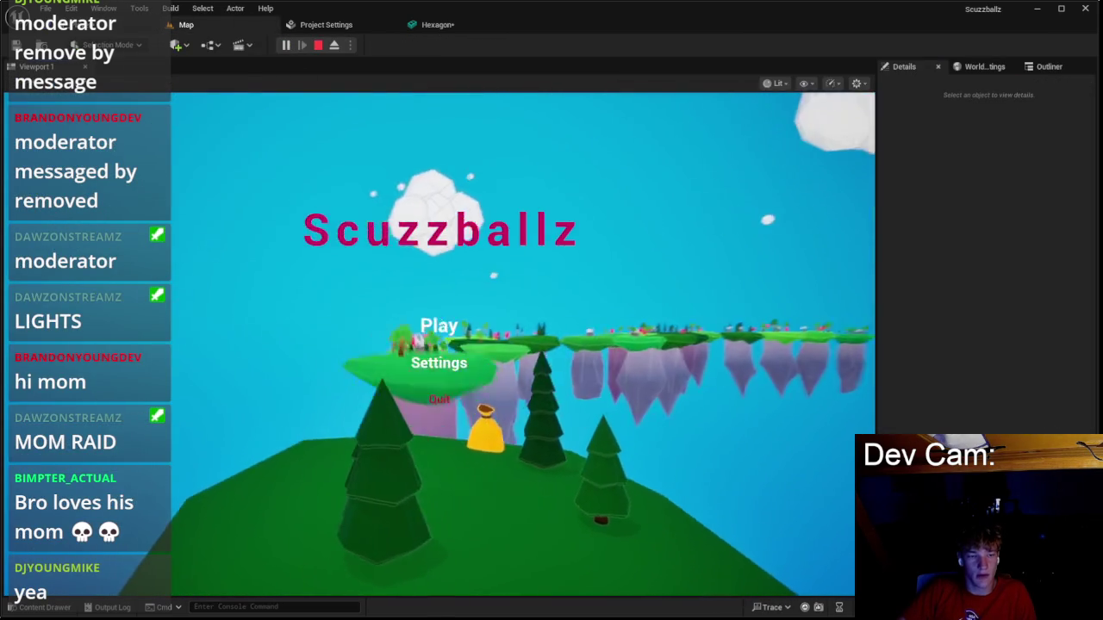
pyautogui.press('Escape')
pyautogui.click(103, 24)
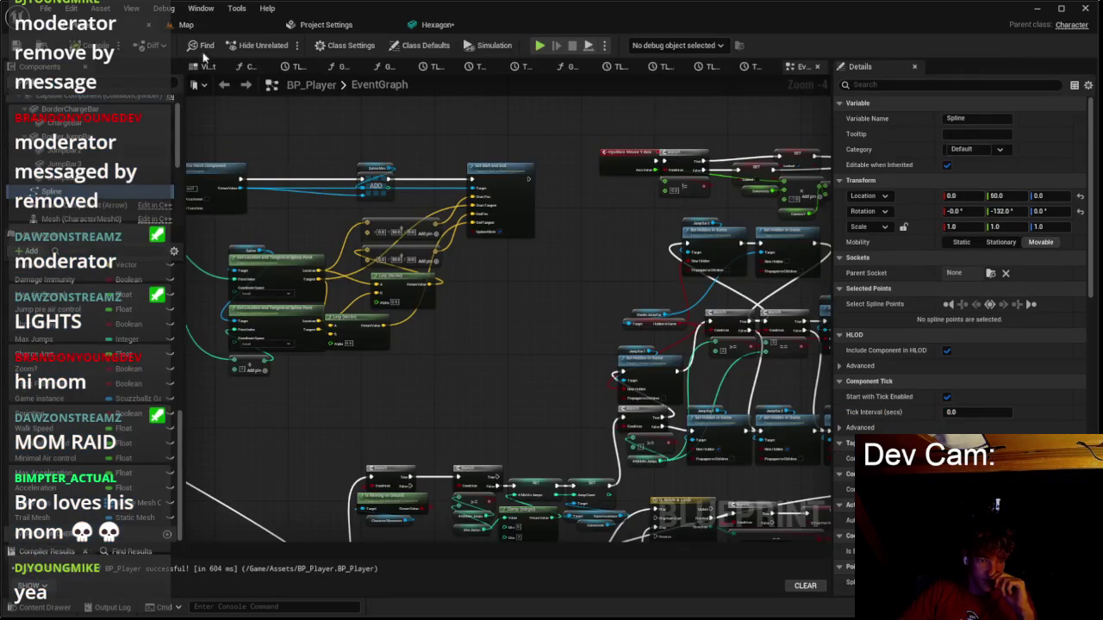
# Change the Spline component's rotation pitch from -132.0 to 0 in Details.
pyautogui.moveTo(245, 139); pyautogui.dragTo(463, 166)
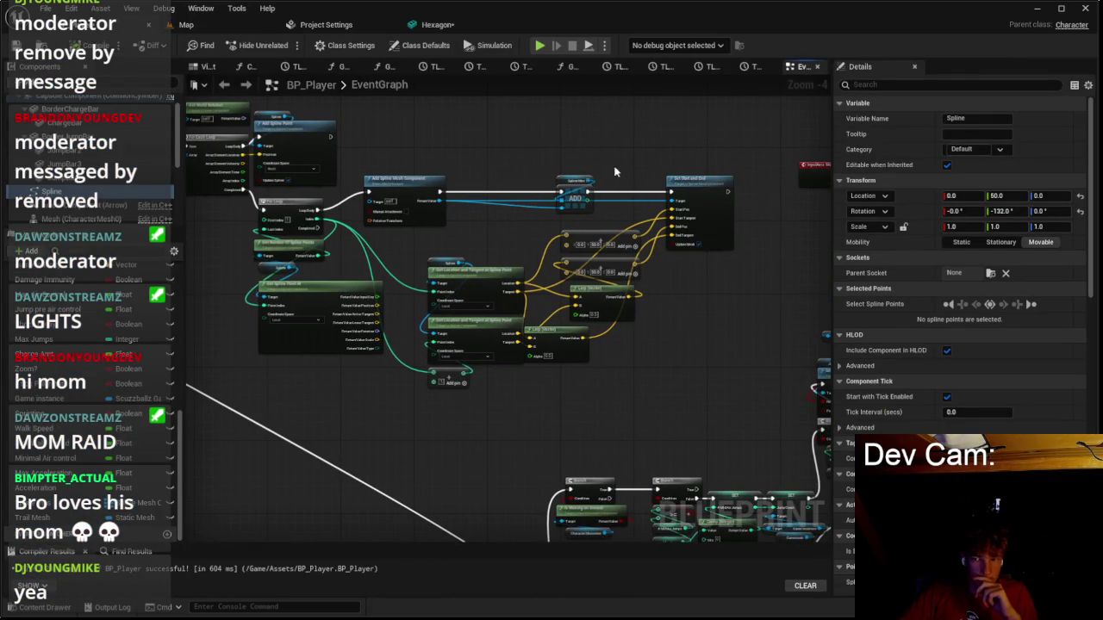
pyautogui.click(1015, 211)
pyautogui.write('0')
pyautogui.press('Return')
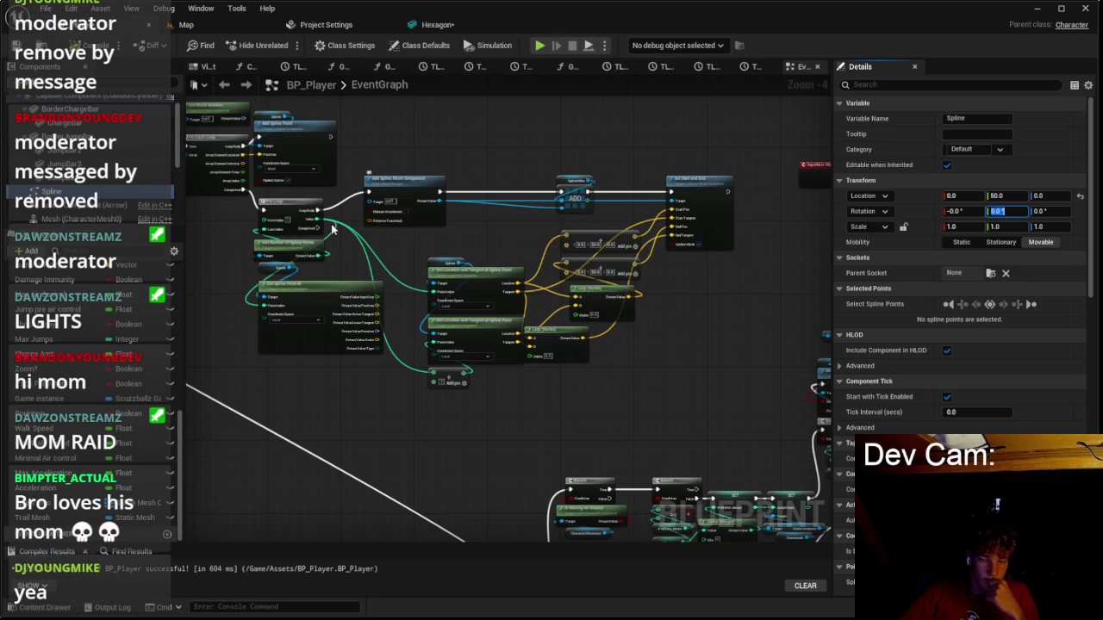
pyautogui.click(121, 192)
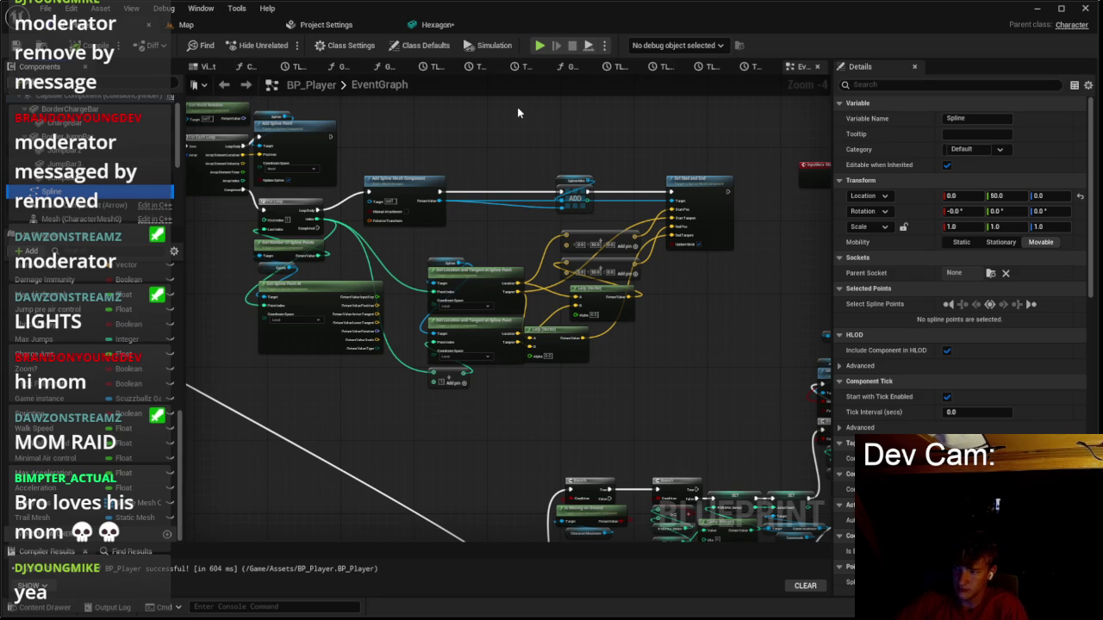
pyautogui.click(610, 139)
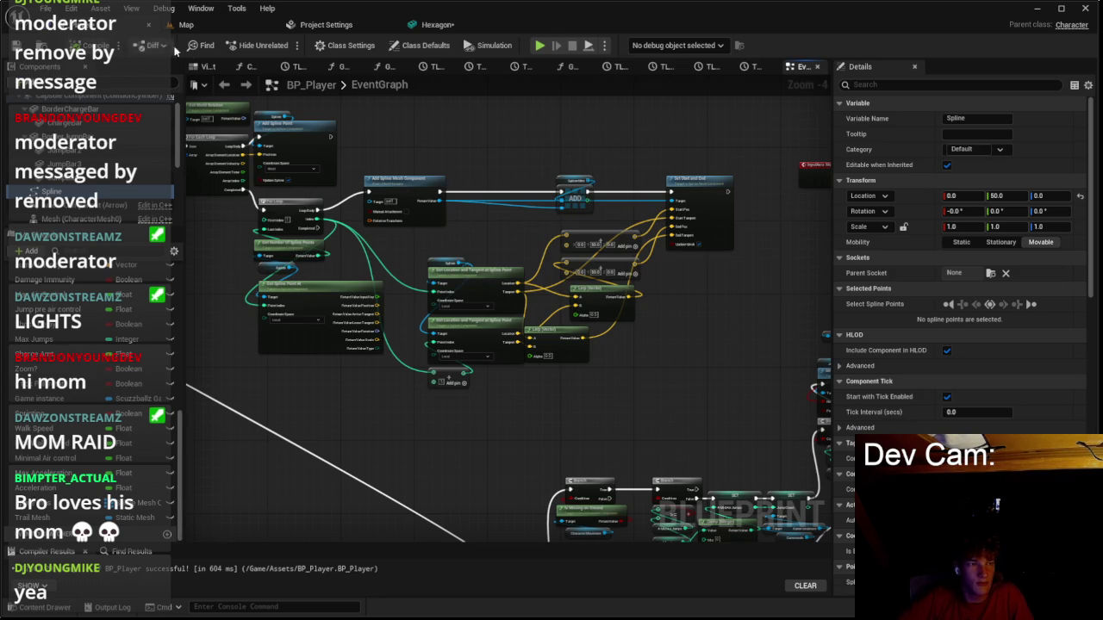
# Start a Play In Editor test of Scuzzballz from the Map tab.
pyautogui.scroll(-1, 451, 163)
pyautogui.moveTo(500, 170); pyautogui.dragTo(612, 170)
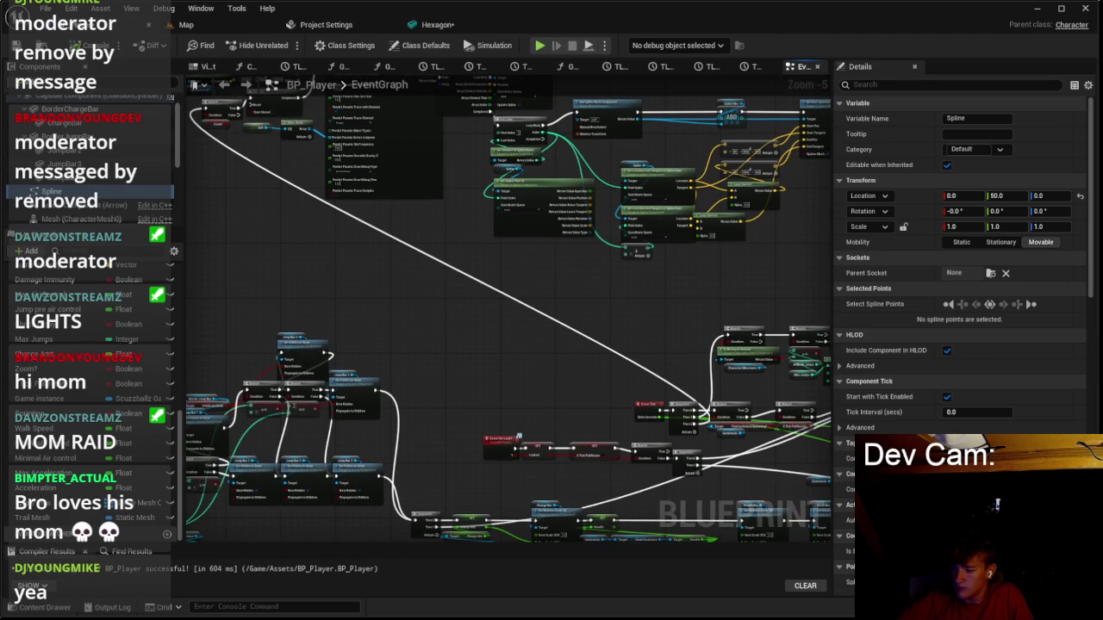
pyautogui.hotkey('alt', 'Tab')
pyautogui.hotkey('alt', 'Tab')
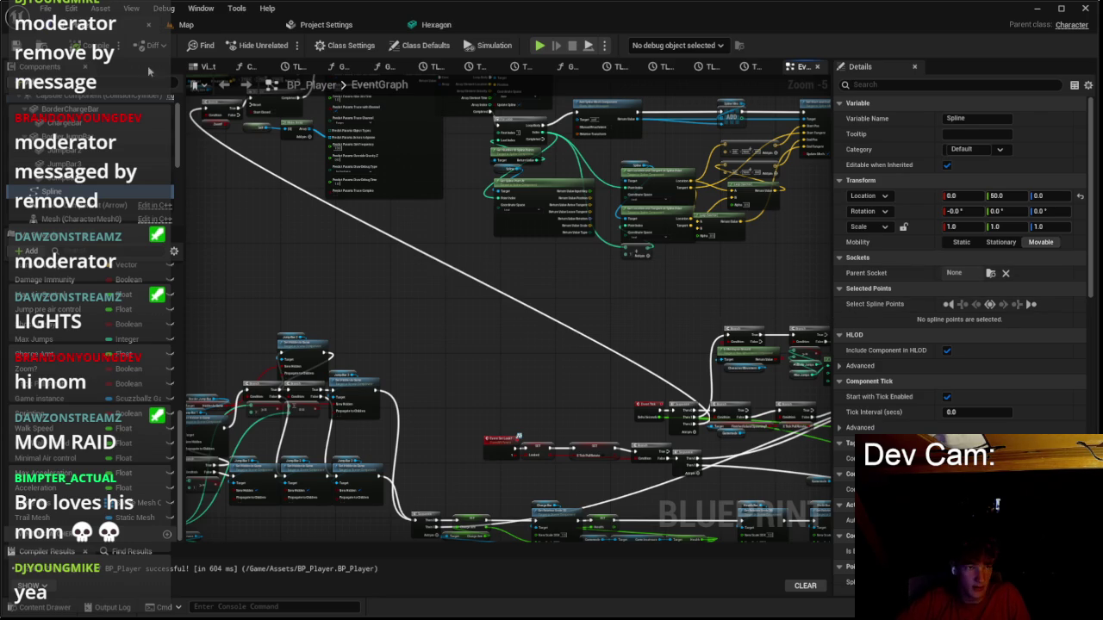
pyautogui.click(186, 24)
pyautogui.click(287, 45)
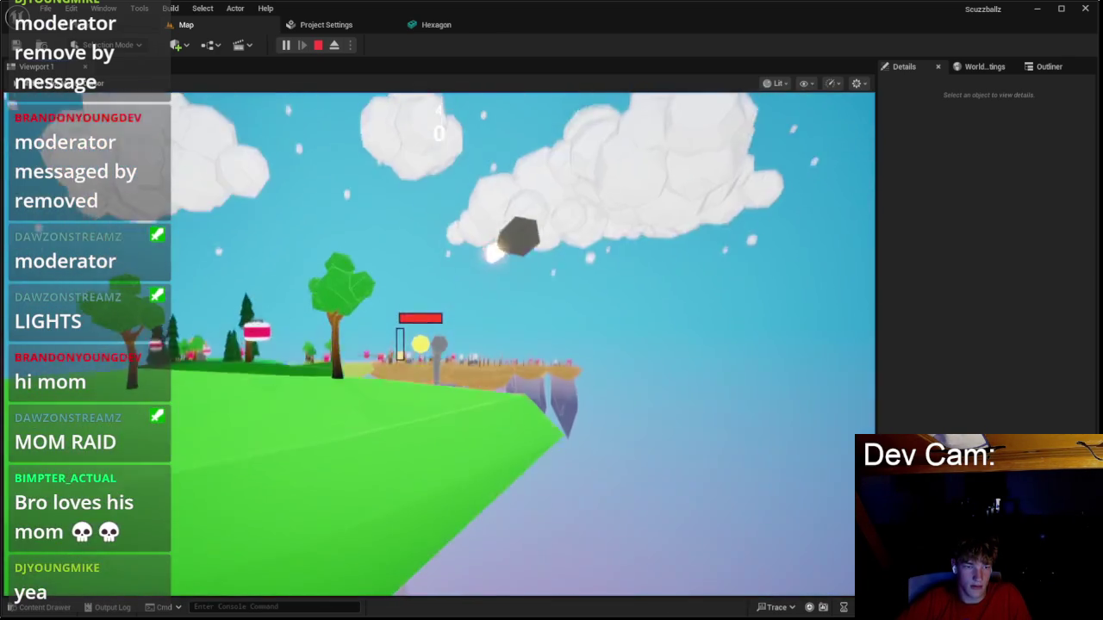
# Stop the running Scuzzballz play test.
pyautogui.press('Escape')
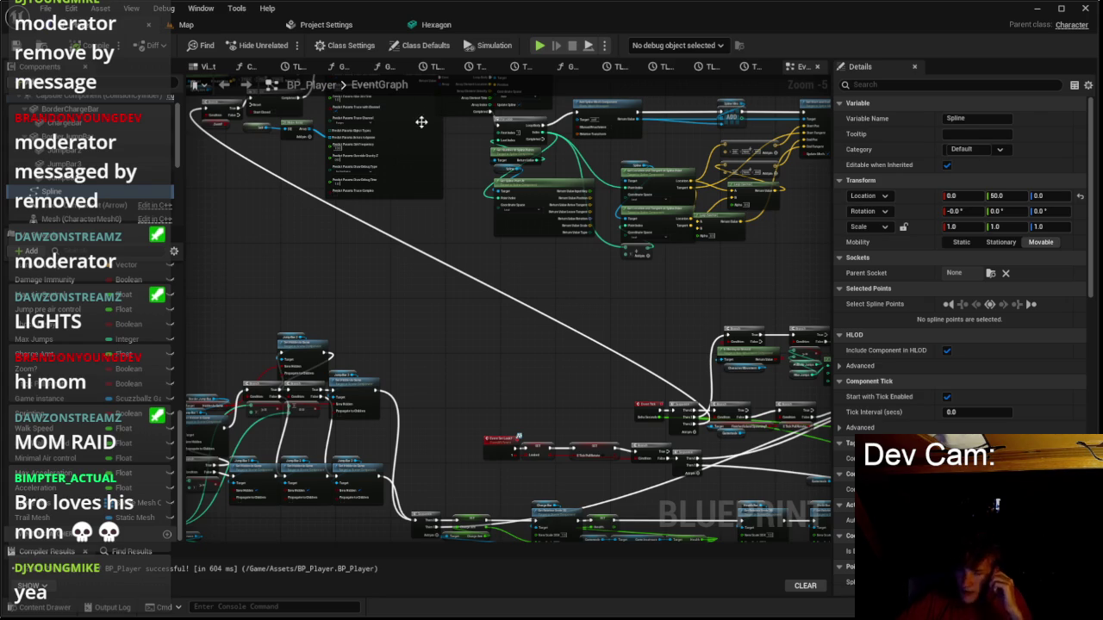
# Close Blender, discarding the unsaved untitled.blend scene.
pyautogui.press('super')
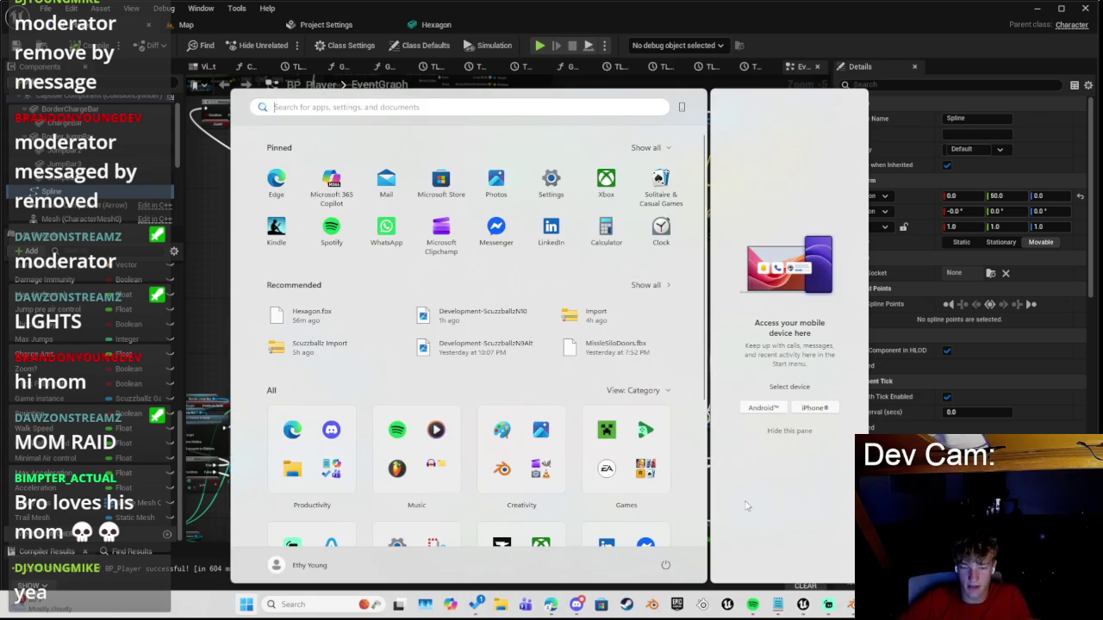
pyautogui.hotkey('alt', 'Tab')
pyautogui.click(1085, 6)
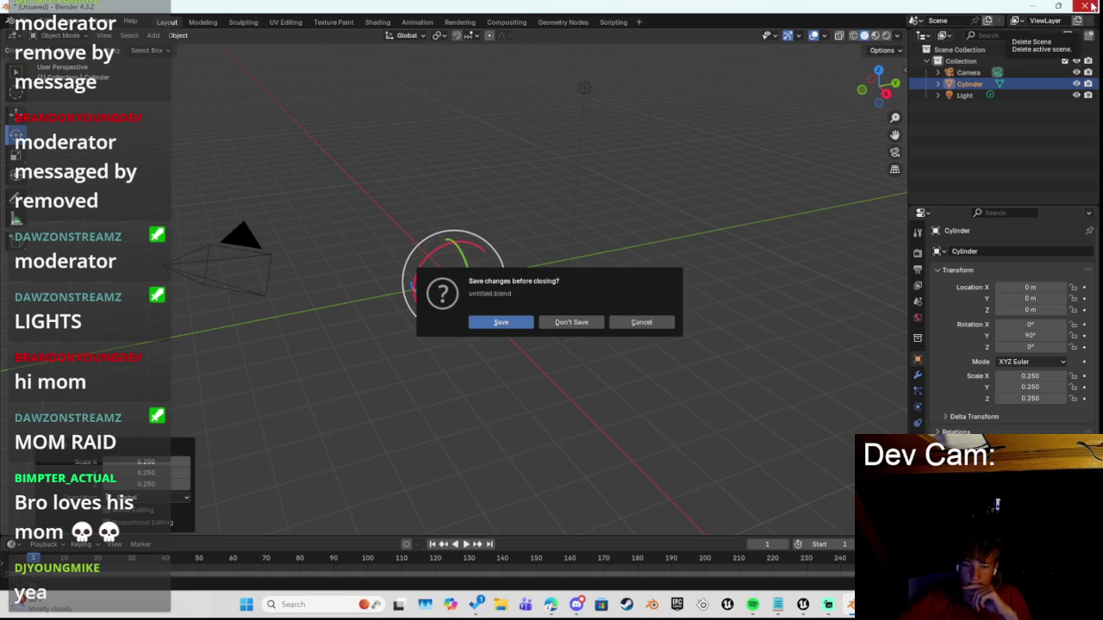
pyautogui.click(596, 330)
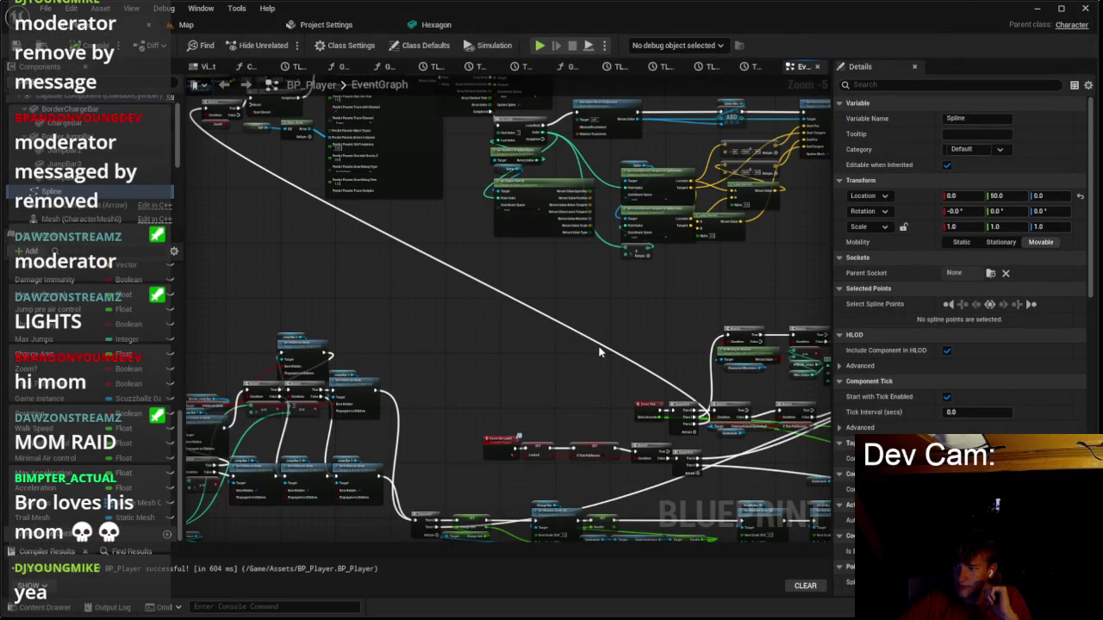
pyautogui.scroll(-7, 599, 351)
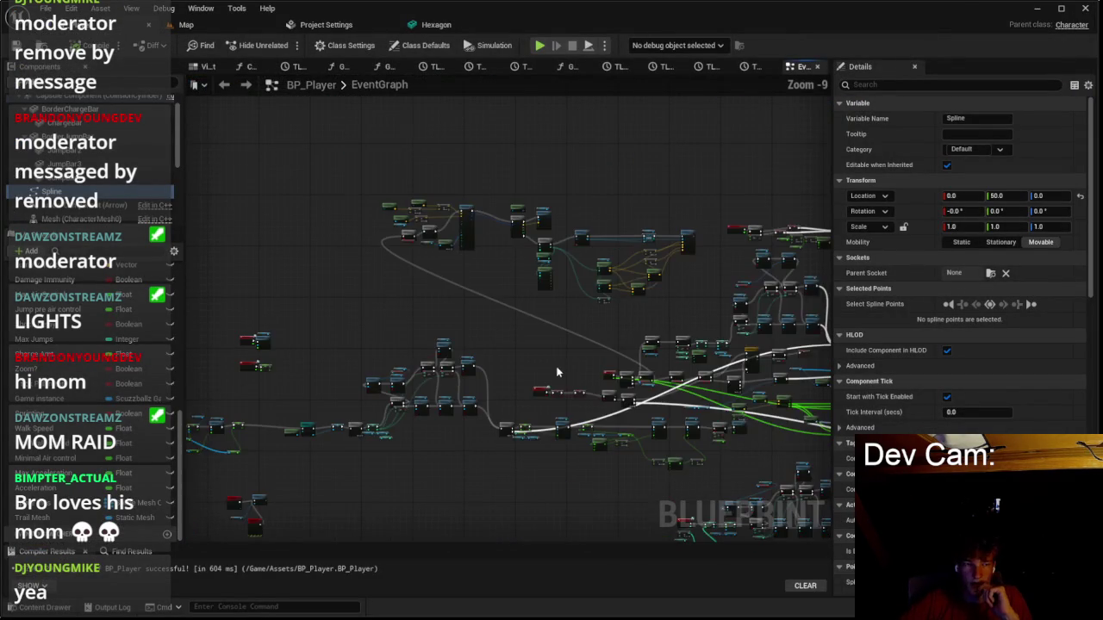
pyautogui.scroll(6, 490, 260)
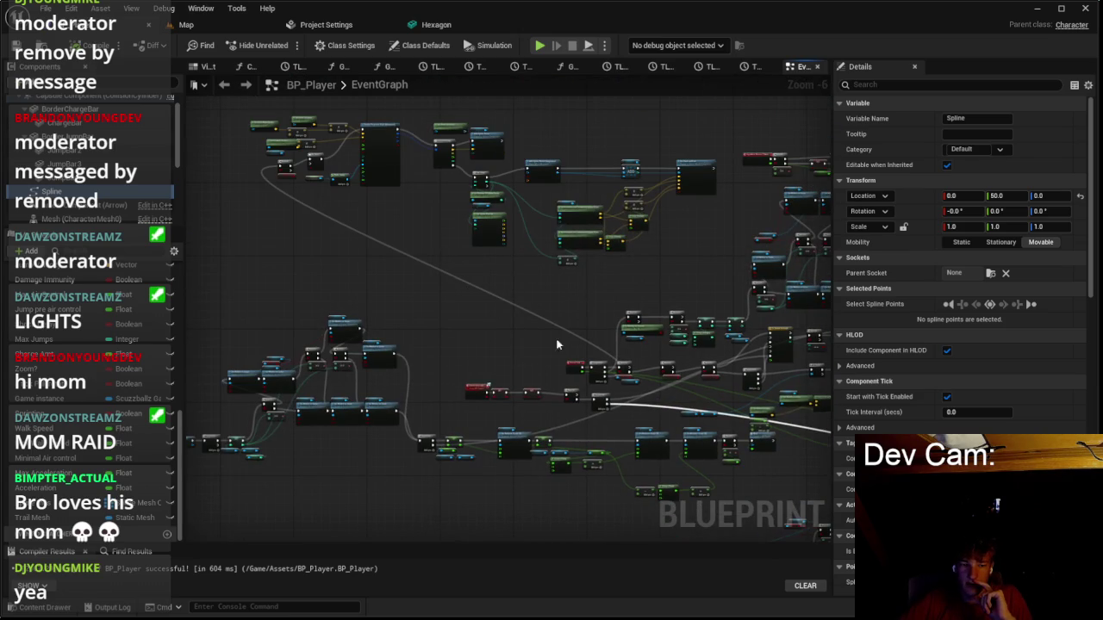
pyautogui.scroll(5, 521, 321)
pyautogui.rightClick(617, 389)
pyautogui.press('Escape')
pyautogui.scroll(-5, 529, 287)
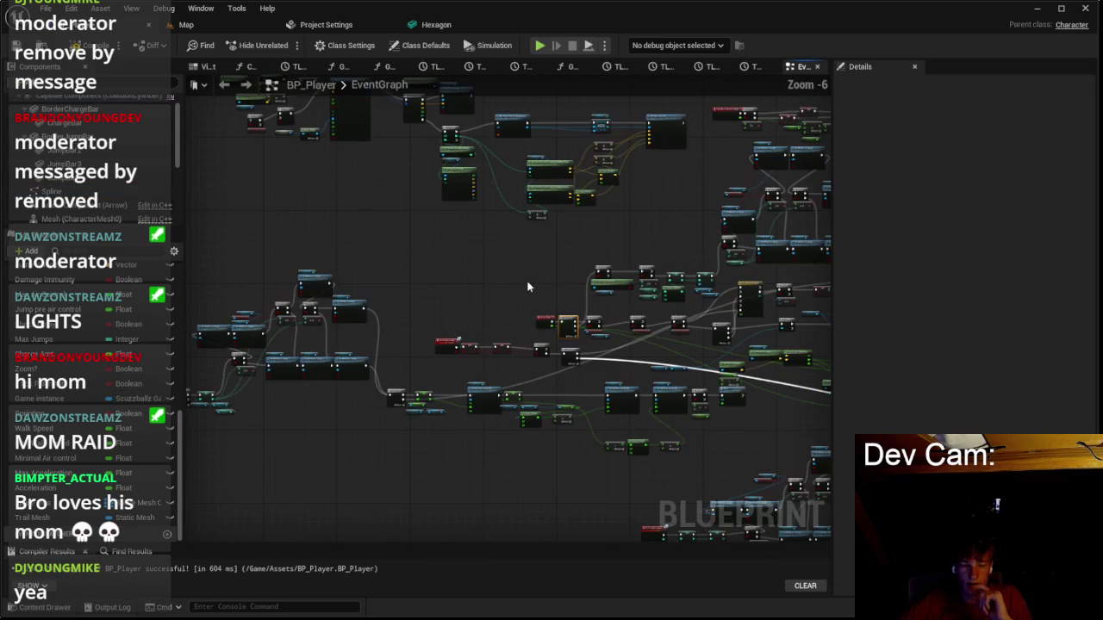
pyautogui.click(186, 25)
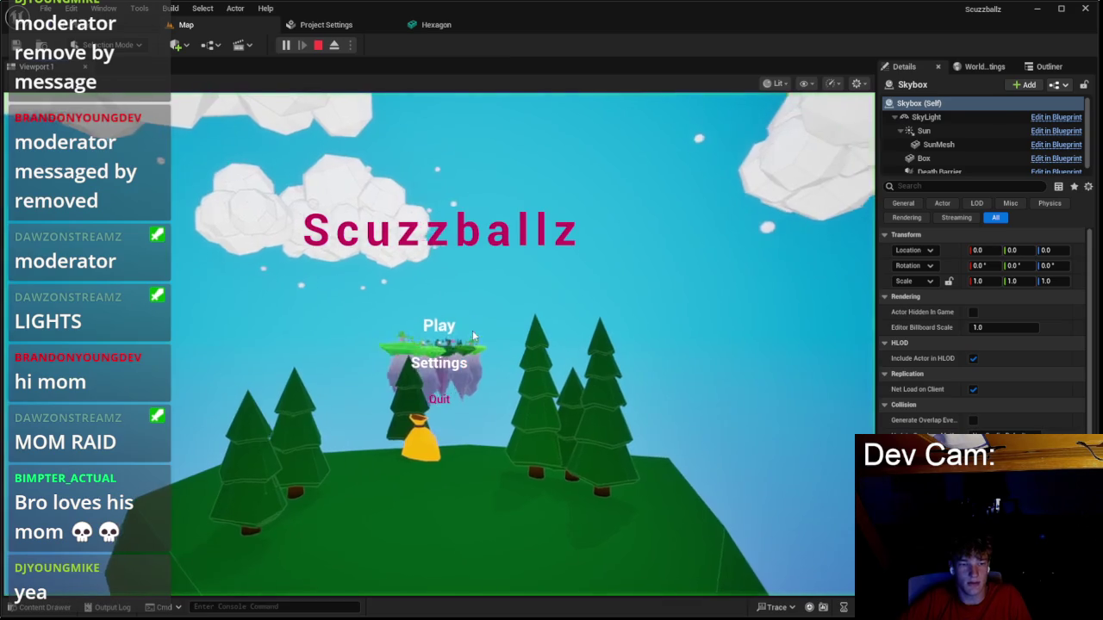
pyautogui.click(466, 326)
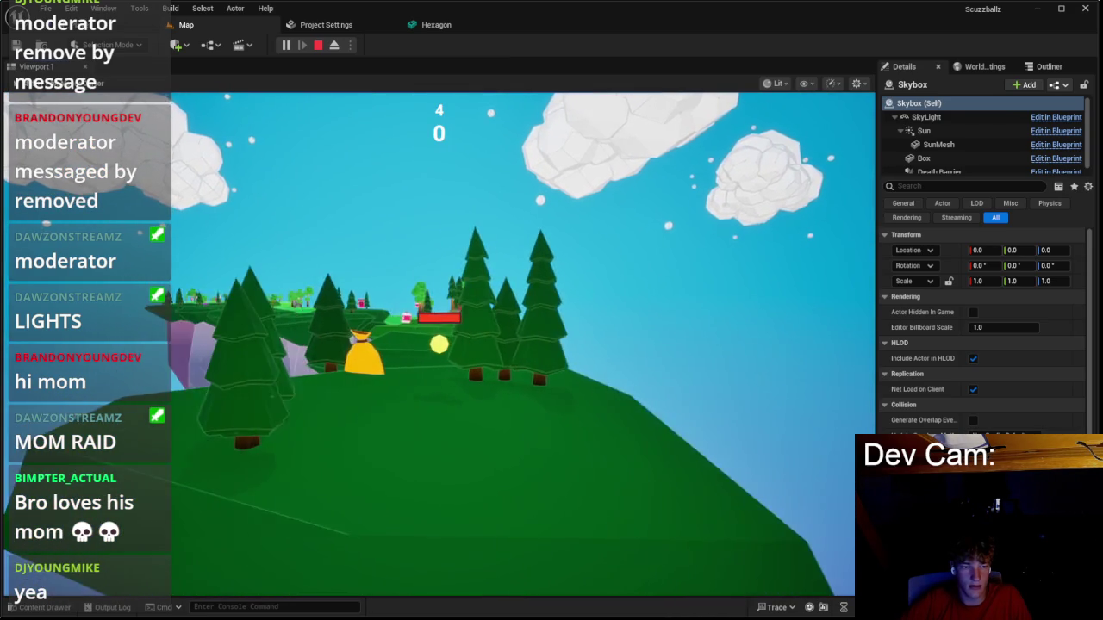
pyautogui.press('Escape')
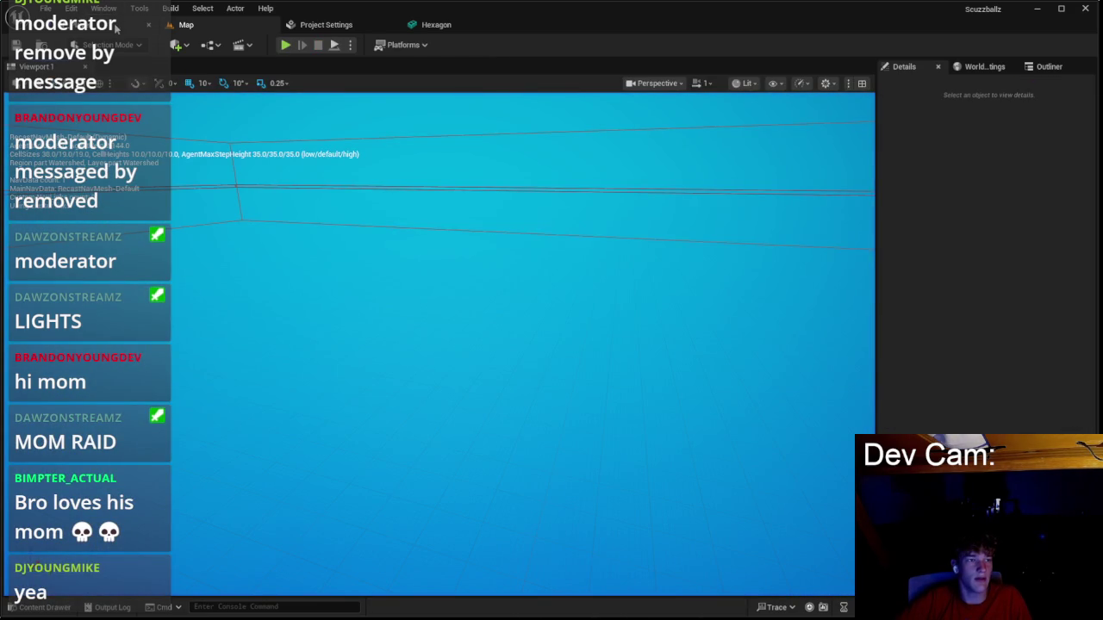
pyautogui.hotkey('alt', 'Tab')
pyautogui.scroll(-5, 677, 353)
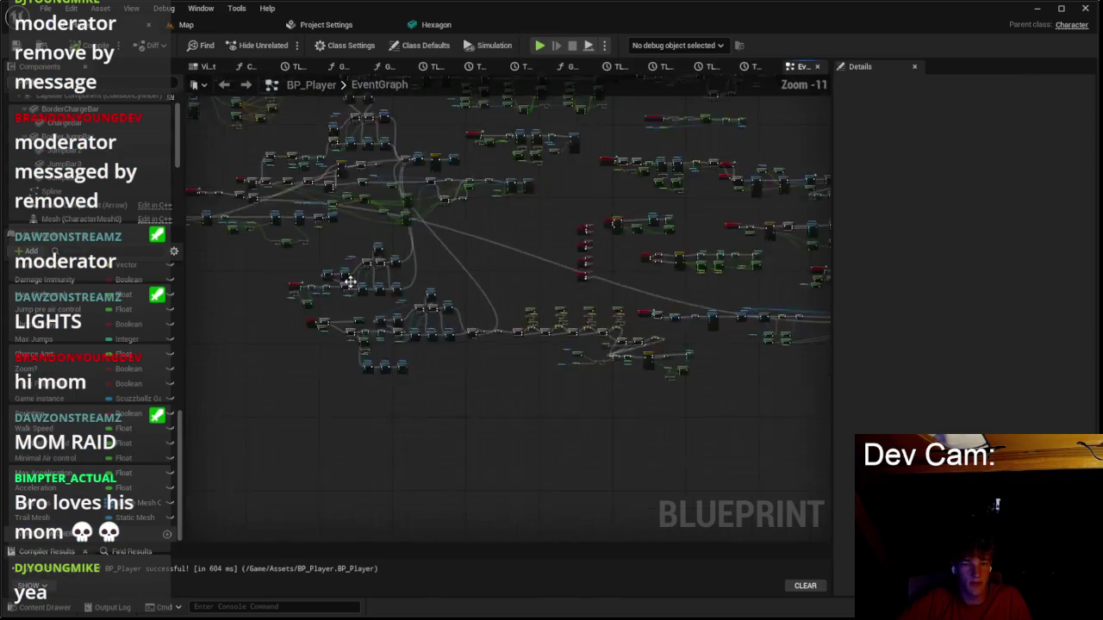
# Select the Max Walk Speed variable and edit its Default Value (1750.0) in Details.
pyautogui.scroll(5, 350, 295)
pyautogui.scroll(-6, 349, 296)
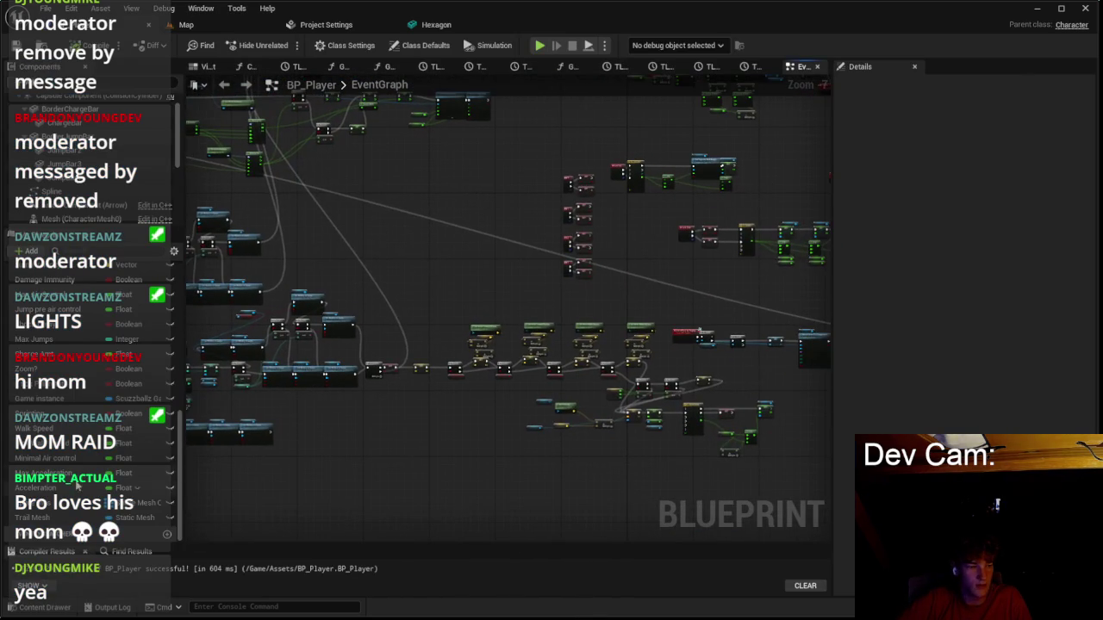
pyautogui.click(56, 476)
pyautogui.click(56, 457)
pyautogui.click(56, 428)
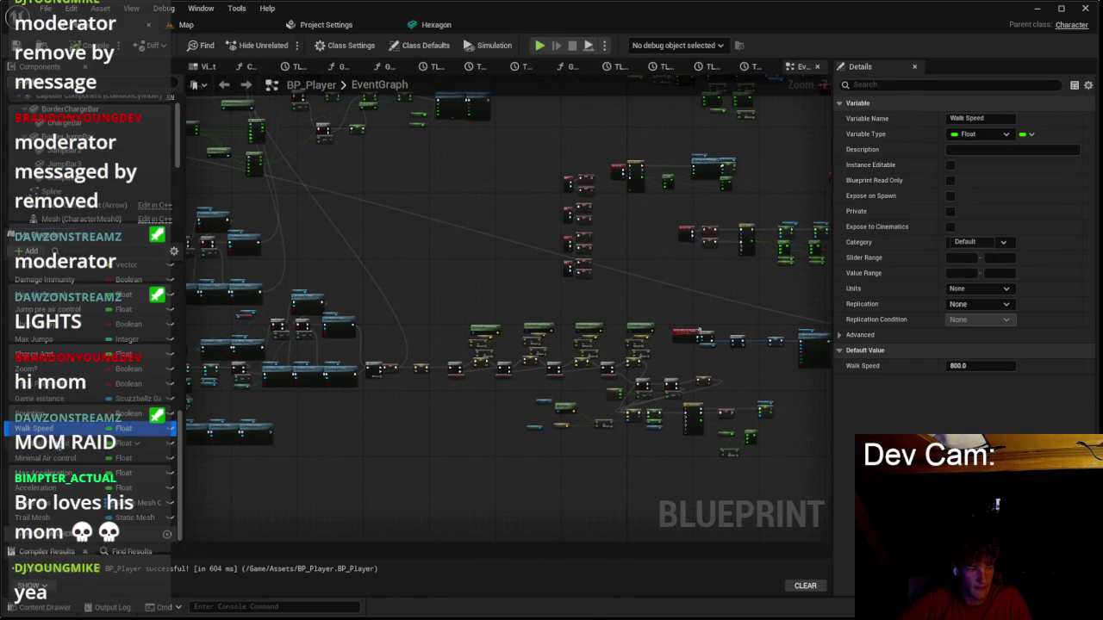
pyautogui.click(56, 443)
pyautogui.click(982, 365)
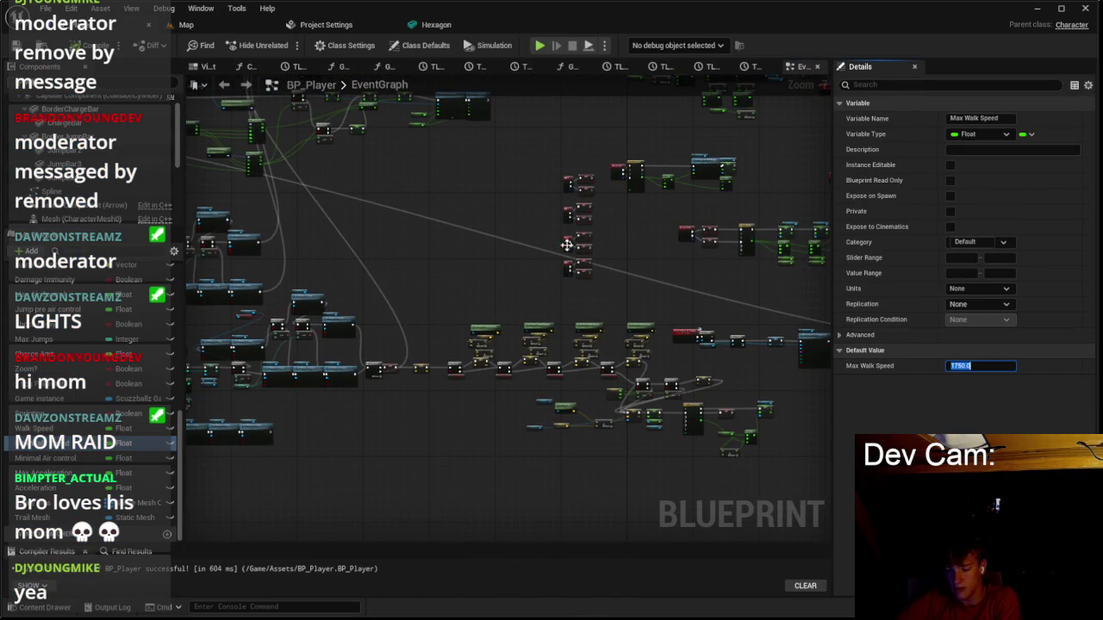
pyautogui.write('16')
pyautogui.press('Return')
# Pan and zoom the graph to the right-mouse sprint SET Max Walk Speed nodes.
pyautogui.moveTo(623, 216); pyautogui.dragTo(492, 275)
pyautogui.moveTo(483, 345); pyautogui.dragTo(367, 368)
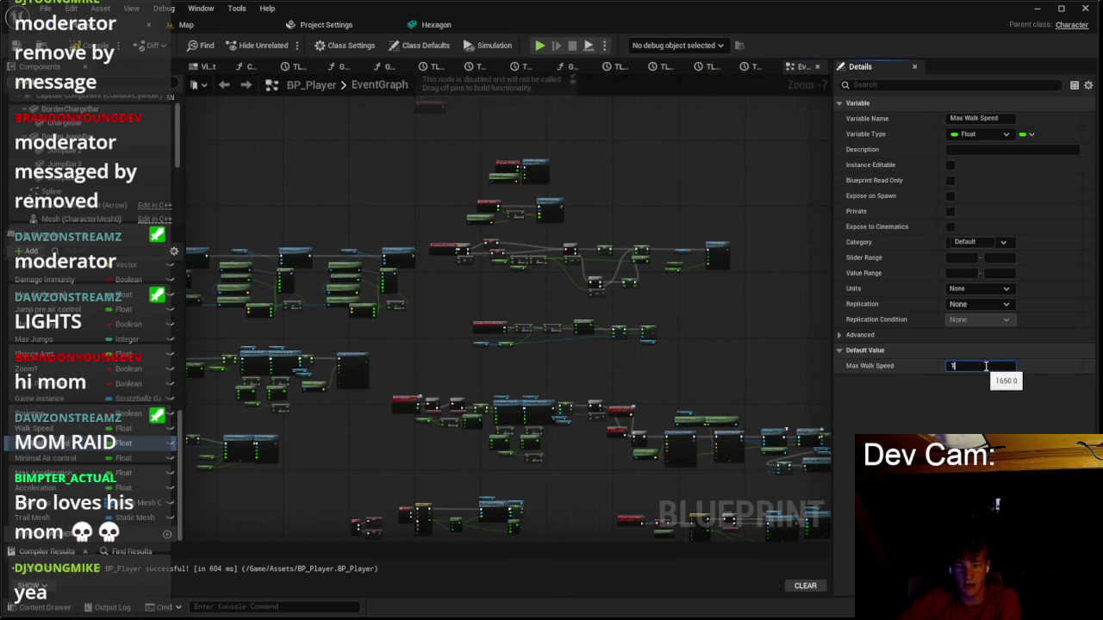
pyautogui.scroll(2, 483, 344)
pyautogui.scroll(3, 506, 337)
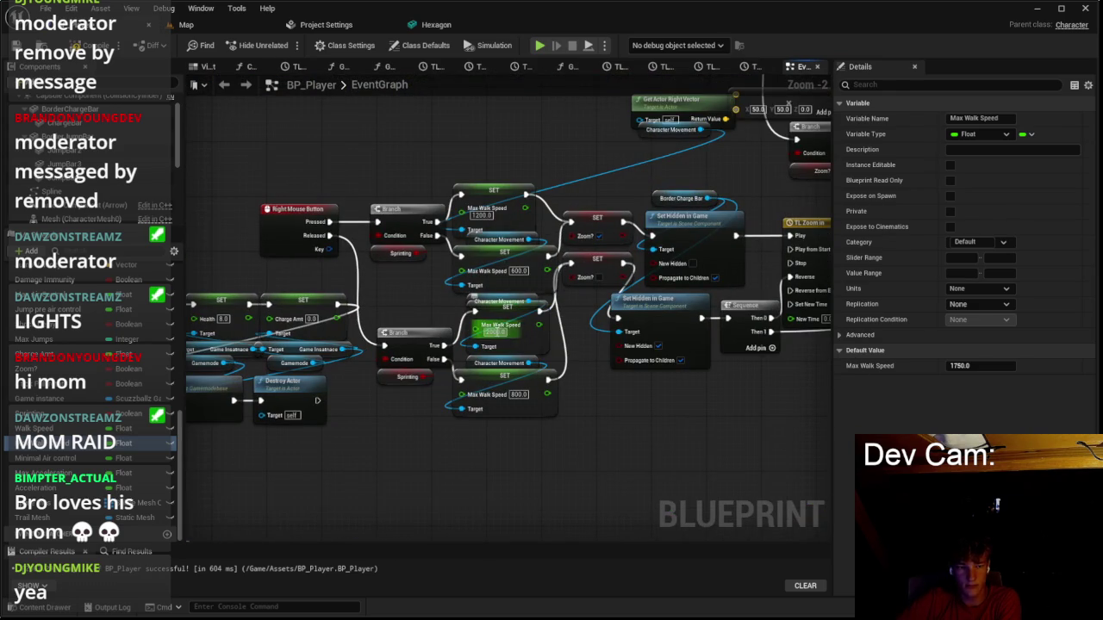
# Play-test from the Map, walking forward onto the next island, then stop.
pyautogui.click(205, 26)
pyautogui.hotkey('alt', 'p')
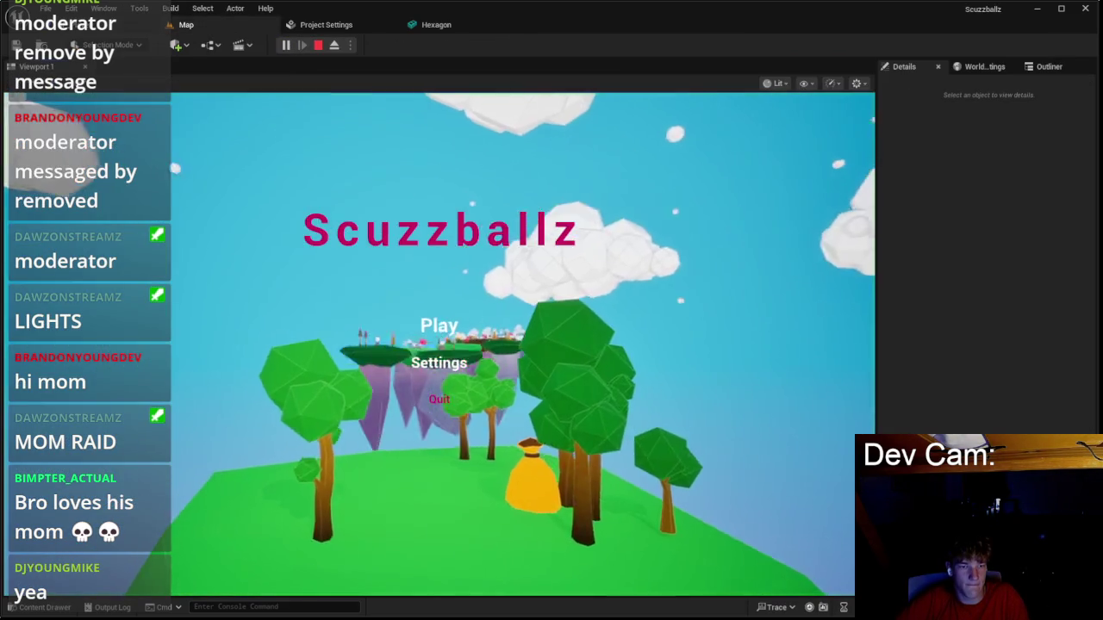
pyautogui.press('w')
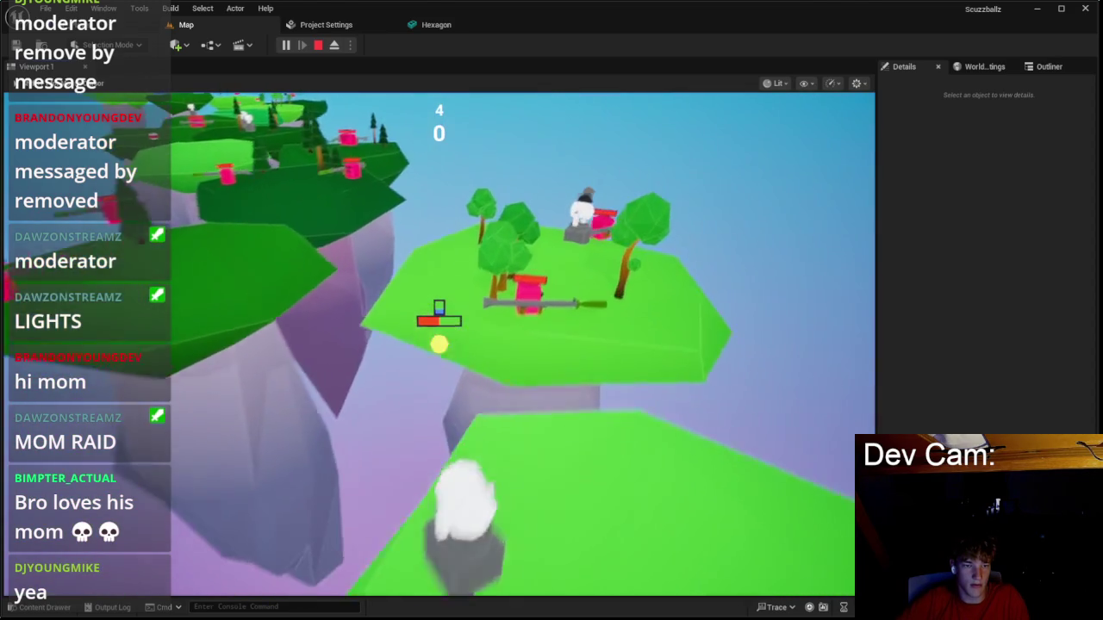
pyautogui.press('Escape')
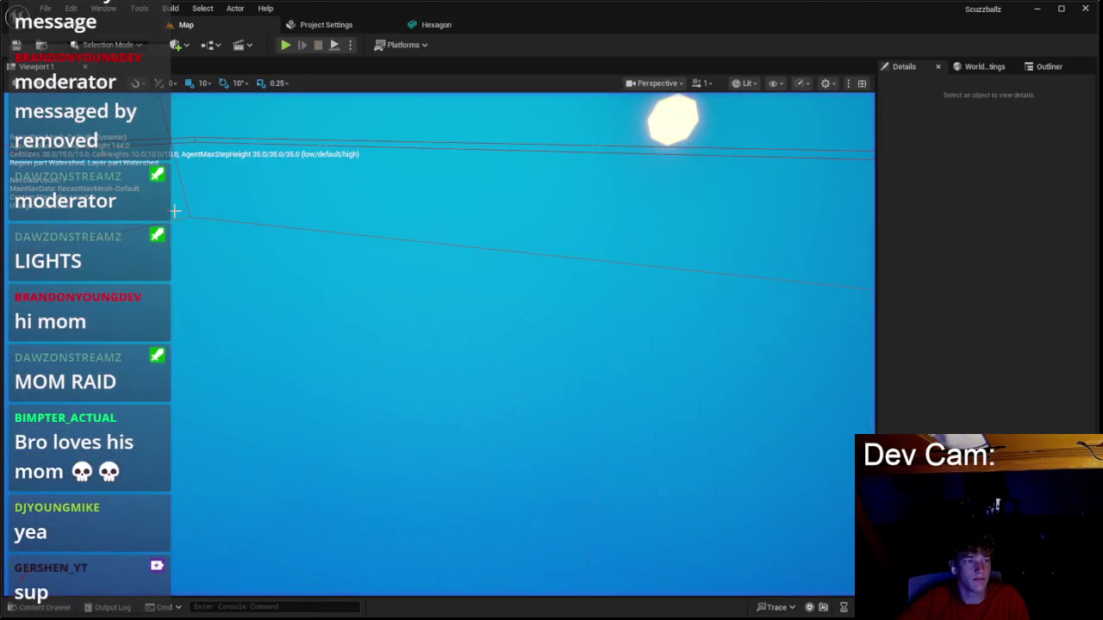
# Remove the Do Once node that sits ahead of Predict Projectile Path in BP_Player.
pyautogui.scroll(-6, 370, 247)
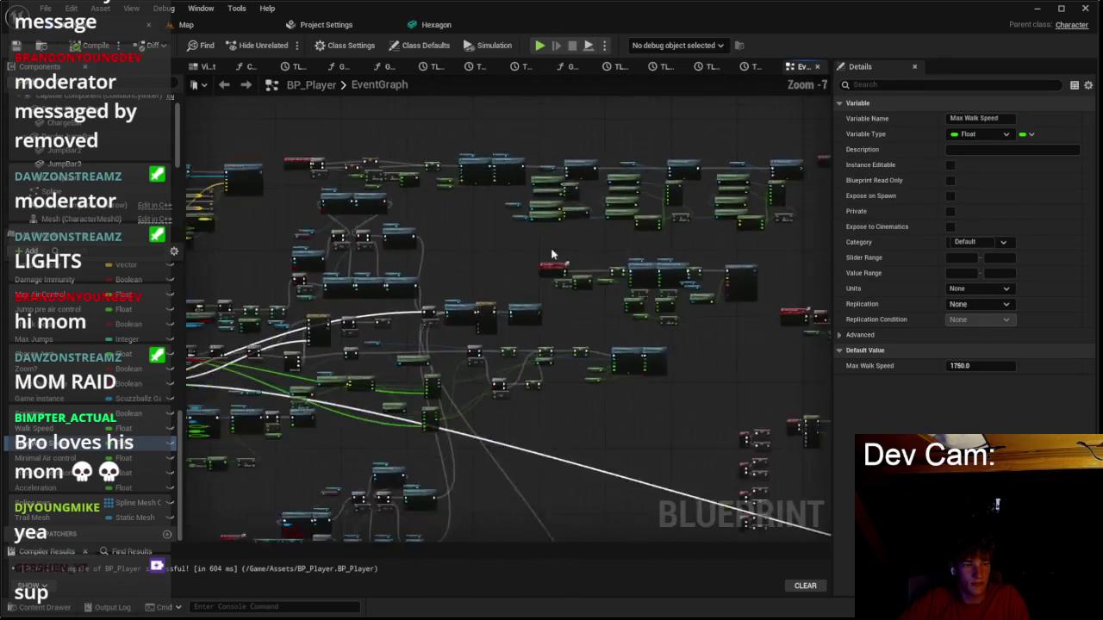
pyautogui.scroll(2, 591, 234)
pyautogui.scroll(3, 605, 168)
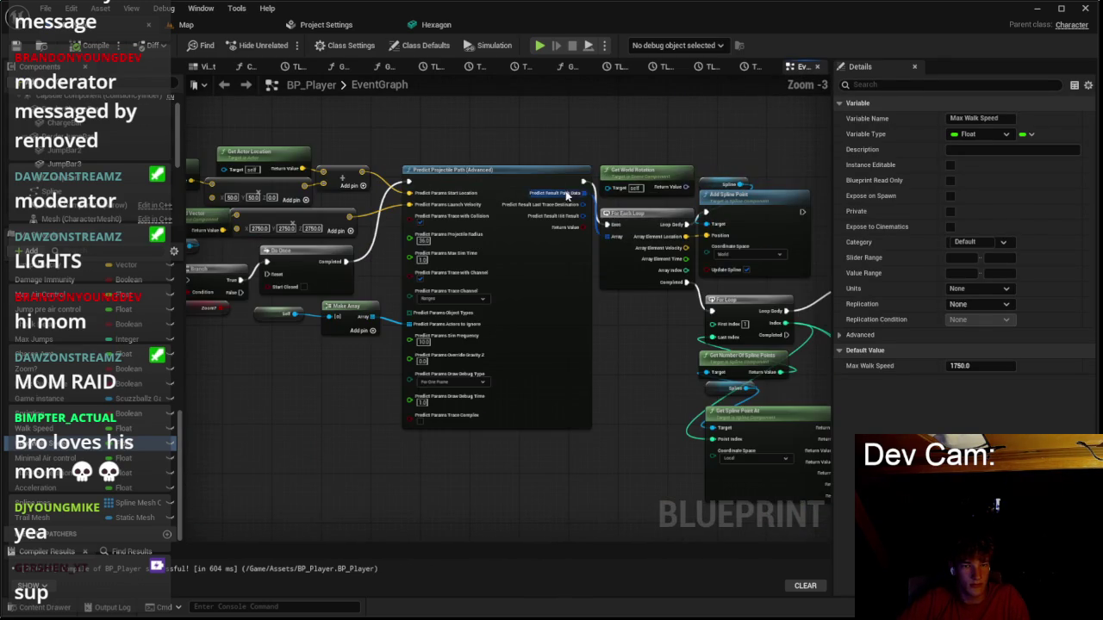
pyautogui.rightClick(584, 182)
pyautogui.scroll(2, 442, 346)
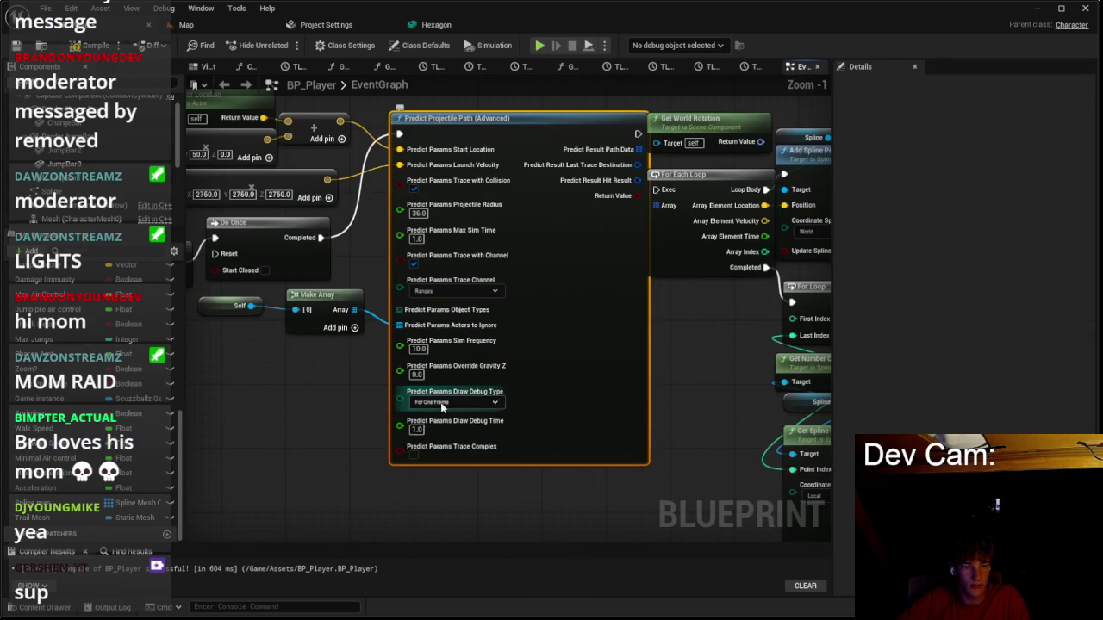
pyautogui.scroll(-2, 407, 165)
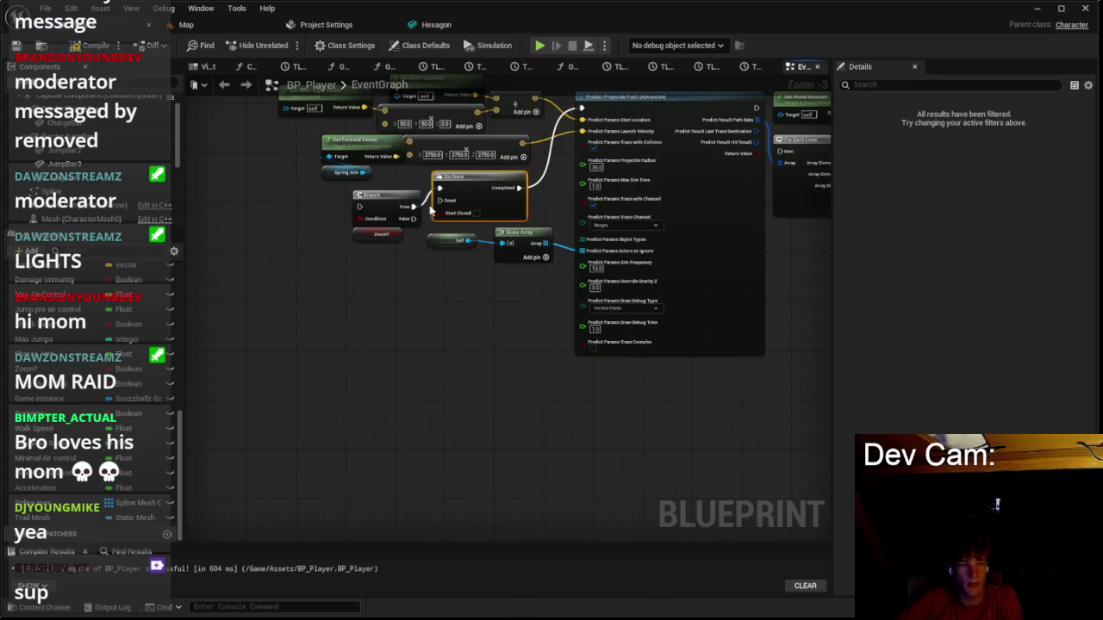
pyautogui.moveTo(440, 205); pyautogui.dragTo(417, 205)
pyautogui.hotkey('ctrl', 'z')
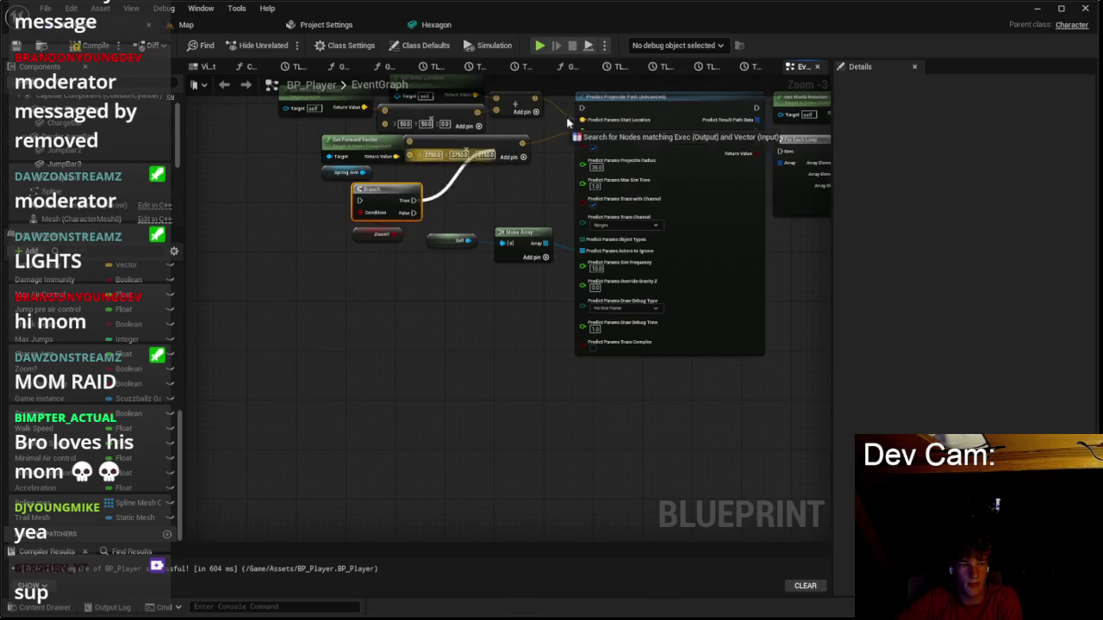
# Run a new execution wire from the Branch node, then return to the Map viewport.
pyautogui.scroll(-2, 478, 198)
pyautogui.moveTo(412, 201)
pyautogui.mouseDown()
pyautogui.moveTo(770, 562)
pyautogui.moveTo(750, 369)
pyautogui.moveTo(730, 369)
pyautogui.mouseUp()
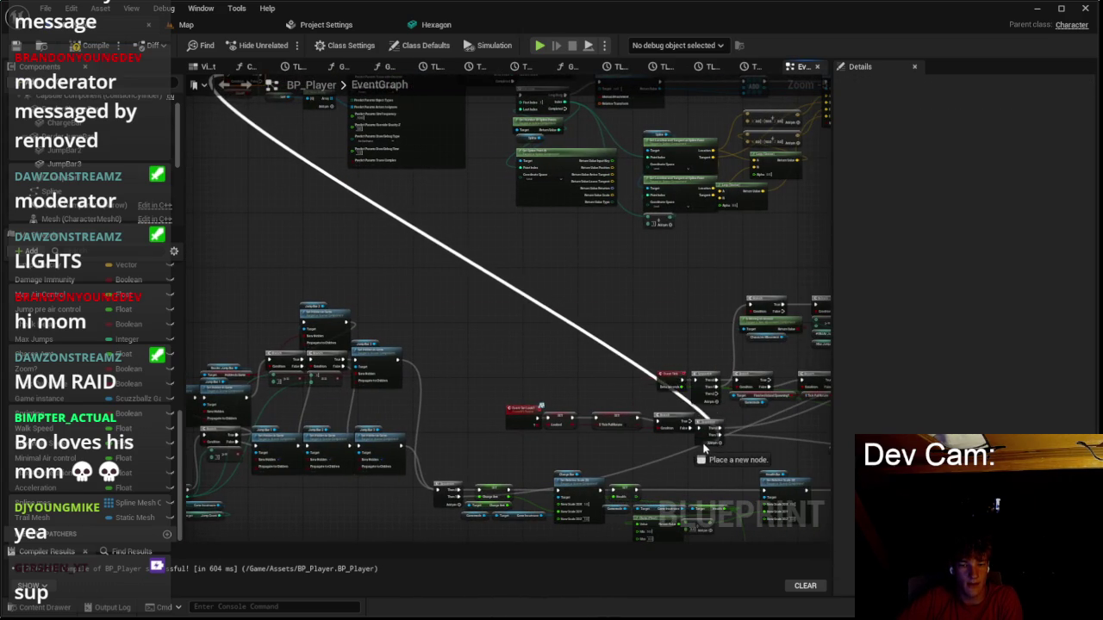
pyautogui.scroll(1, 556, 323)
pyautogui.click(186, 24)
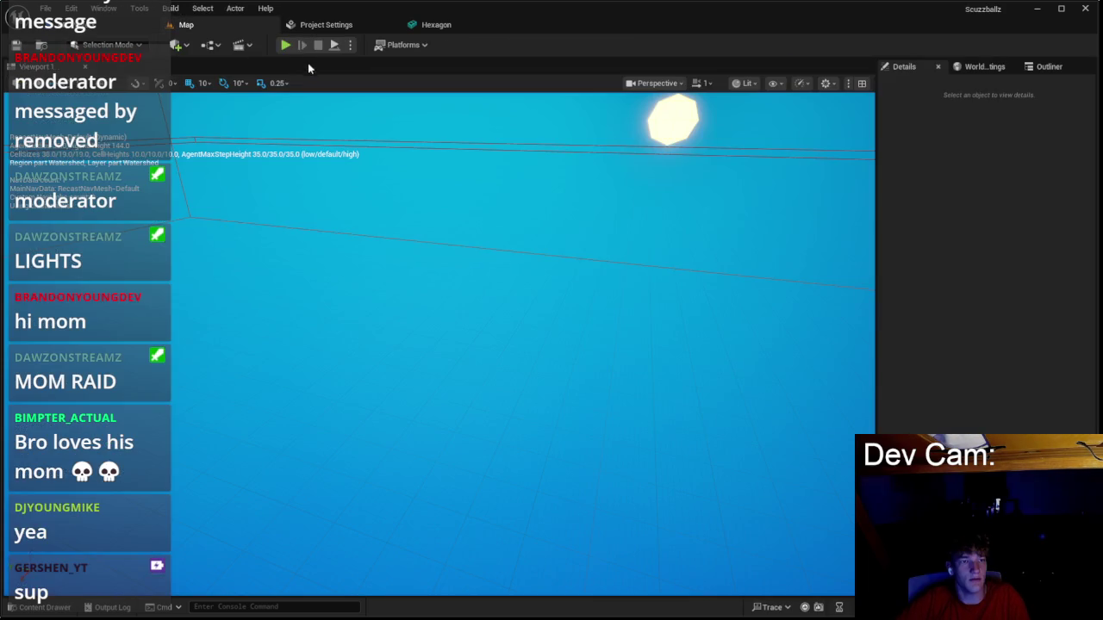
# Run a brief play test, then center BP_Player's graph on the Predict Projectile Path inputs.
pyautogui.hotkey('alt', 'p')
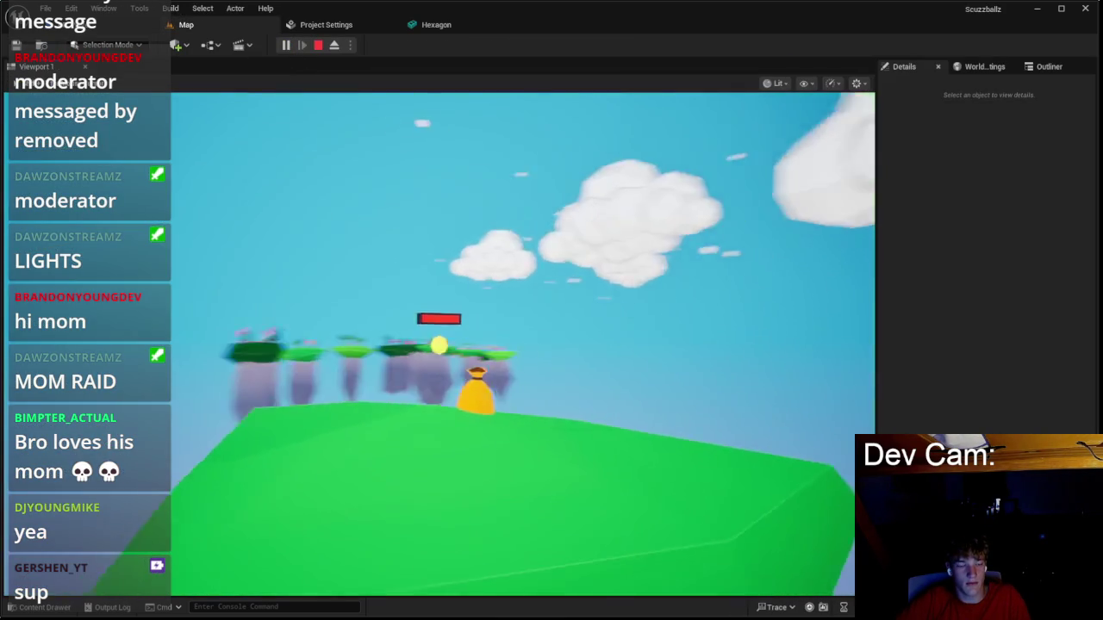
pyautogui.press('Escape')
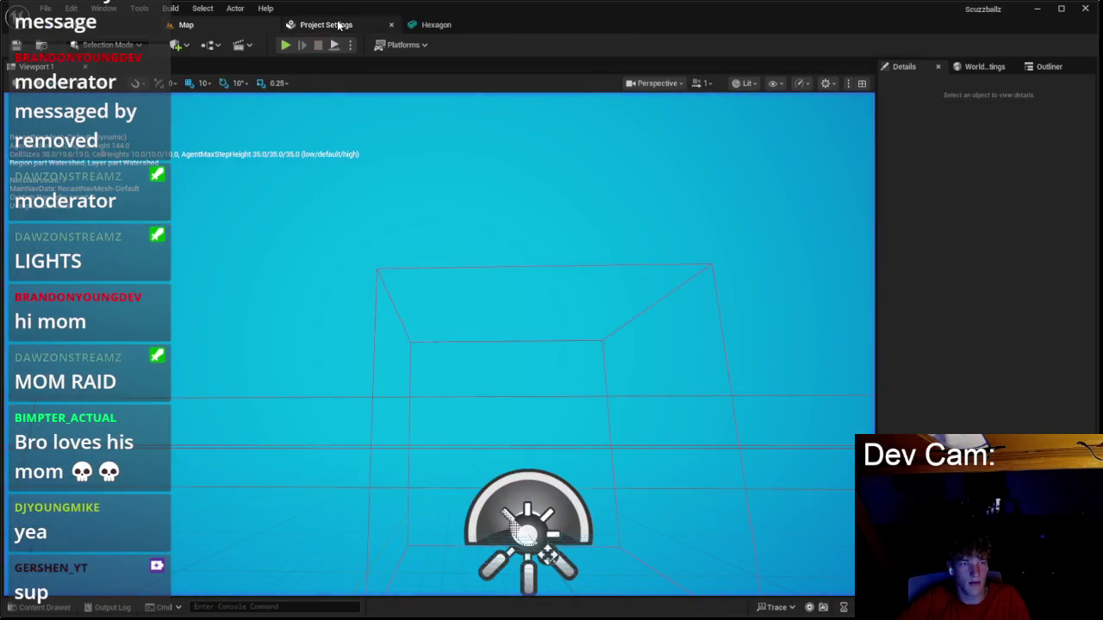
pyautogui.click(325, 24)
pyautogui.click(423, 27)
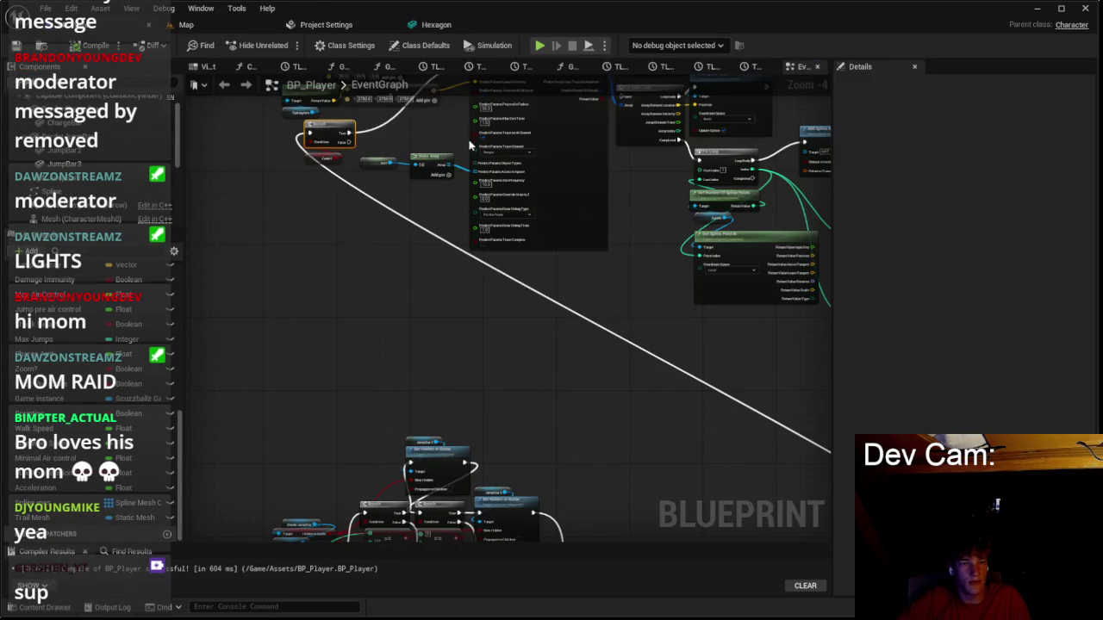
pyautogui.scroll(5, 468, 135)
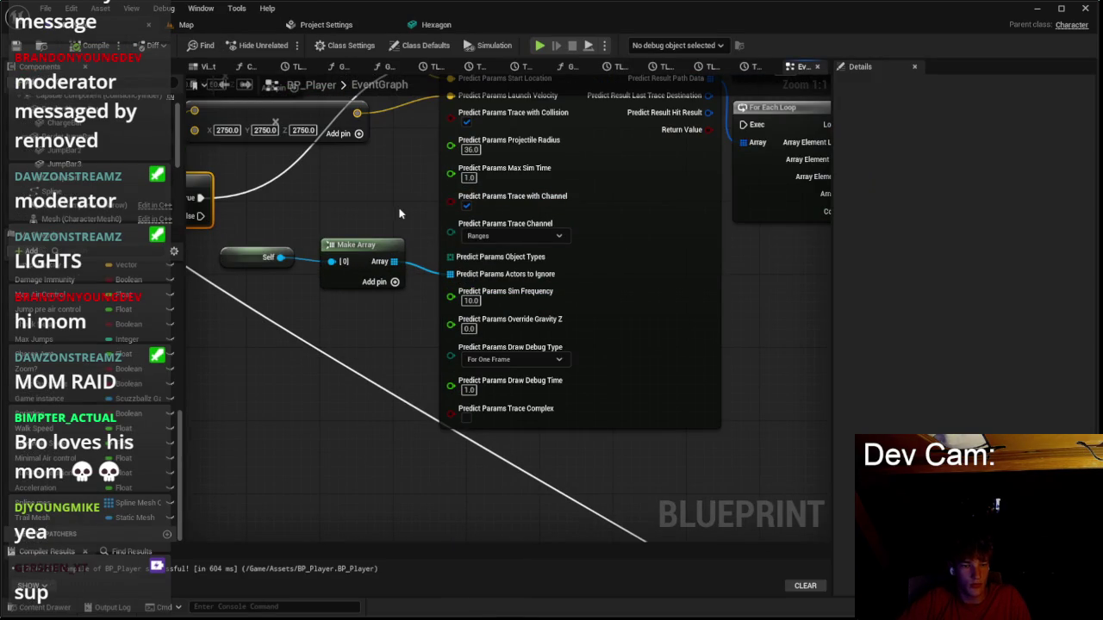
pyautogui.moveTo(428, 249); pyautogui.dragTo(382, 407)
pyautogui.moveTo(275, 426); pyautogui.dragTo(299, 356)
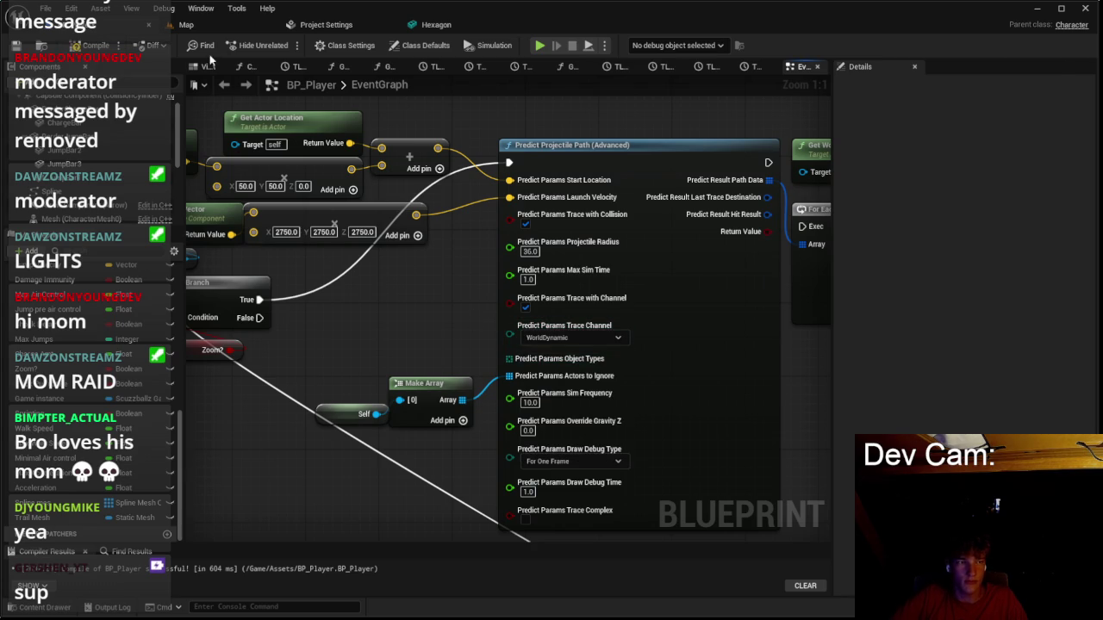
# From the Map viewport, play Scuzzballz via the title menu's Play, then stop with Esc.
pyautogui.click(186, 25)
pyautogui.hotkey('alt', 'p')
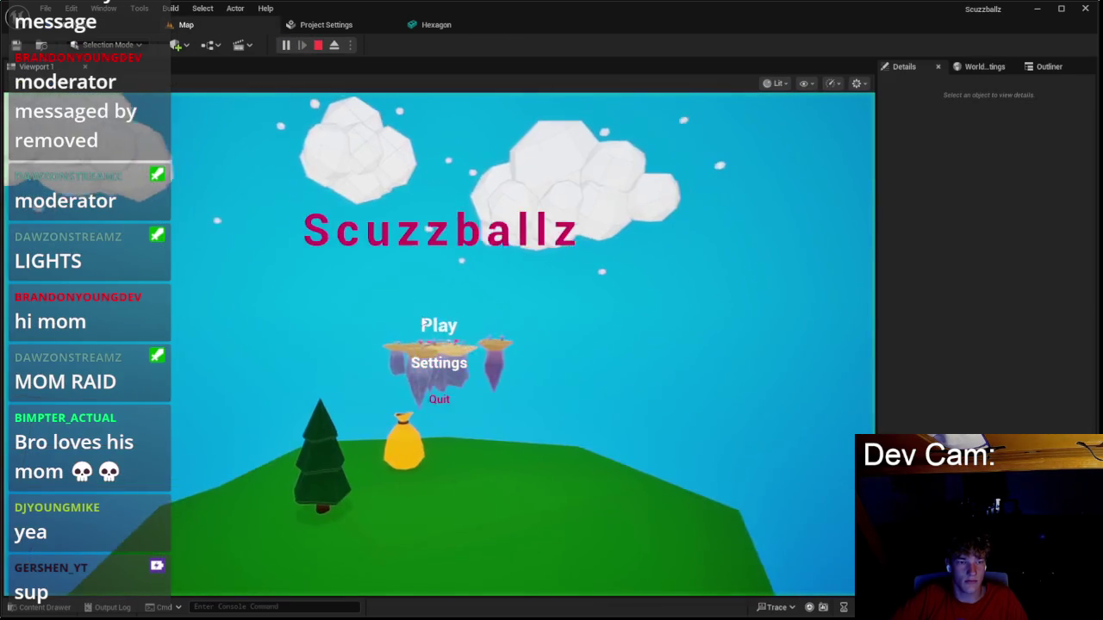
pyautogui.click(430, 322)
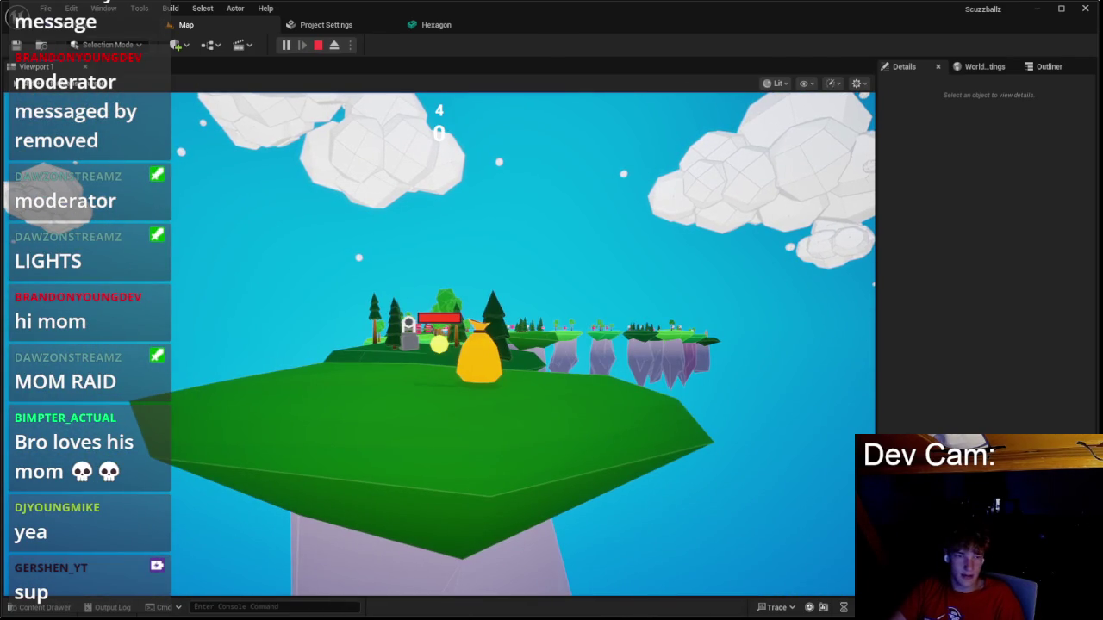
pyautogui.press('Escape')
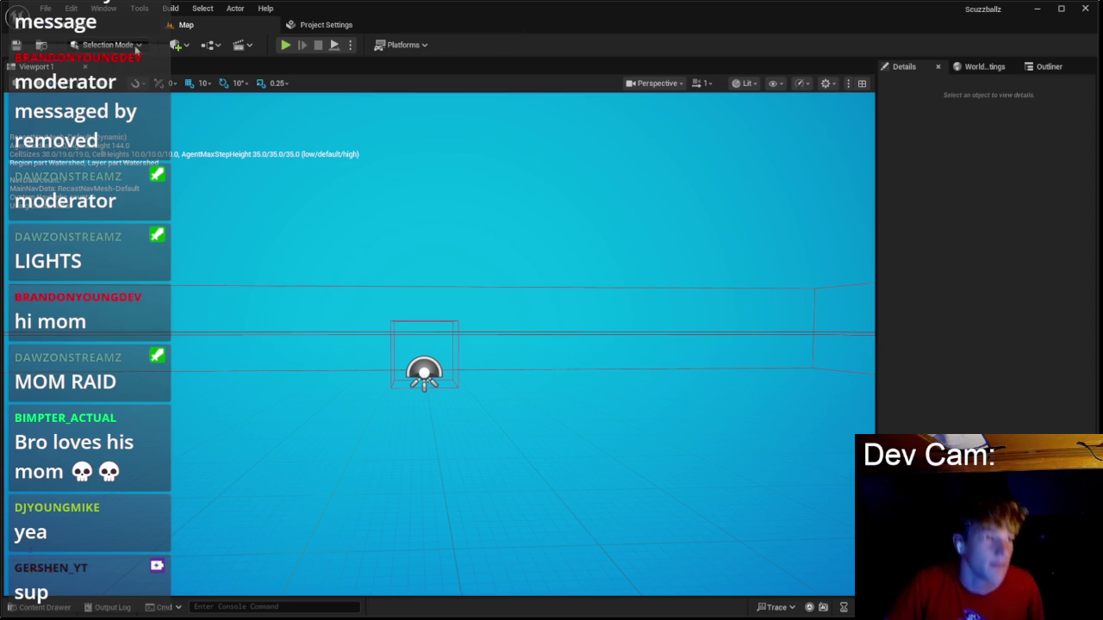
# In BP_Player's Event Graph, select the spline trajectory nodes and nudge them up-right.
pyautogui.click(129, 23)
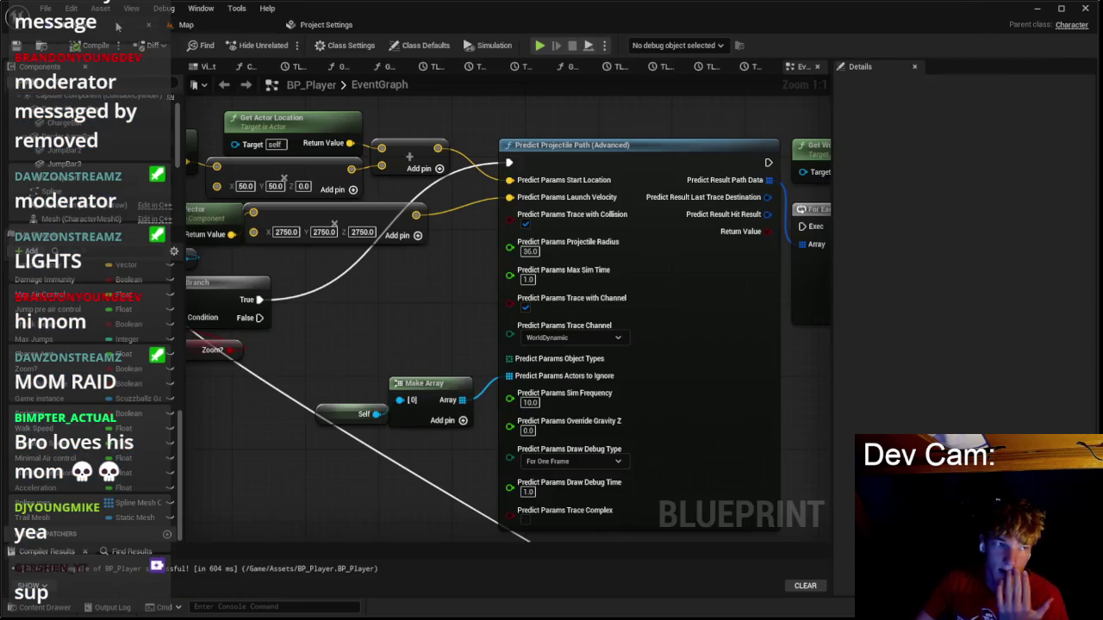
pyautogui.scroll(-3, 499, 189)
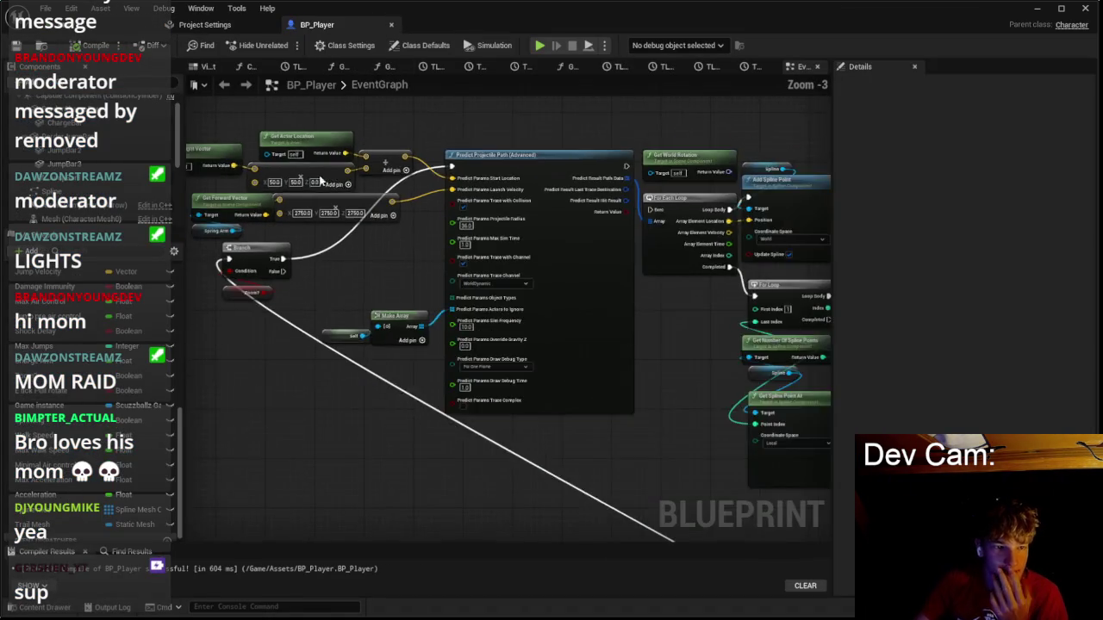
pyautogui.scroll(-2, 481, 380)
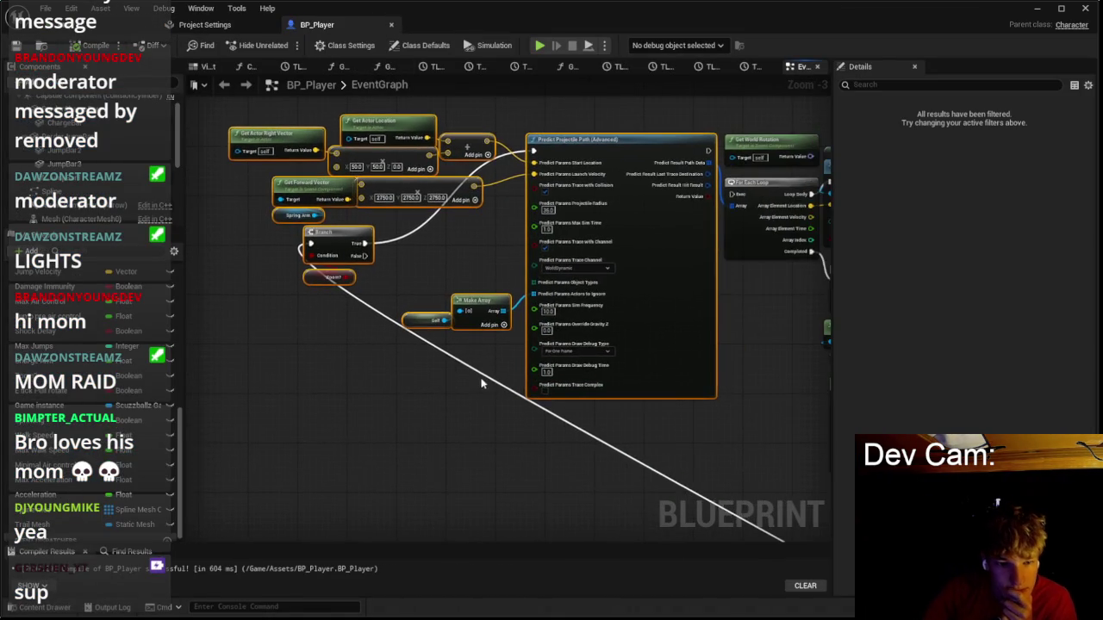
pyautogui.moveTo(513, 382); pyautogui.dragTo(311, 188)
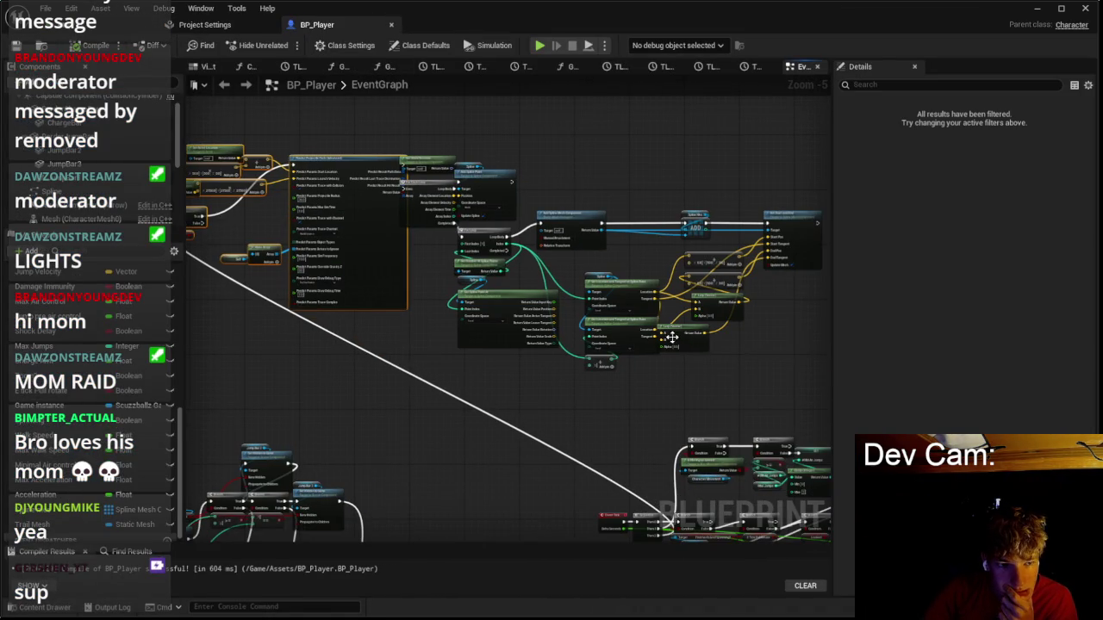
pyautogui.moveTo(456, 125)
pyautogui.mouseDown()
pyautogui.moveTo(383, 261)
pyautogui.moveTo(363, 261)
pyautogui.mouseUp()
pyautogui.moveTo(583, 366); pyautogui.dragTo(601, 341)
pyautogui.moveTo(368, 193); pyautogui.dragTo(343, 176)
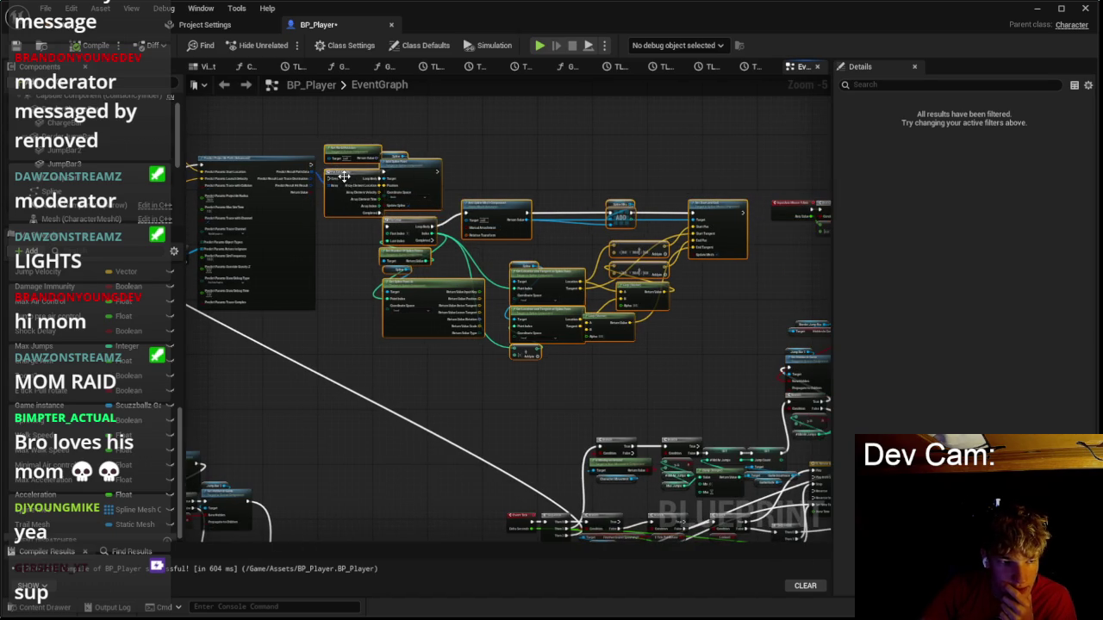
# Zoom out, select the top-left node group, and open the 'Scuzzball tonight Agenda' notes.
pyautogui.scroll(-4, 238, 153)
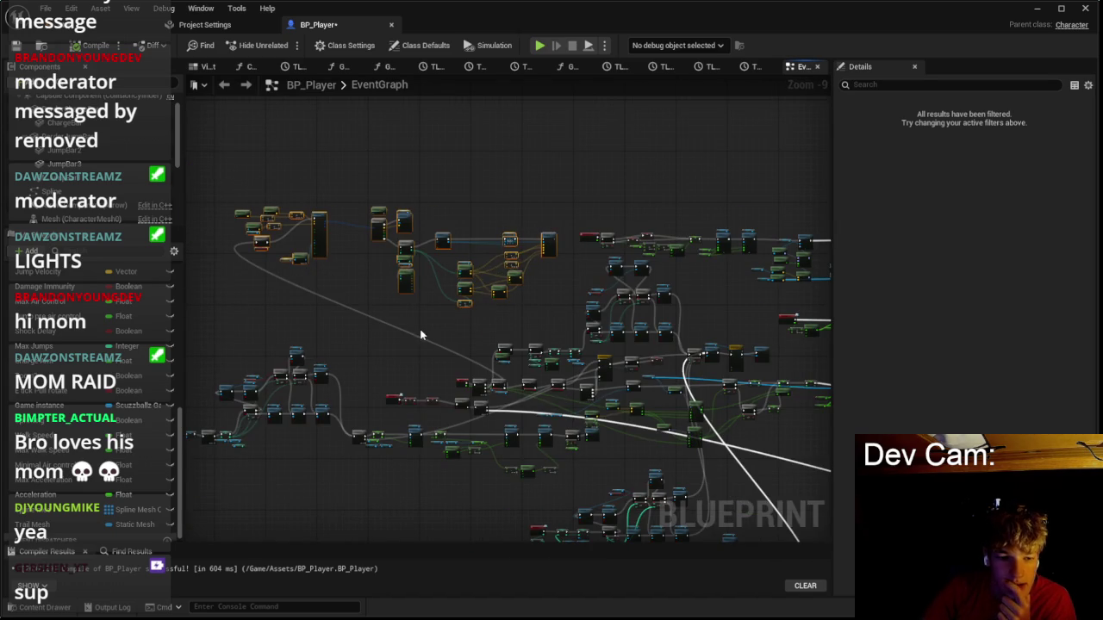
pyautogui.moveTo(471, 235); pyautogui.dragTo(589, 149)
pyautogui.moveTo(317, 130); pyautogui.dragTo(425, 237)
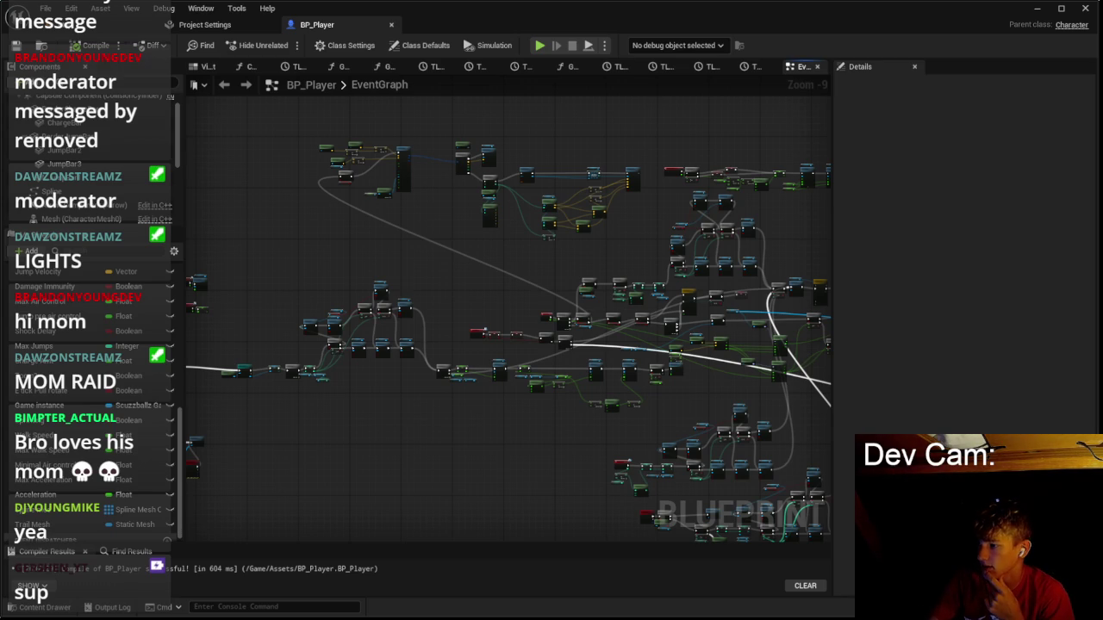
pyautogui.click(789, 604)
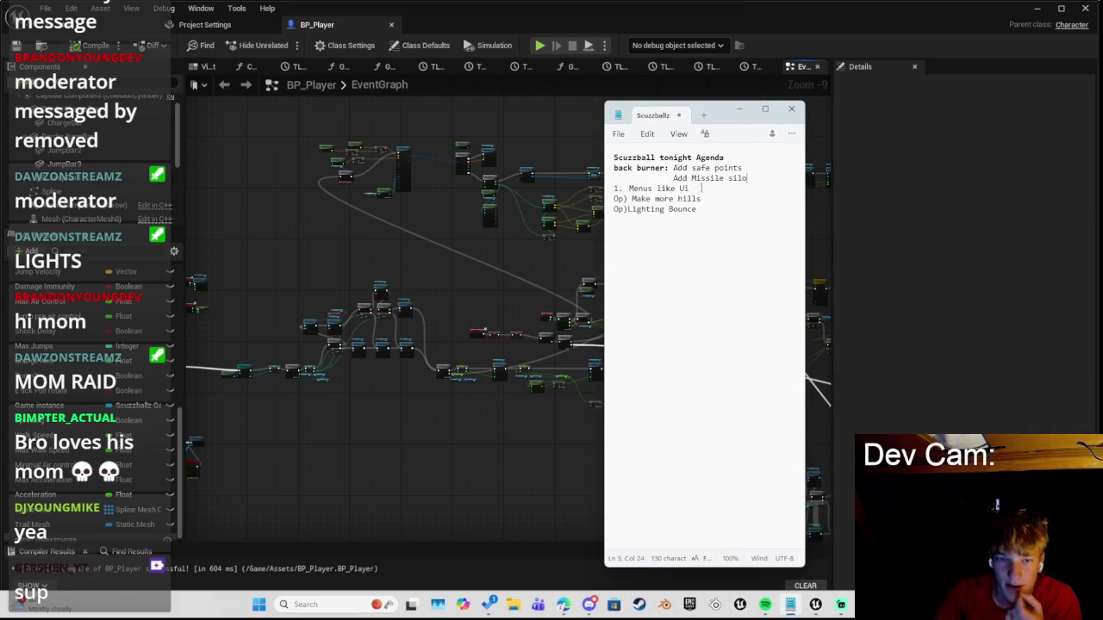
pyautogui.click(739, 109)
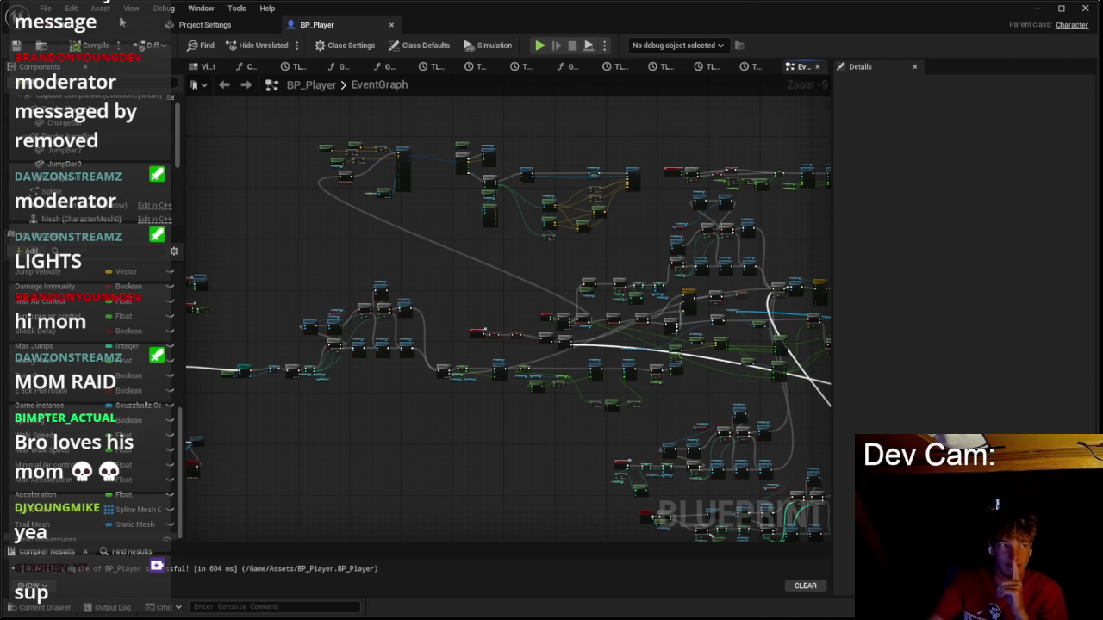
# Return to the Map viewport and dismiss the news panel covering the editor.
pyautogui.click(122, 23)
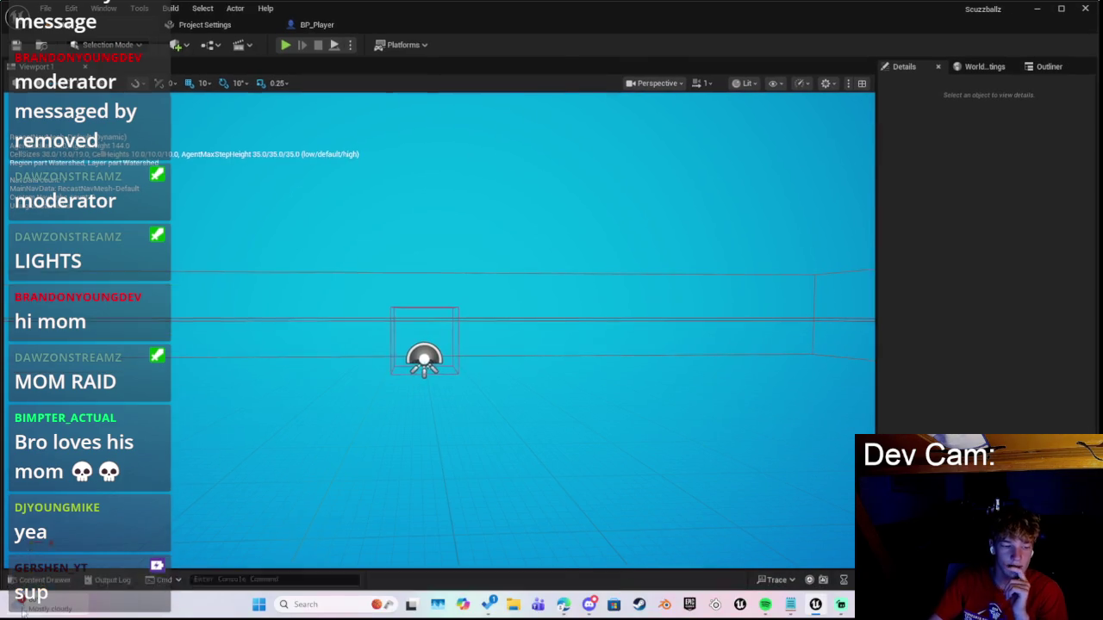
pyautogui.moveTo(21, 608)
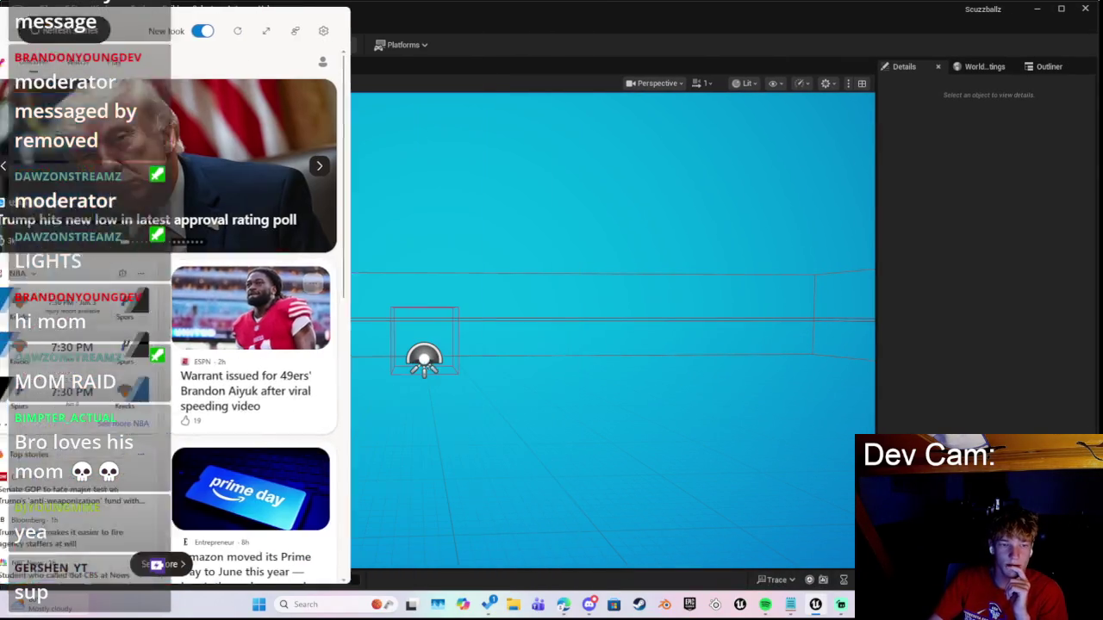
pyautogui.click(423, 358)
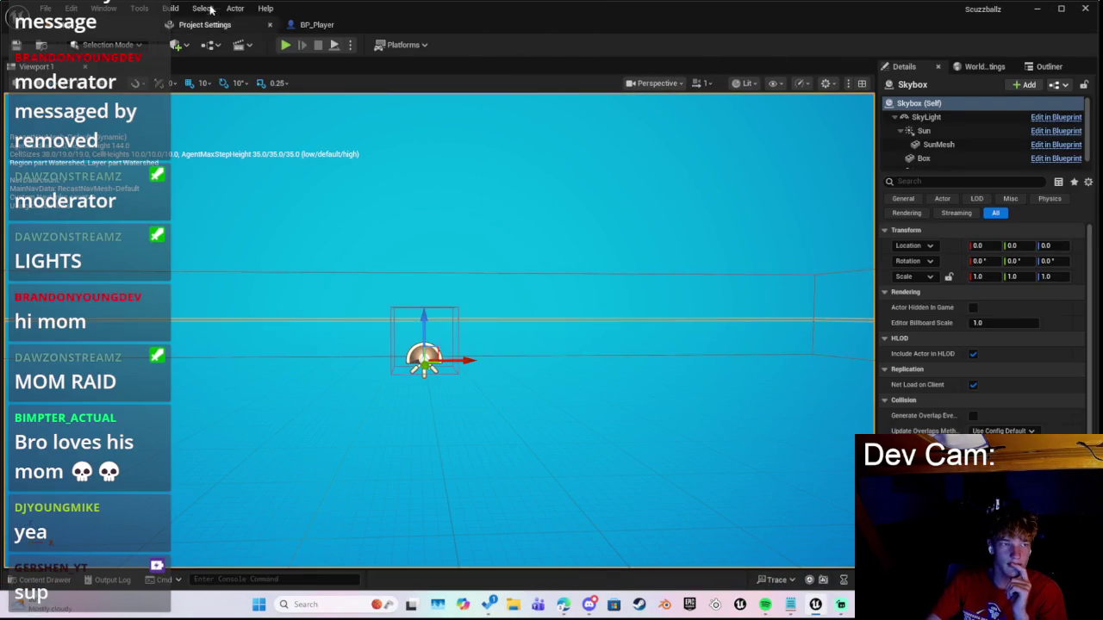
# Maximize the editor window and browse the Content > Assets folder for the missile blueprints.
pyautogui.click(104, 9)
pyautogui.click(121, 417)
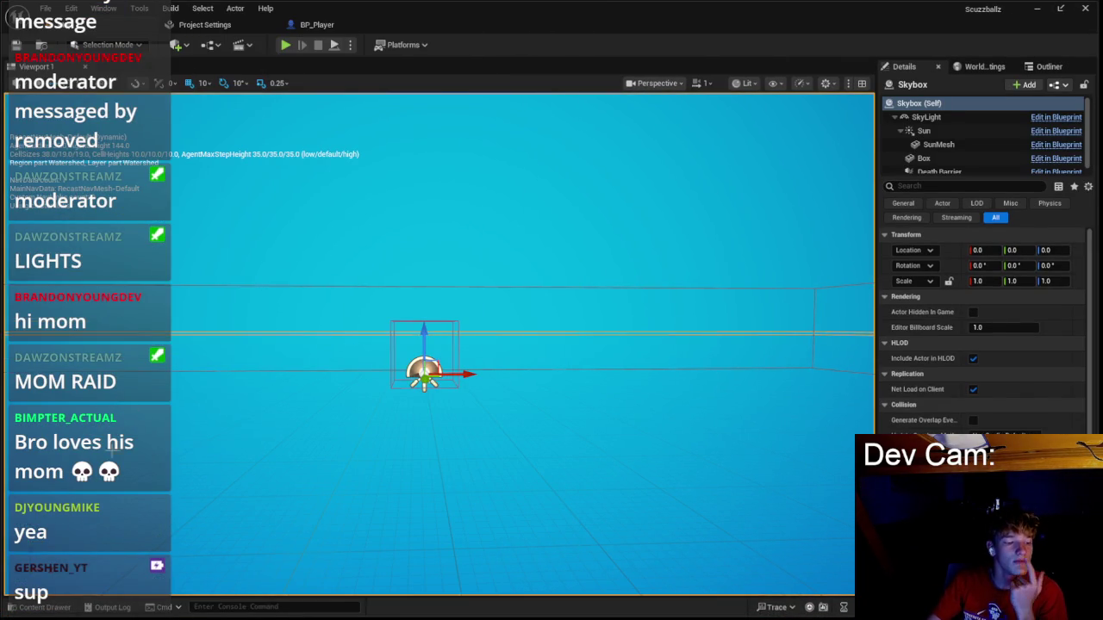
pyautogui.click(45, 607)
pyautogui.click(679, 471)
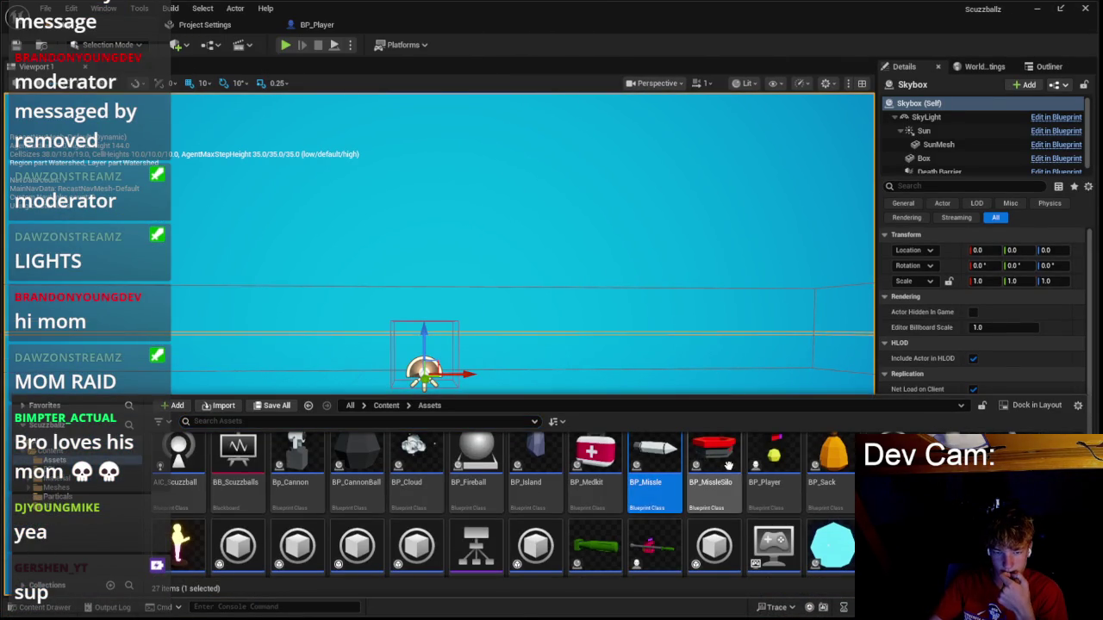
# Open BP_MissleSilo, box-select its EventGraph node clusters to review them, then start a play test.
pyautogui.doubleClick(728, 466)
pyautogui.moveTo(382, 247)
pyautogui.mouseDown()
pyautogui.moveTo(749, 422)
pyautogui.moveTo(725, 428)
pyautogui.mouseUp()
pyautogui.scroll(-2, 725, 429)
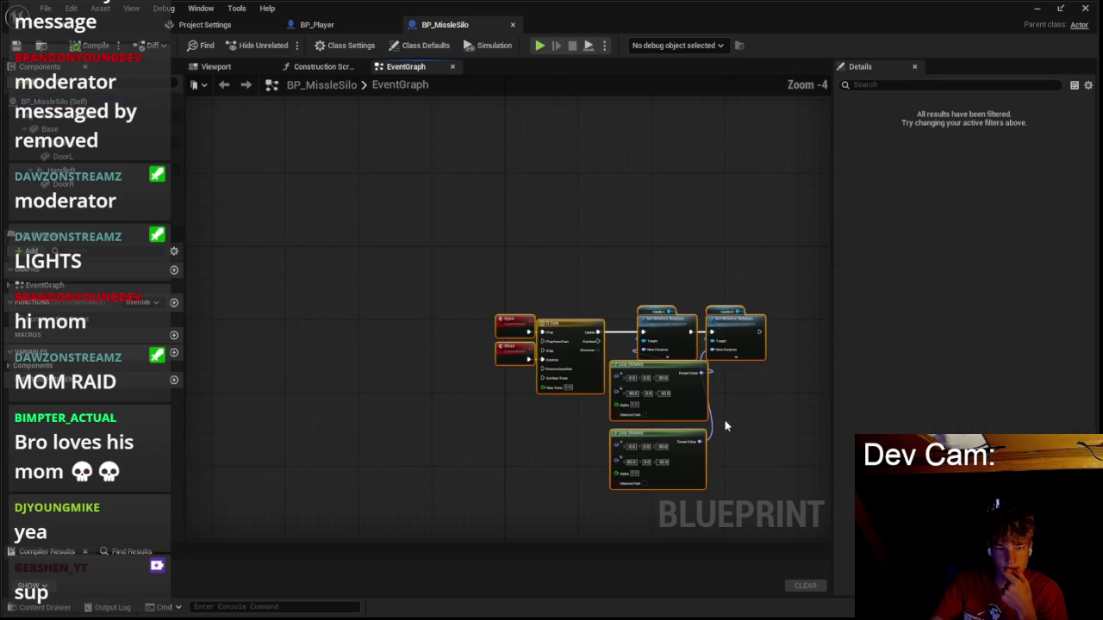
pyautogui.click(771, 421)
pyautogui.scroll(1, 561, 347)
pyautogui.moveTo(586, 345); pyautogui.dragTo(466, 242)
pyautogui.scroll(1, 465, 242)
pyautogui.moveTo(414, 157); pyautogui.dragTo(718, 324)
pyautogui.scroll(-3, 670, 340)
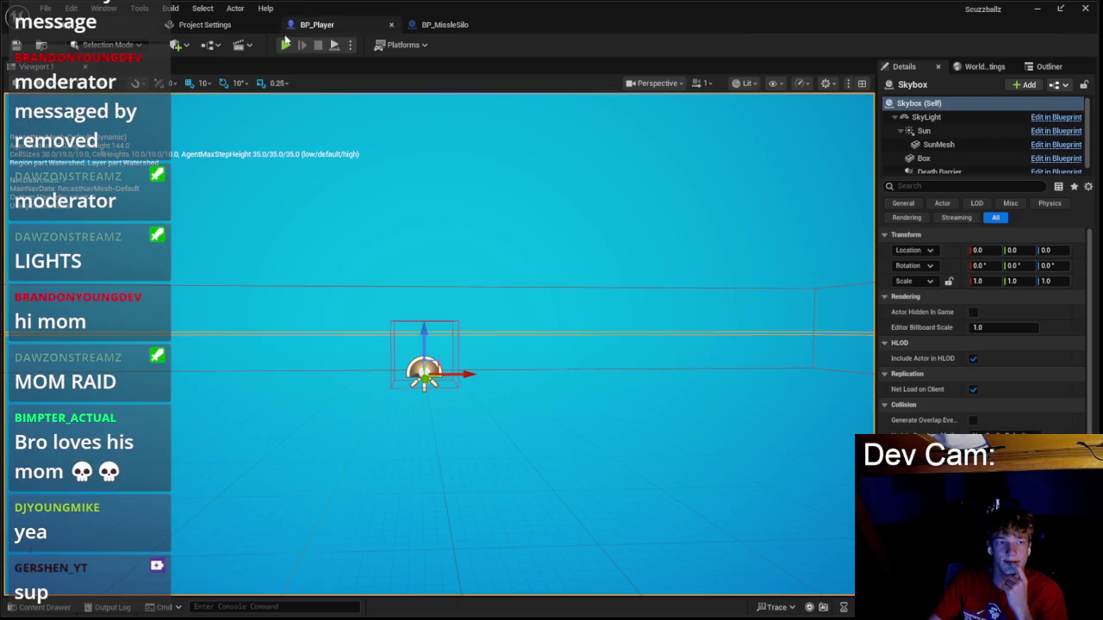
pyautogui.click(287, 45)
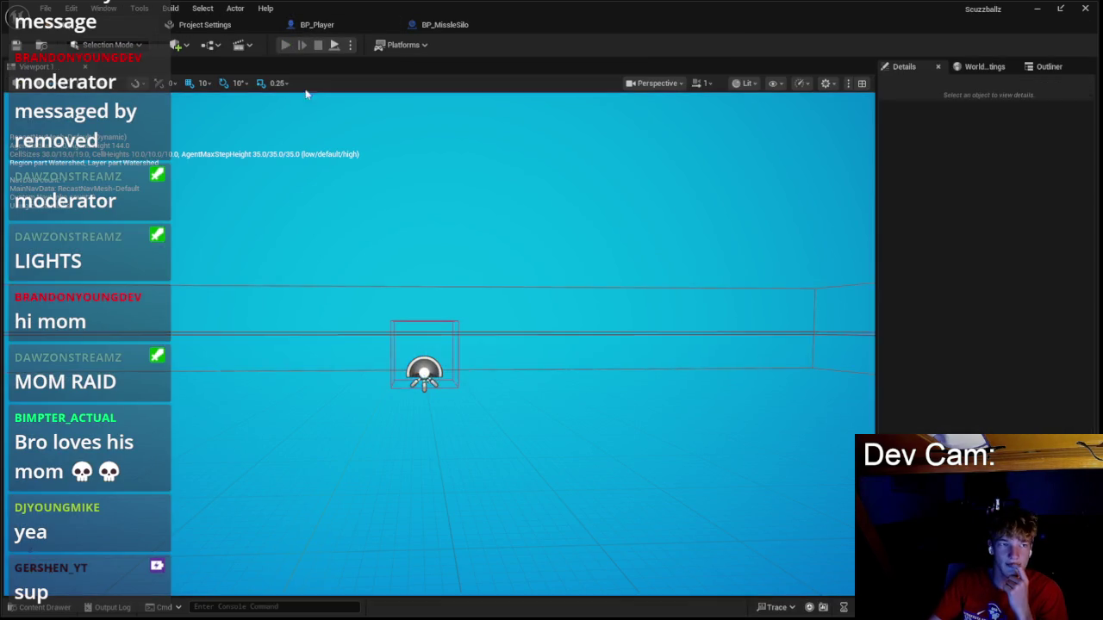
# Start gameplay from the title menu, play the level, then stop with Esc.
pyautogui.click(439, 326)
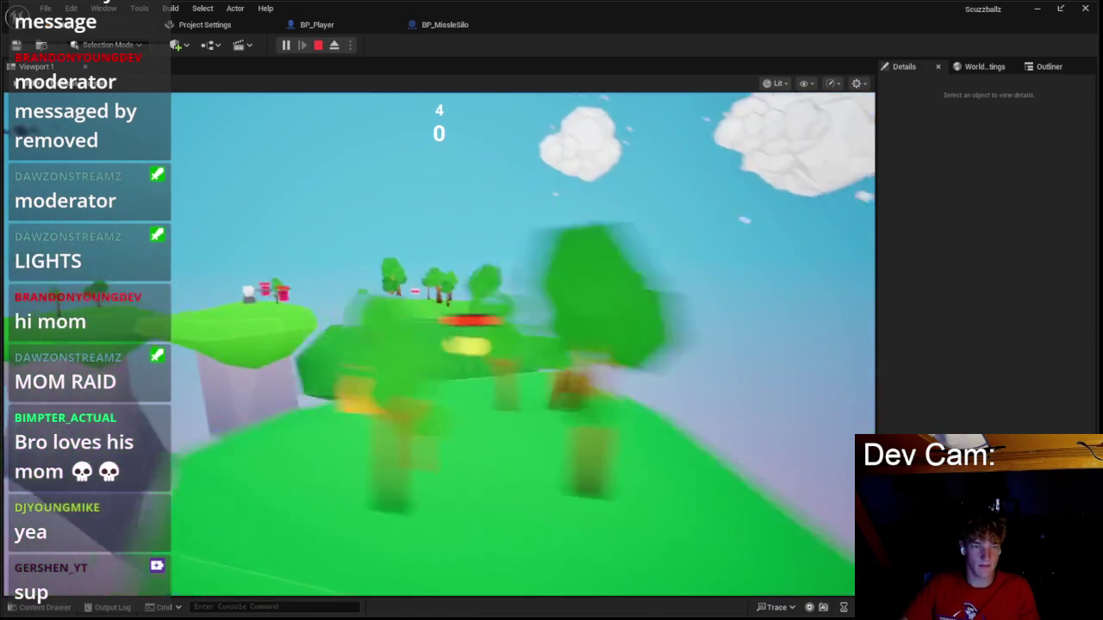
pyautogui.press('Escape')
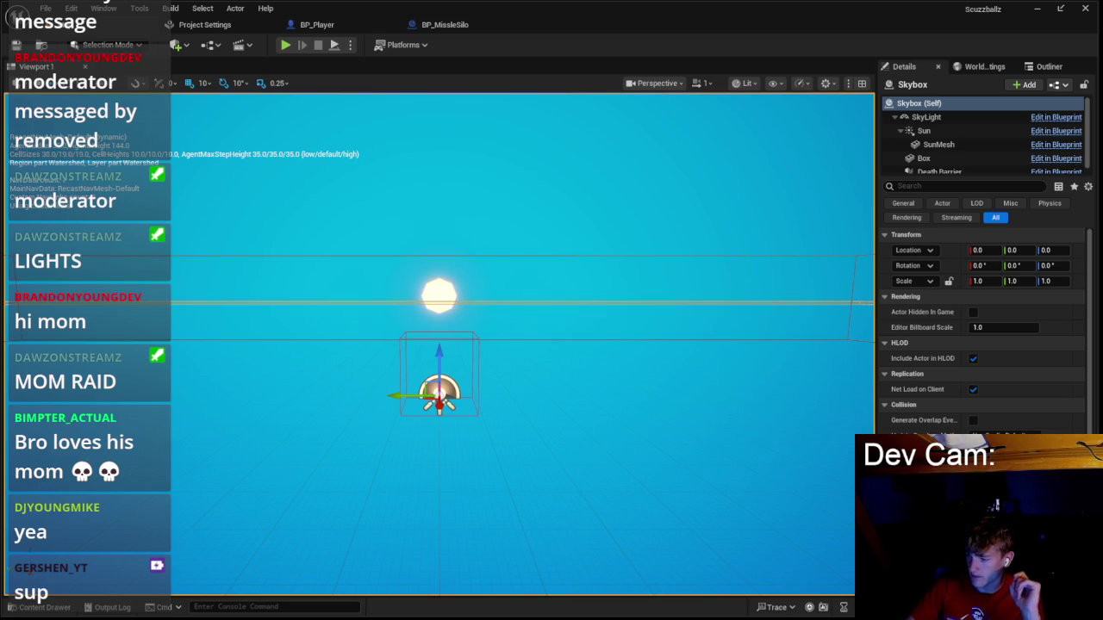
# In BP_Player, move the world rotation, loop and add-point nodes up and left.
pyautogui.click(319, 24)
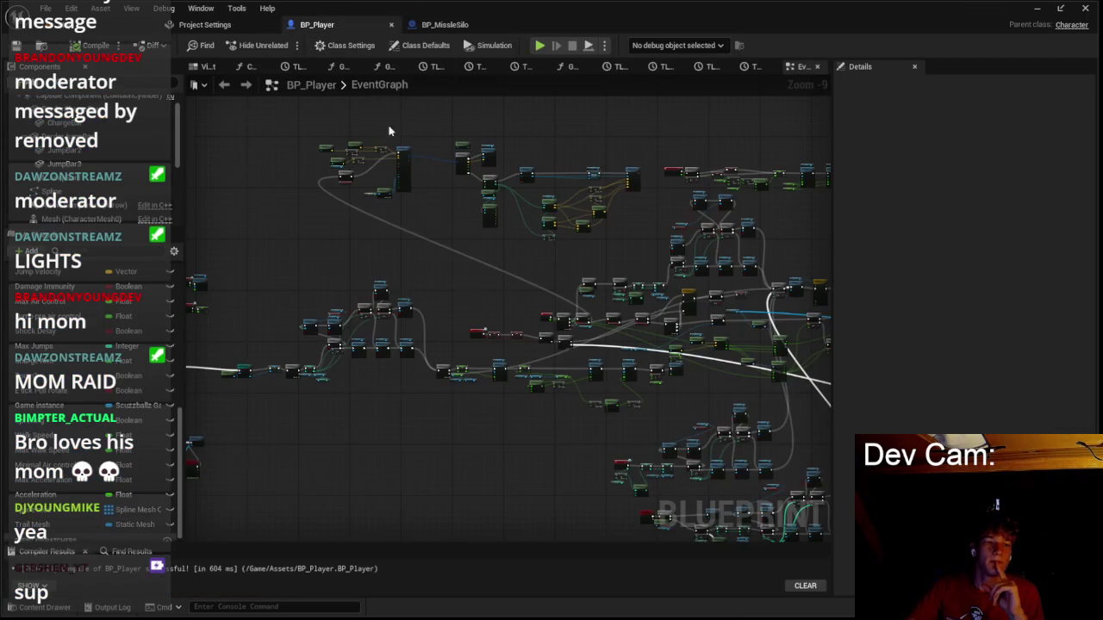
pyautogui.scroll(6, 380, 125)
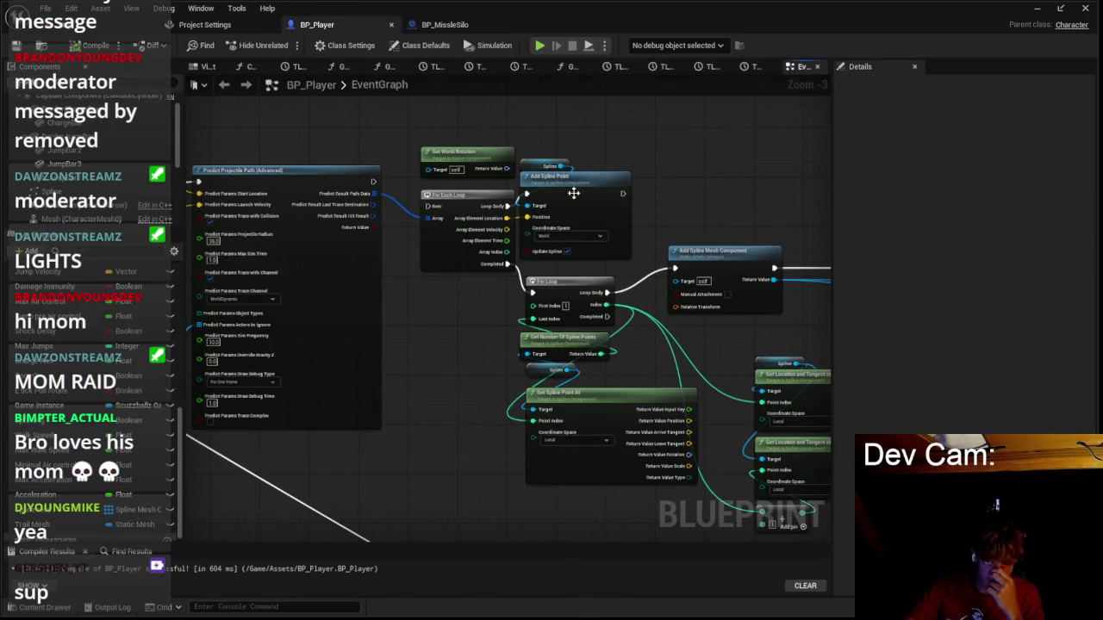
pyautogui.moveTo(577, 266); pyautogui.dragTo(578, 266)
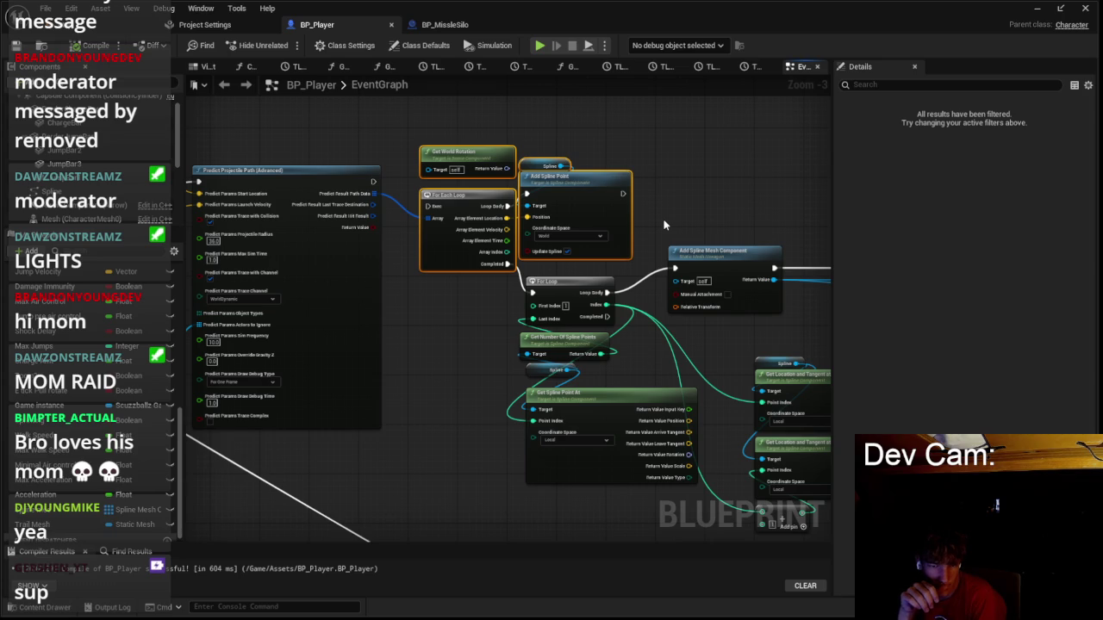
pyautogui.moveTo(491, 201); pyautogui.dragTo(458, 173)
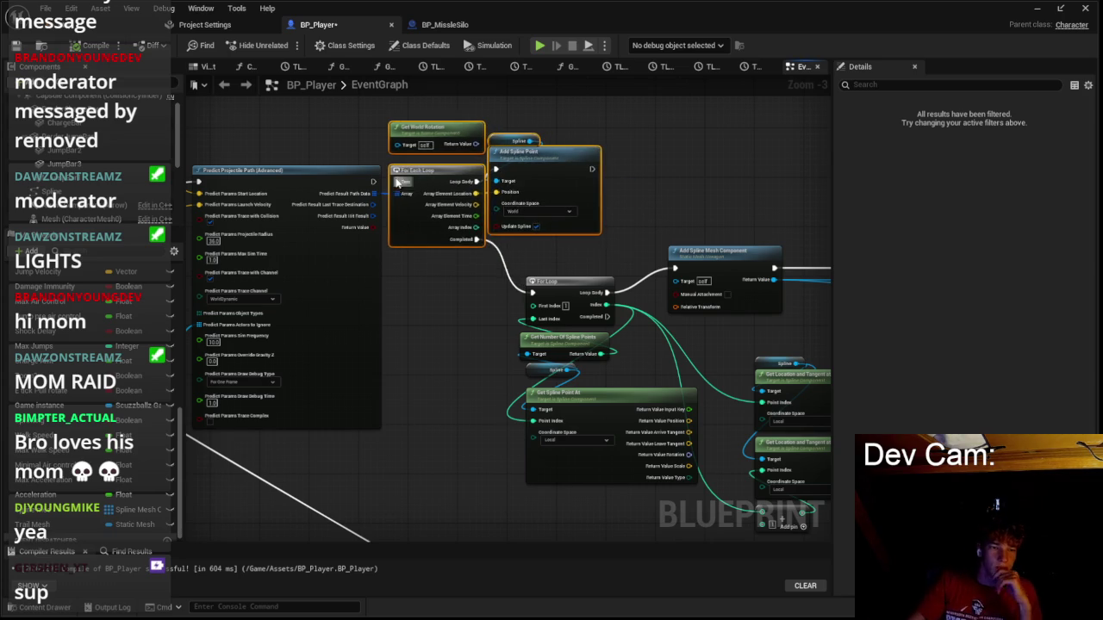
pyautogui.scroll(1, 366, 168)
pyautogui.moveTo(659, 242); pyautogui.dragTo(448, 153)
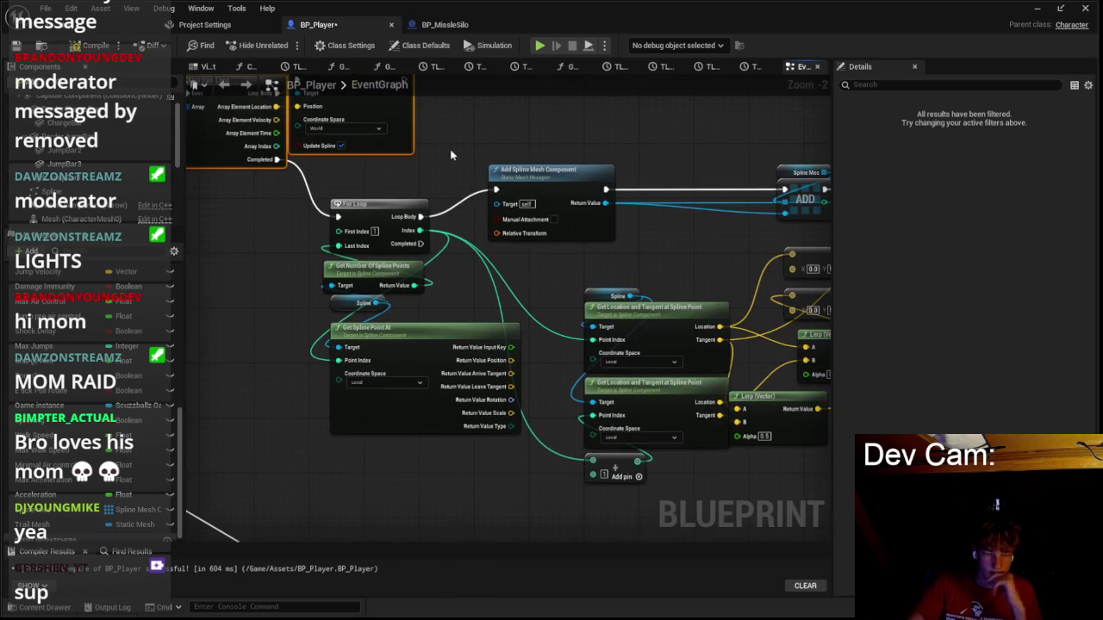
pyautogui.rightClick(542, 226)
pyautogui.click(652, 222)
# Delete the location, tangent and Lerp nodes and shift ADD and Set Start and End left.
pyautogui.moveTo(613, 281)
pyautogui.mouseDown()
pyautogui.moveTo(463, 264)
pyautogui.moveTo(677, 431)
pyautogui.moveTo(680, 469)
pyautogui.mouseUp()
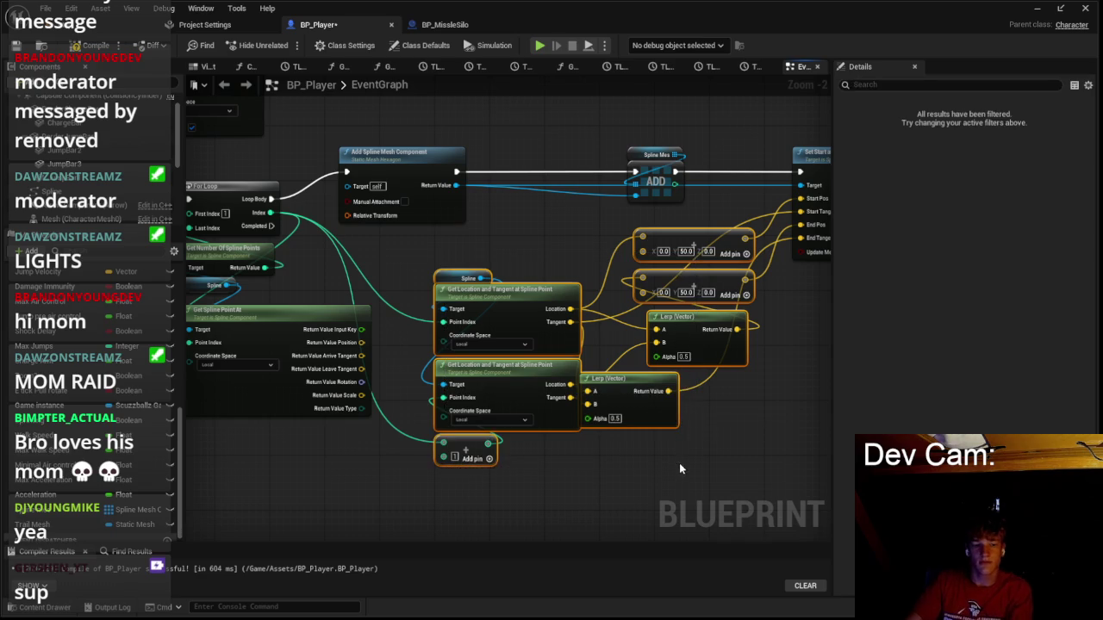
pyautogui.press('Delete')
pyautogui.moveTo(547, 115)
pyautogui.mouseDown()
pyautogui.moveTo(441, 190)
pyautogui.moveTo(715, 267)
pyautogui.mouseUp()
pyautogui.moveTo(545, 254); pyautogui.dragTo(385, 263)
pyautogui.moveTo(603, 226); pyautogui.dragTo(525, 226)
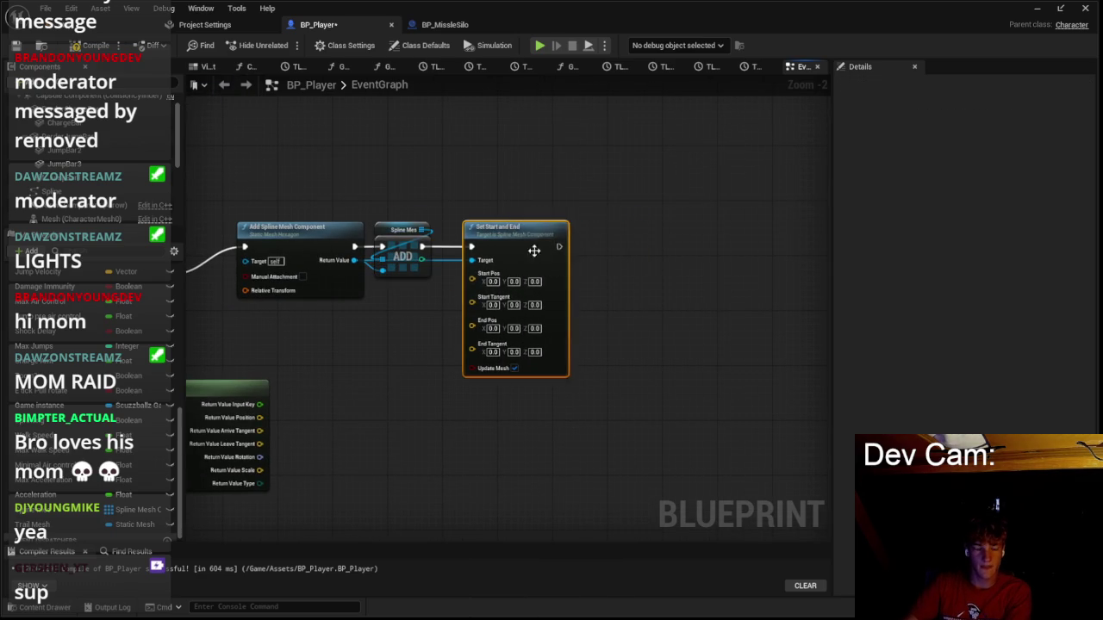
pyautogui.scroll(1, 434, 397)
pyautogui.moveTo(434, 397); pyautogui.dragTo(507, 394)
# Wire Get Spline Point At's position to Start/End Pos and its tangents to Start/End Tangent, then play-test.
pyautogui.moveTo(376, 424); pyautogui.dragTo(528, 327)
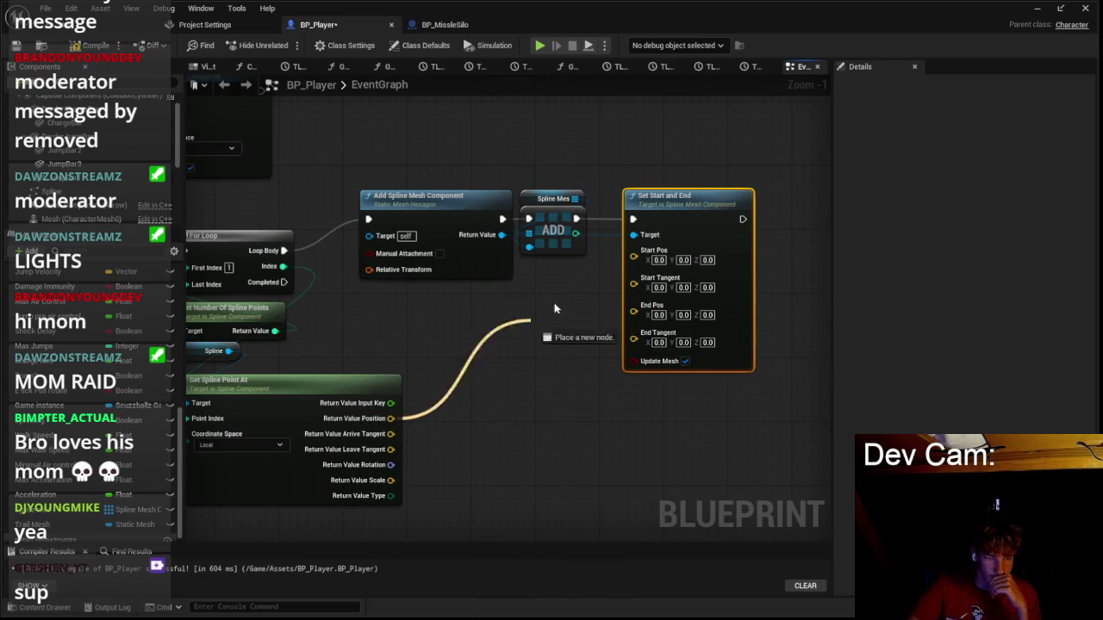
pyautogui.moveTo(642, 265); pyautogui.dragTo(643, 266)
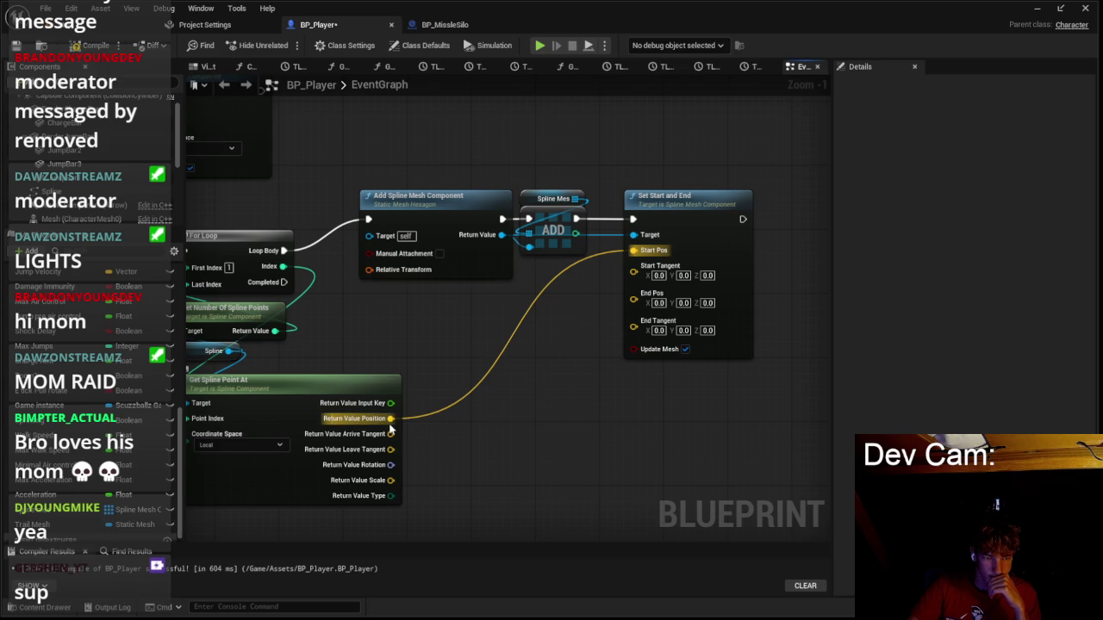
pyautogui.moveTo(391, 433); pyautogui.dragTo(636, 272)
pyautogui.moveTo(361, 457)
pyautogui.mouseDown()
pyautogui.moveTo(679, 331)
pyautogui.moveTo(465, 433)
pyautogui.moveTo(502, 447)
pyautogui.moveTo(635, 309)
pyautogui.mouseUp()
pyautogui.moveTo(634, 286)
pyautogui.mouseDown()
pyautogui.moveTo(481, 409)
pyautogui.moveTo(503, 402)
pyautogui.mouseUp()
pyautogui.click(534, 452)
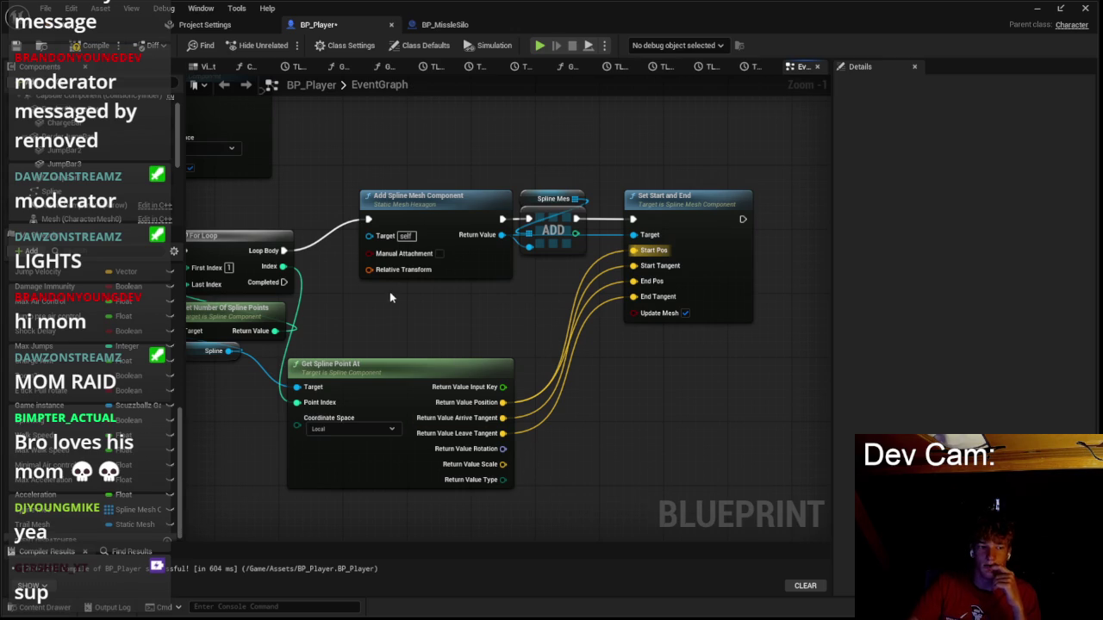
pyautogui.click(104, 26)
pyautogui.click(288, 44)
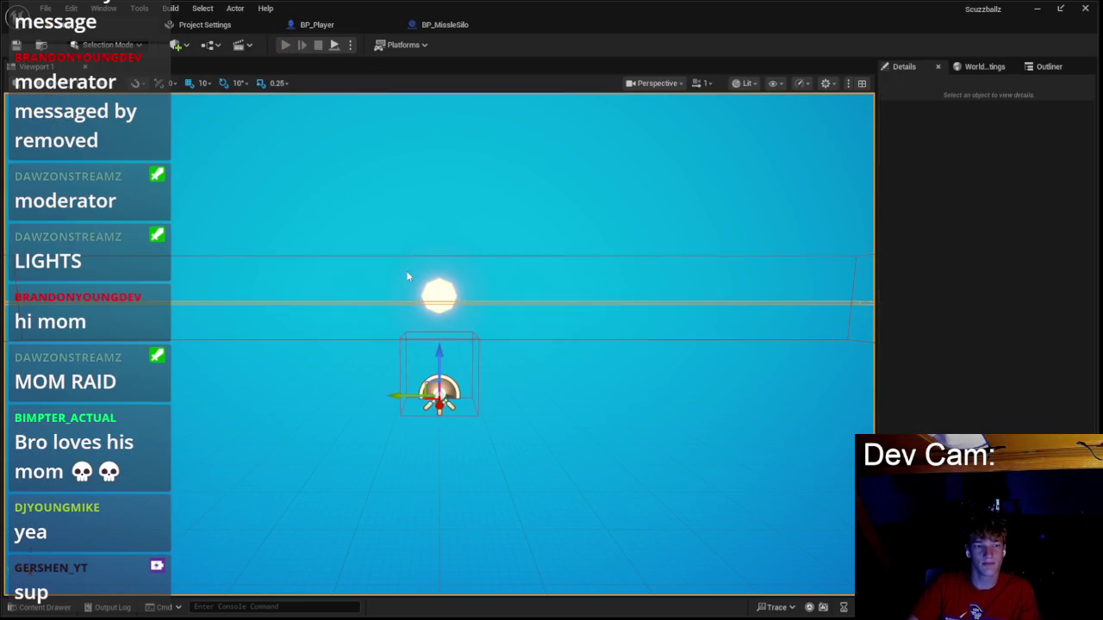
# Move the player with W to check the trajectory meshes, then stop with Esc.
pyautogui.press('w')
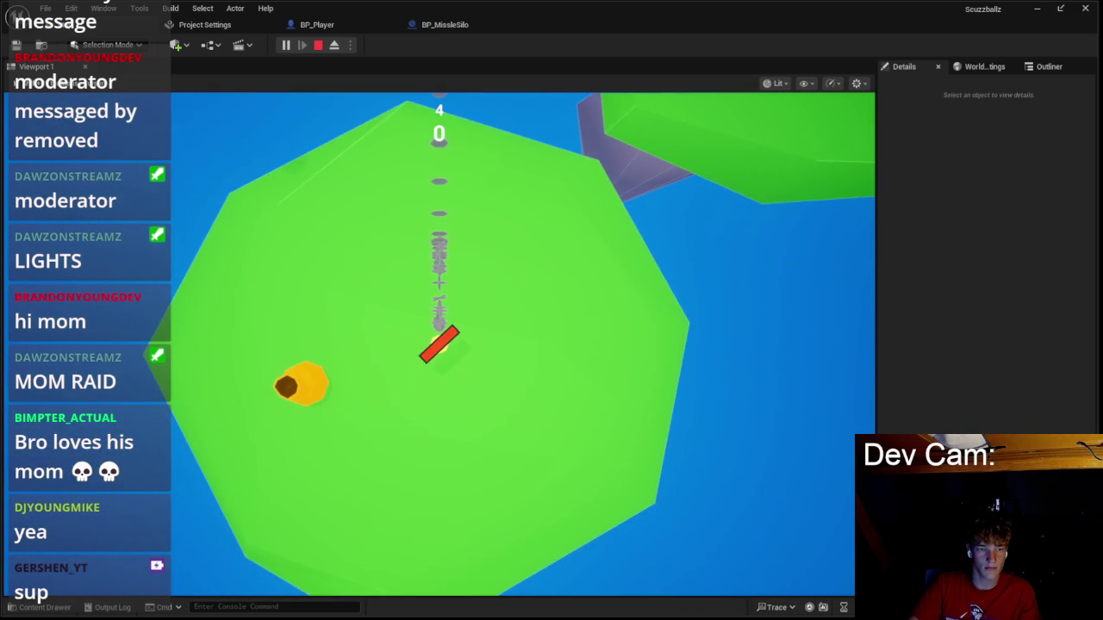
pyautogui.press('Escape')
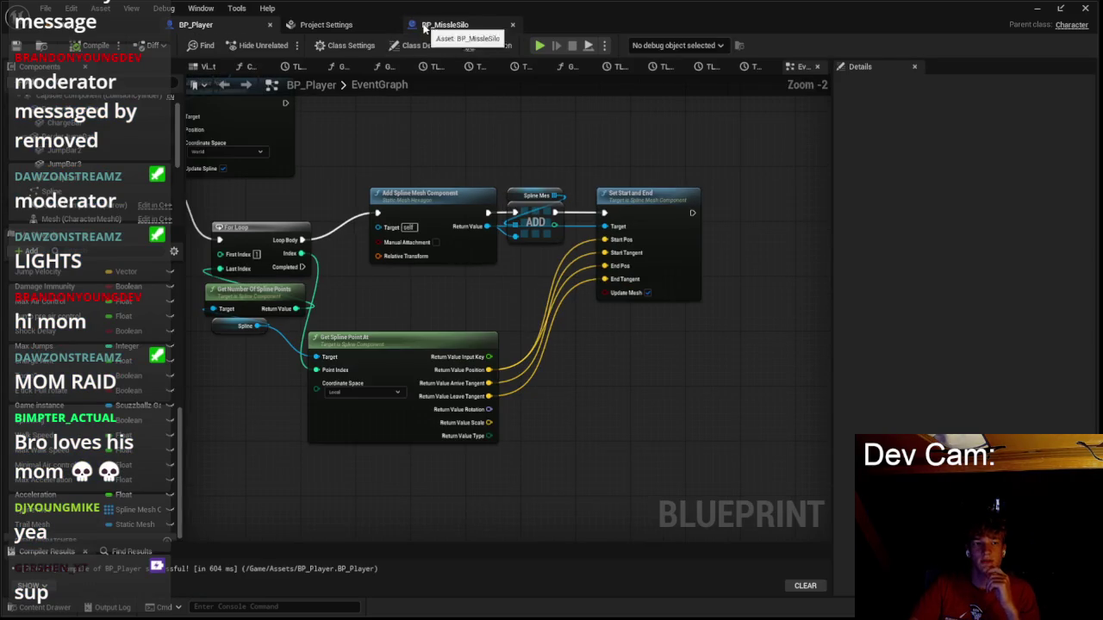
# In BP_Player, undo three times to restore the lerped spline-point wiring.
pyautogui.click(424, 27)
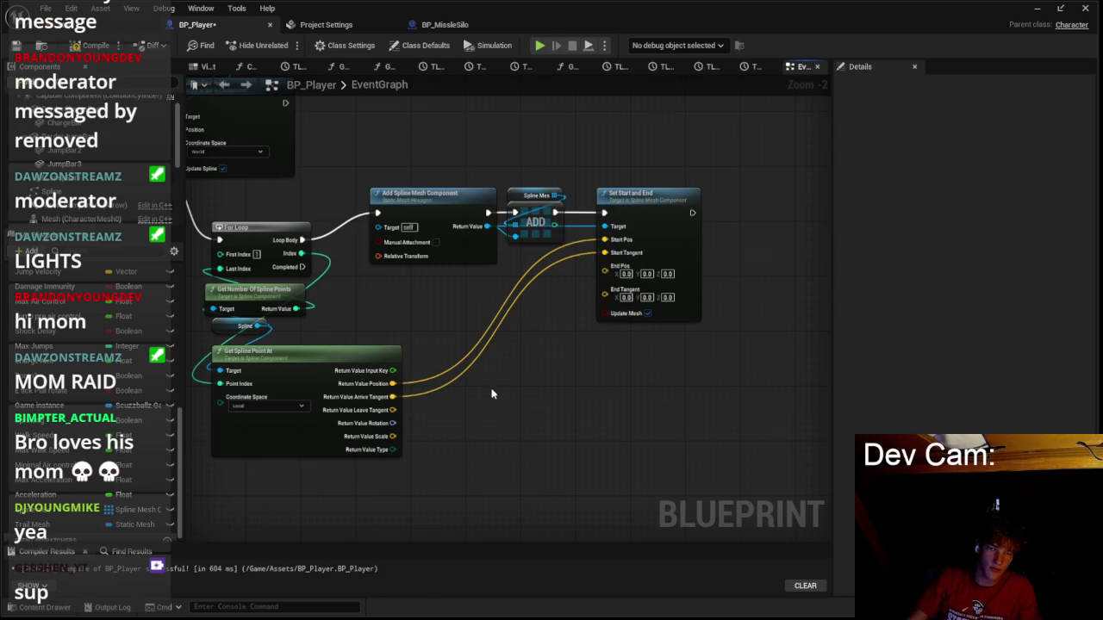
pyautogui.hotkey('ctrl', 'z')
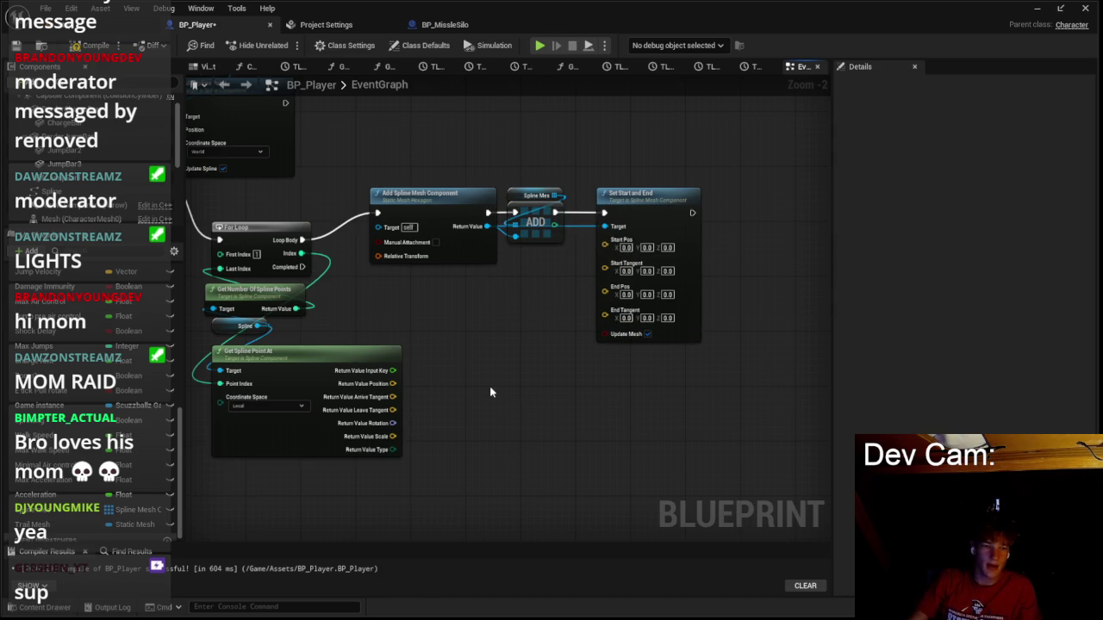
pyautogui.hotkey('ctrl', 'z')
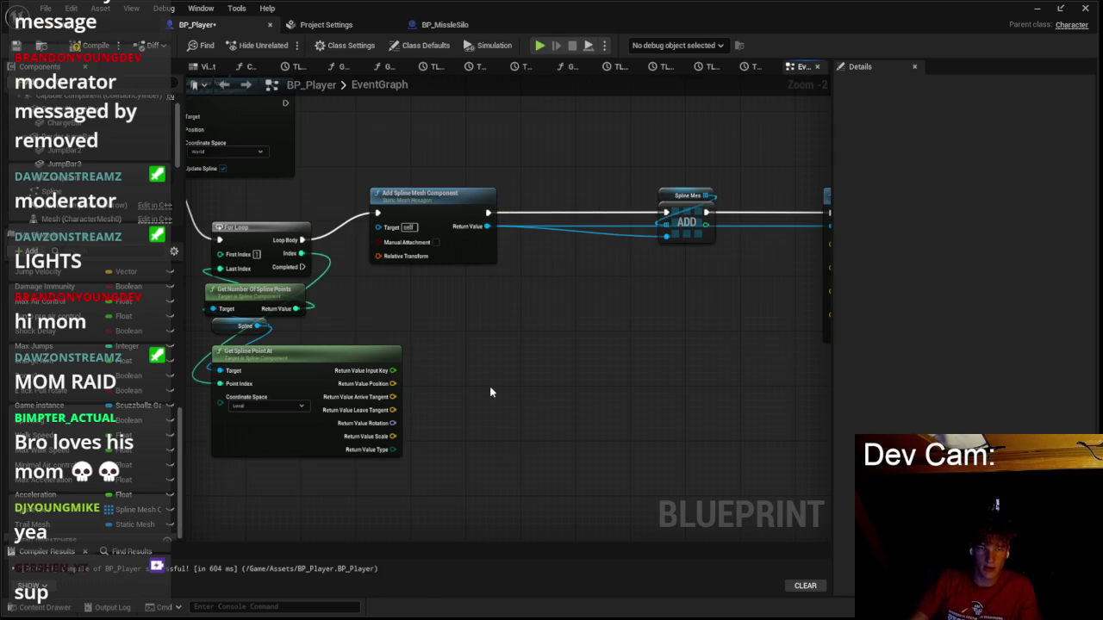
pyautogui.hotkey('ctrl', 'z')
pyautogui.scroll(-2, 491, 390)
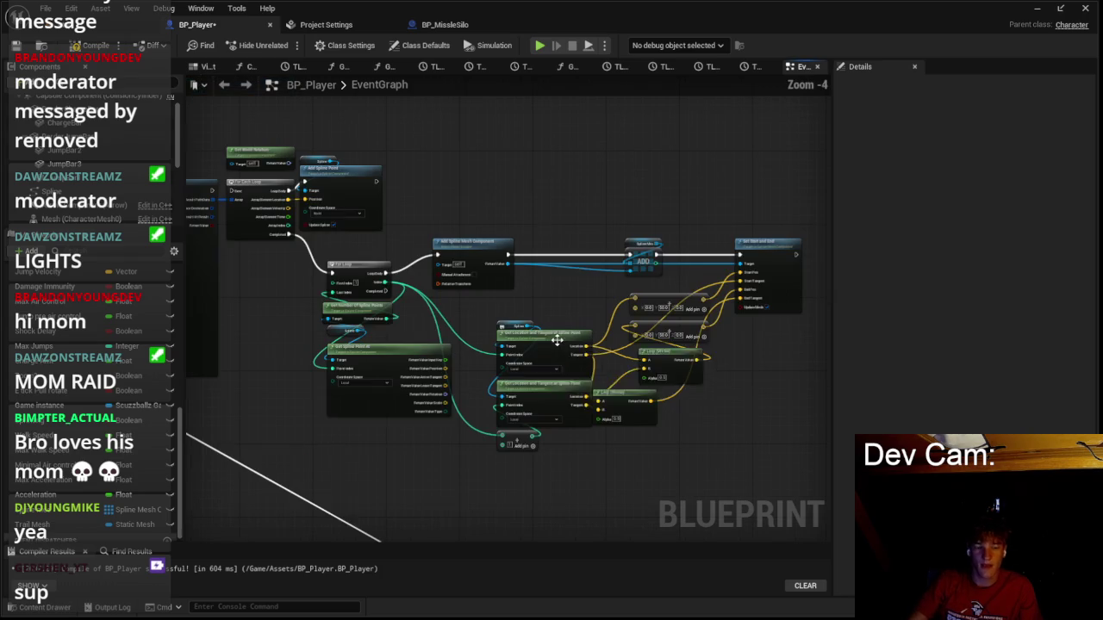
pyautogui.scroll(4, 535, 402)
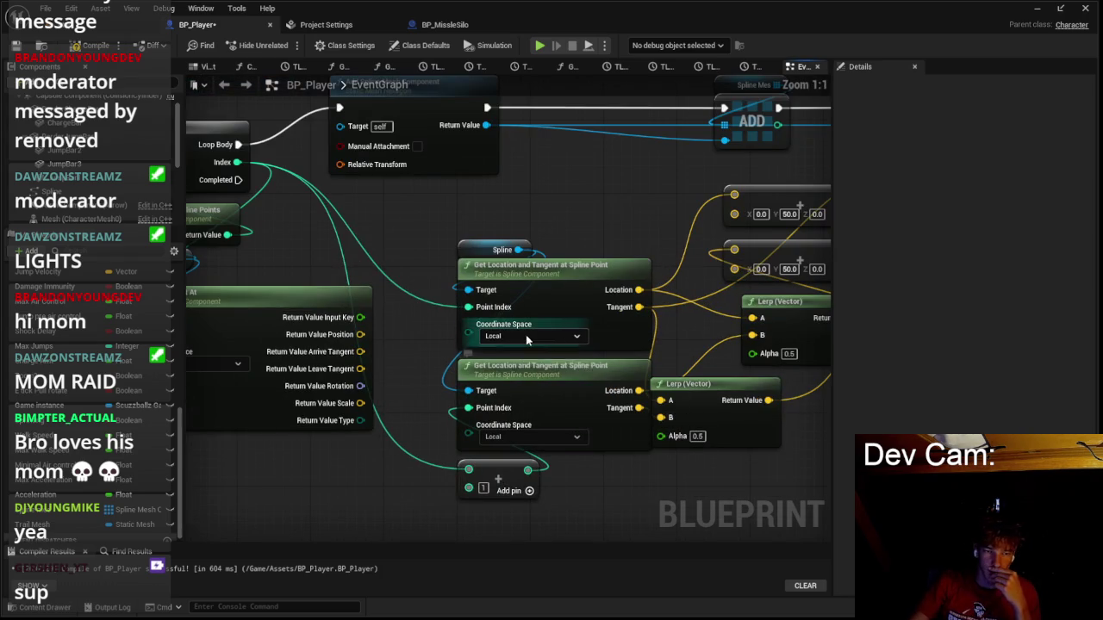
pyautogui.scroll(-5, 428, 368)
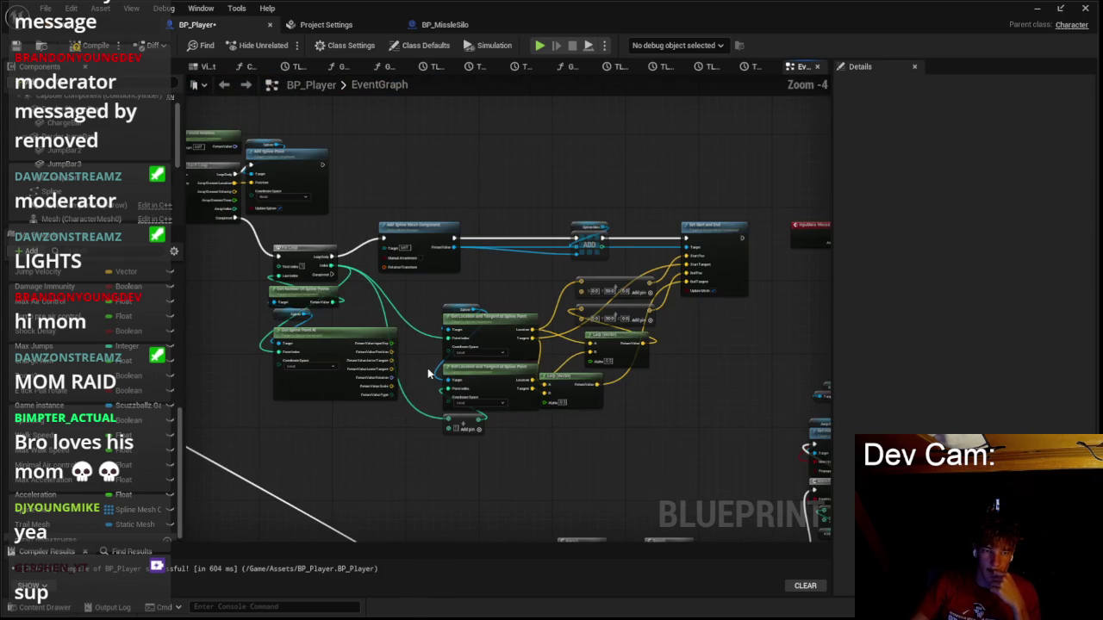
pyautogui.scroll(3, 427, 368)
pyautogui.scroll(-1, 428, 374)
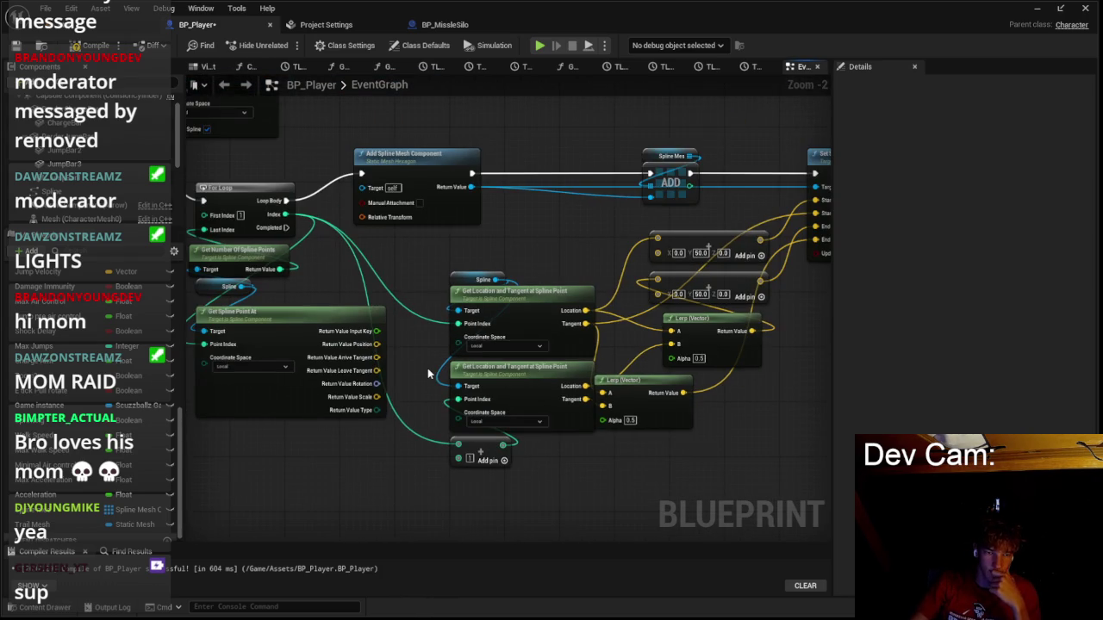
pyautogui.moveTo(427, 373); pyautogui.dragTo(528, 448)
pyautogui.moveTo(590, 344)
pyautogui.mouseDown()
pyautogui.moveTo(457, 345)
pyautogui.moveTo(314, 419)
pyautogui.mouseUp()
# Add an Attach Component To Component node to the graph.
pyautogui.rightClick(490, 255)
pyautogui.write('ATTACH')
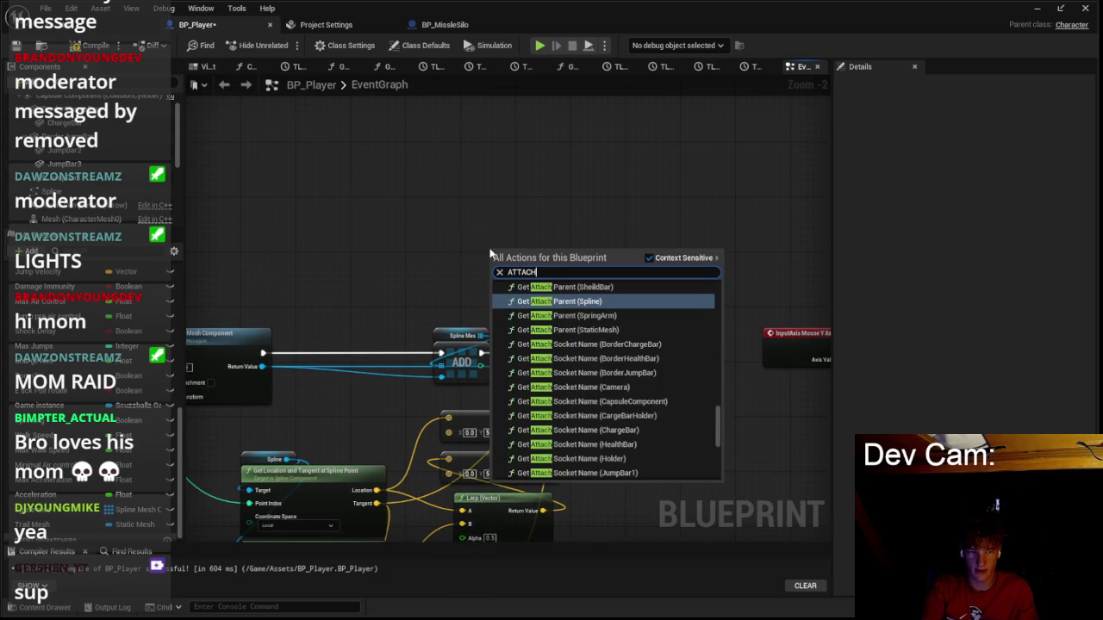
pyautogui.write(' comp')
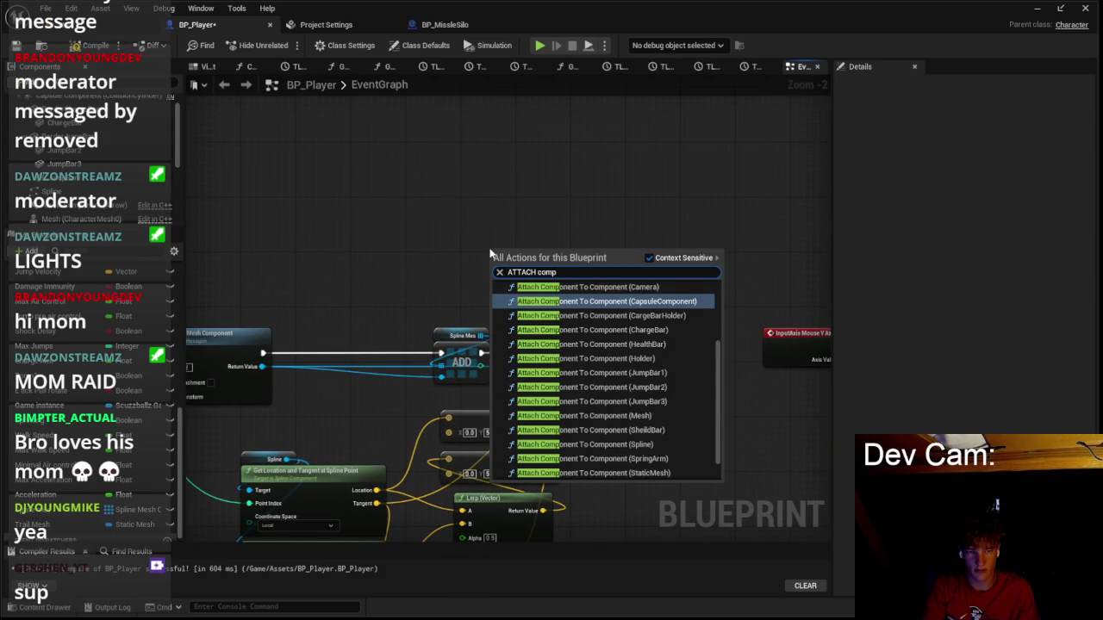
pyautogui.press('Return')
pyautogui.scroll(-2, 487, 206)
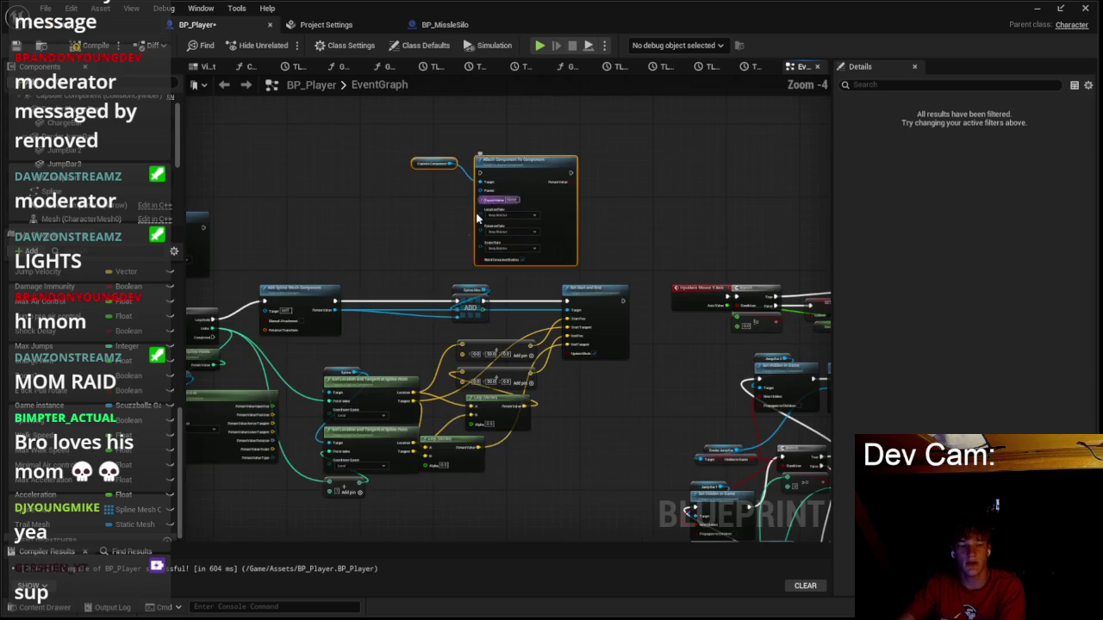
pyautogui.click(436, 302)
# Tidy the Spline Mesh getter, Get Location and Lerp nodes, placing the attach node beside Set Start and End.
pyautogui.scroll(1, 487, 317)
pyautogui.moveTo(485, 317); pyautogui.dragTo(317, 298)
pyautogui.scroll(-1, 517, 294)
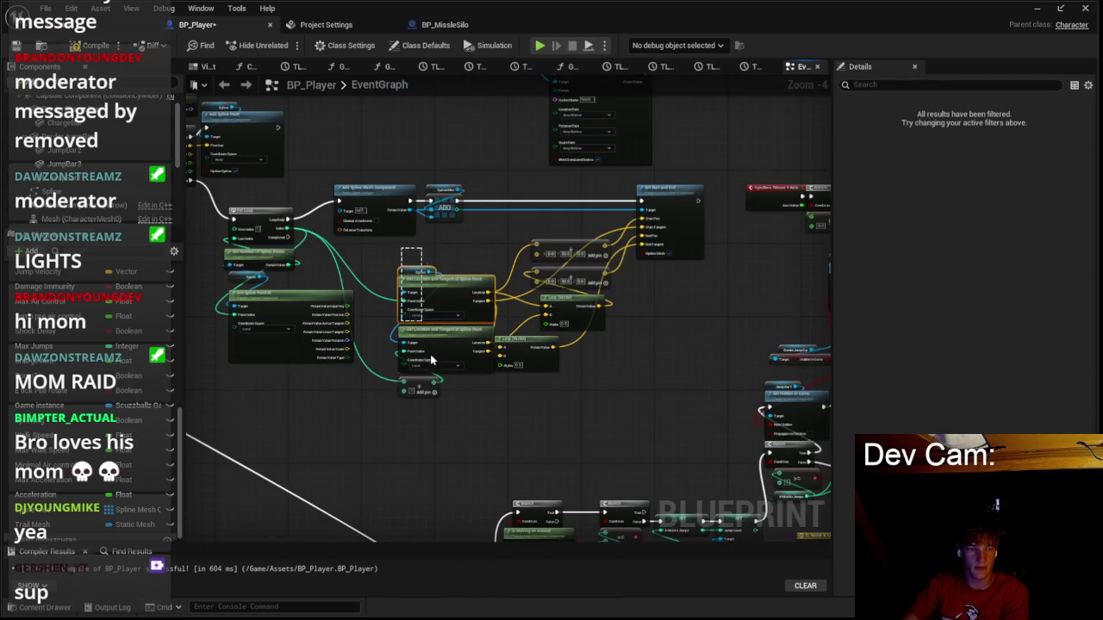
pyautogui.moveTo(437, 307); pyautogui.dragTo(409, 410)
pyautogui.click(520, 376)
pyautogui.click(522, 357)
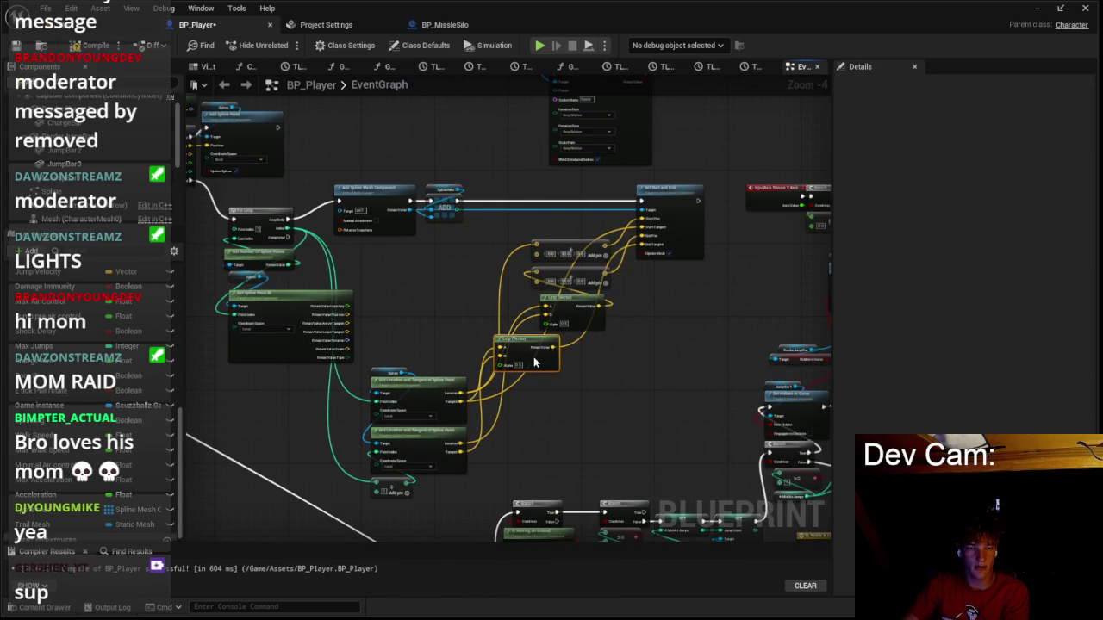
pyautogui.moveTo(529, 357); pyautogui.dragTo(579, 354)
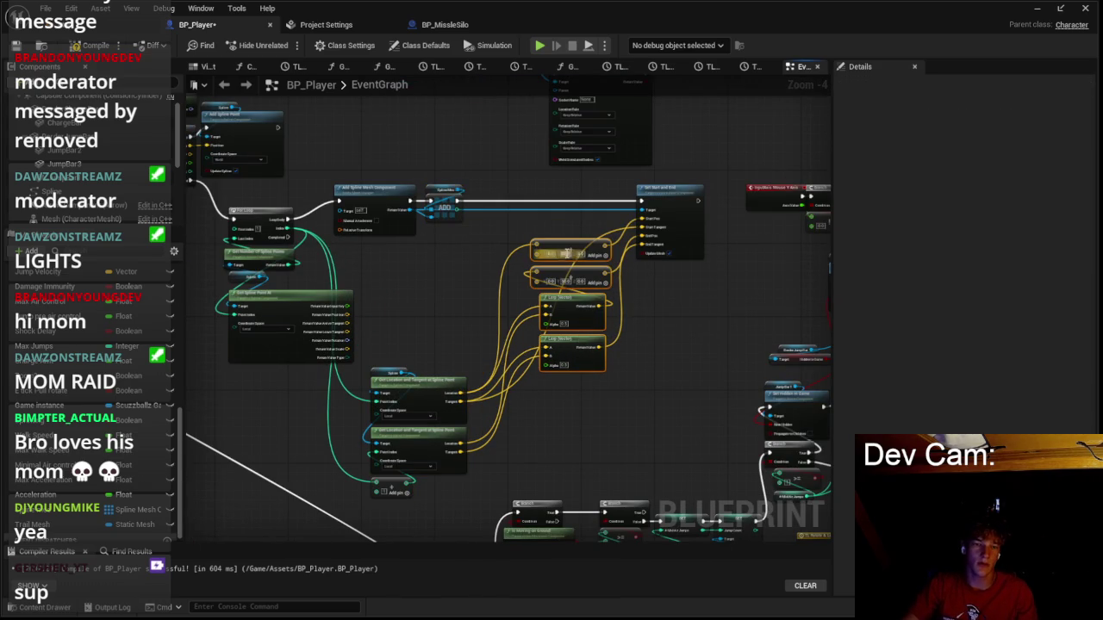
pyautogui.moveTo(553, 247); pyautogui.dragTo(428, 249)
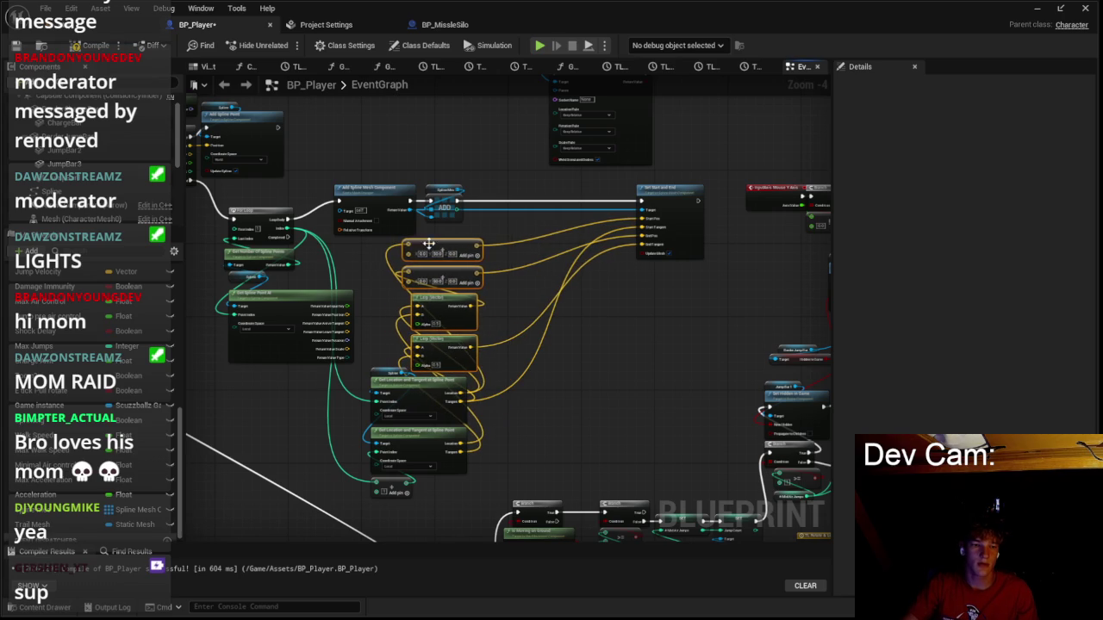
pyautogui.moveTo(693, 189)
pyautogui.mouseDown()
pyautogui.moveTo(548, 190)
pyautogui.moveTo(622, 322)
pyautogui.mouseUp()
# Run the attach after Set Start and End and plug Spline into its Parent.
pyautogui.scroll(3, 622, 322)
pyautogui.moveTo(482, 233)
pyautogui.mouseDown()
pyautogui.moveTo(493, 367)
pyautogui.moveTo(515, 445)
pyautogui.mouseUp()
pyautogui.click(478, 238)
pyautogui.moveTo(382, 184); pyautogui.dragTo(486, 295)
pyautogui.moveTo(78, 193); pyautogui.dragTo(540, 531)
pyautogui.moveTo(514, 477); pyautogui.dragTo(514, 472)
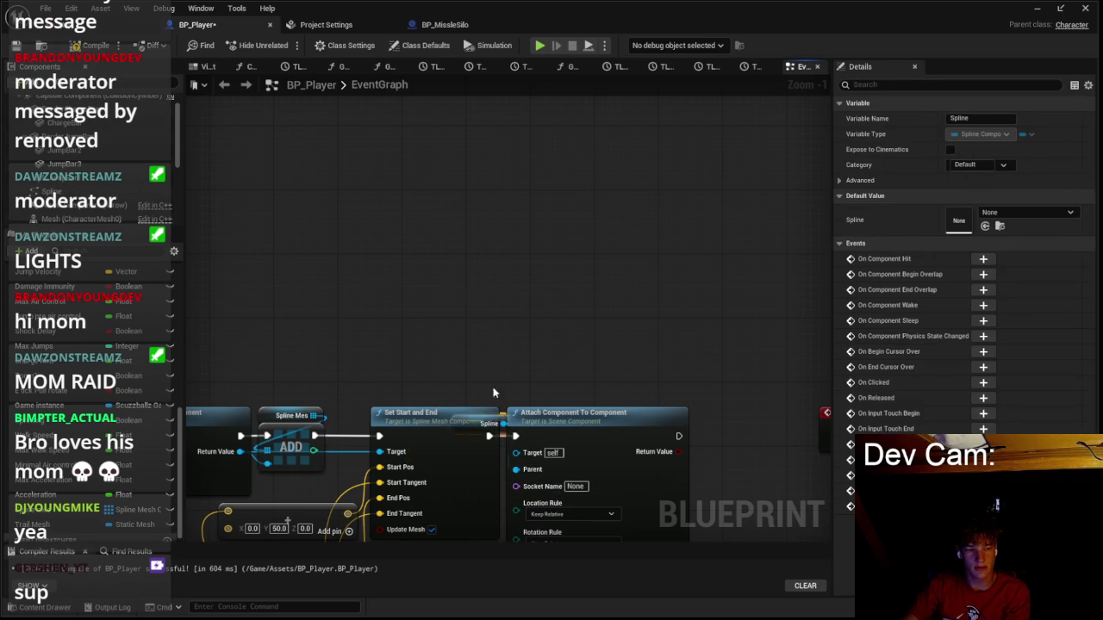
# Set location, rotation and scale rules to Keep World and connect the new spline mesh as Target.
pyautogui.click(594, 367)
pyautogui.click(591, 394)
pyautogui.click(594, 397)
pyautogui.click(584, 423)
pyautogui.click(584, 455)
pyautogui.moveTo(270, 306); pyautogui.dragTo(396, 320)
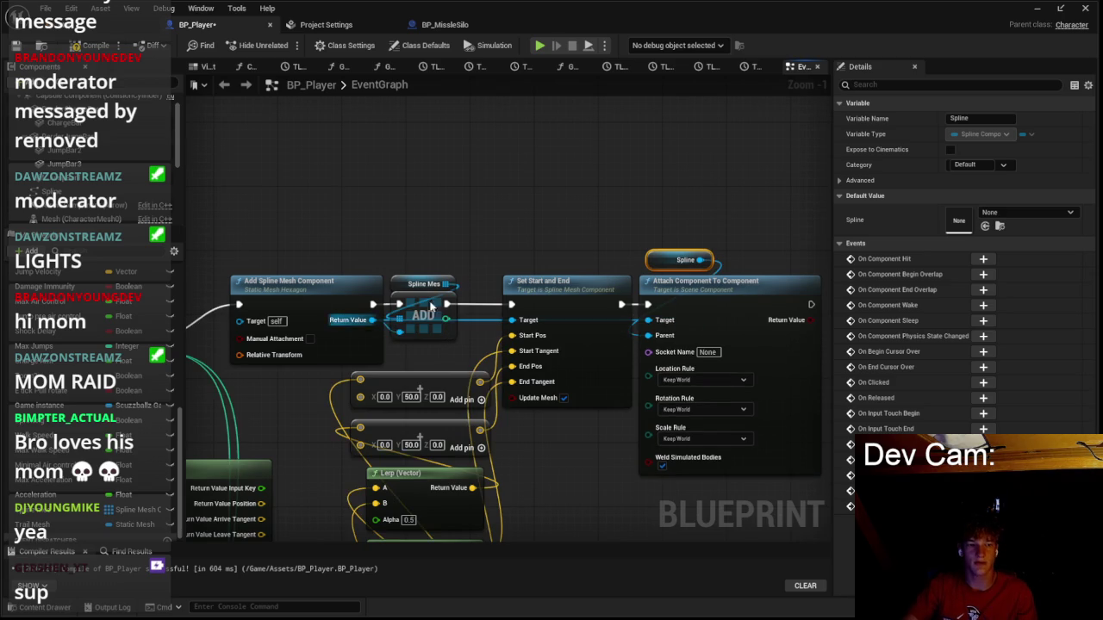
pyautogui.click(471, 242)
pyautogui.click(103, 24)
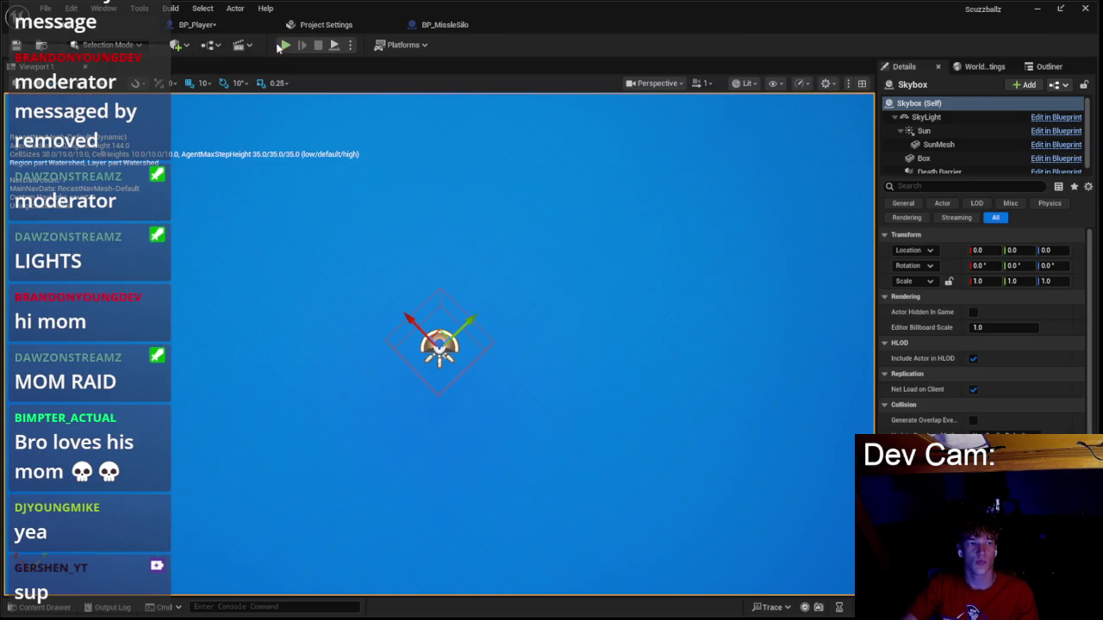
# Run a quick play test, then inspect the attach and path prediction nodes in BP_Player's graph.
pyautogui.hotkey('alt', 'p')
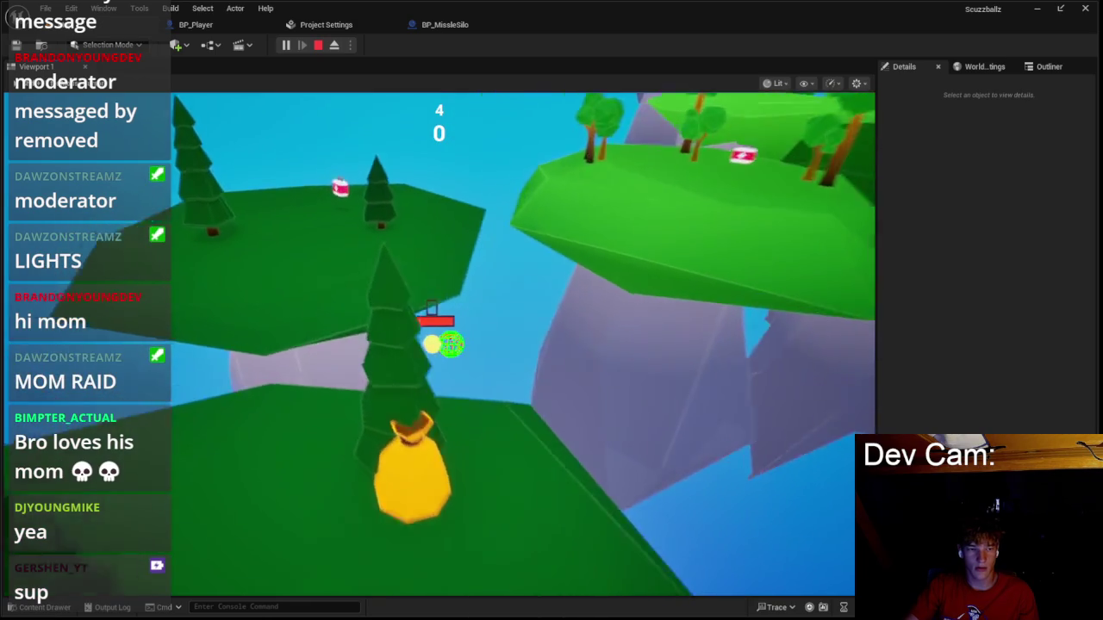
pyautogui.press('Escape')
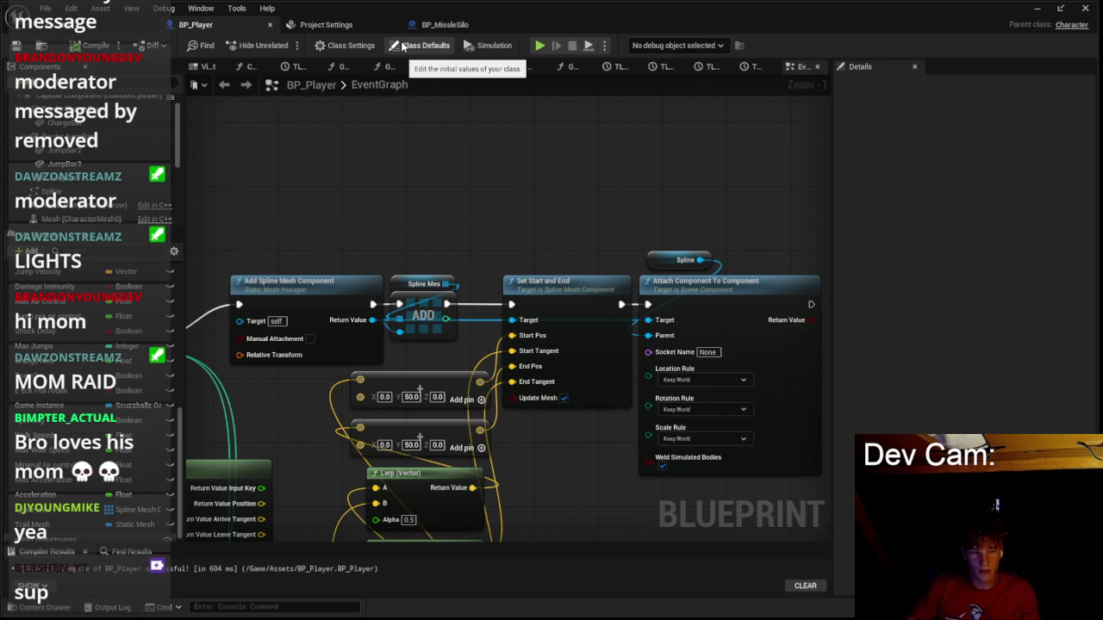
pyautogui.moveTo(501, 161); pyautogui.dragTo(520, 79)
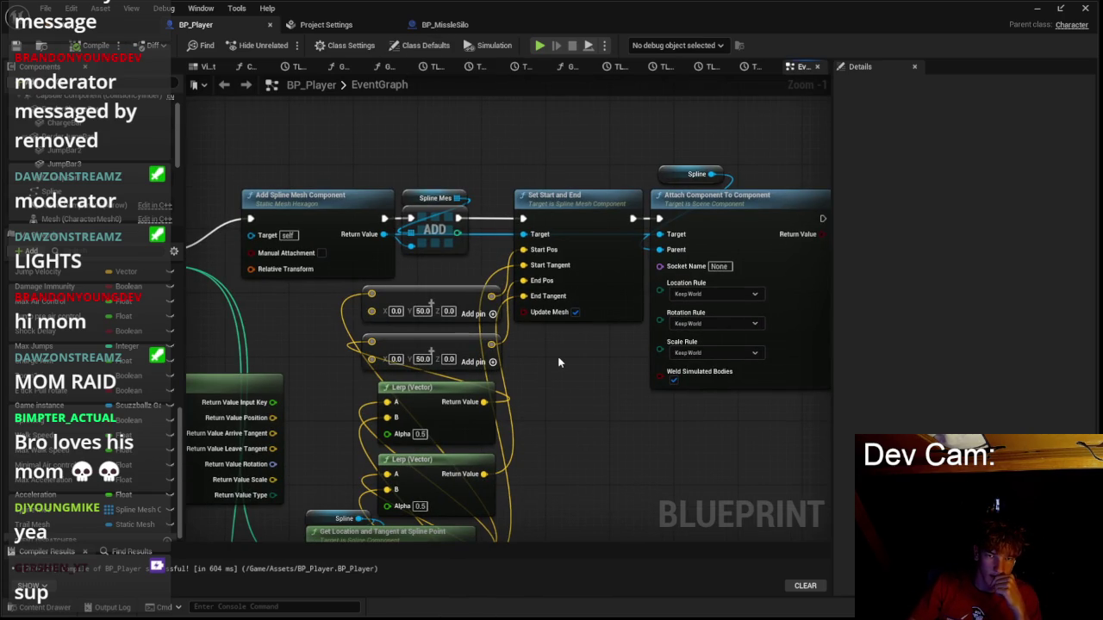
pyautogui.rightClick(661, 220)
pyautogui.scroll(-4, 684, 249)
pyautogui.scroll(4, 373, 204)
pyautogui.click(312, 223)
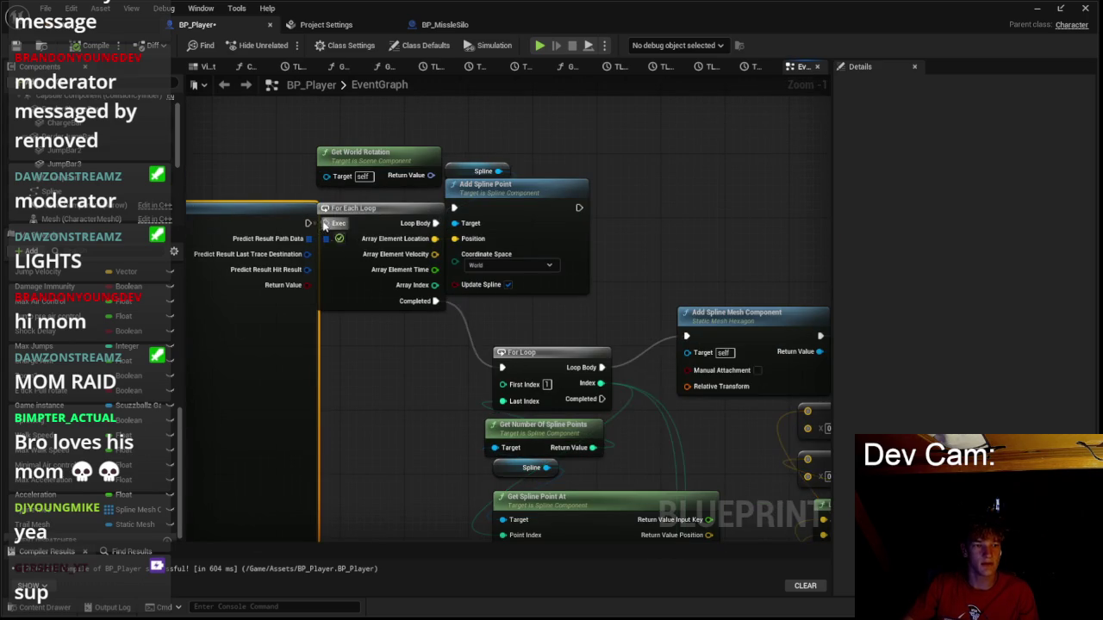
# Return to the level and run a second play test of the trajectory arc.
pyautogui.click(103, 8)
pyautogui.click(258, 50)
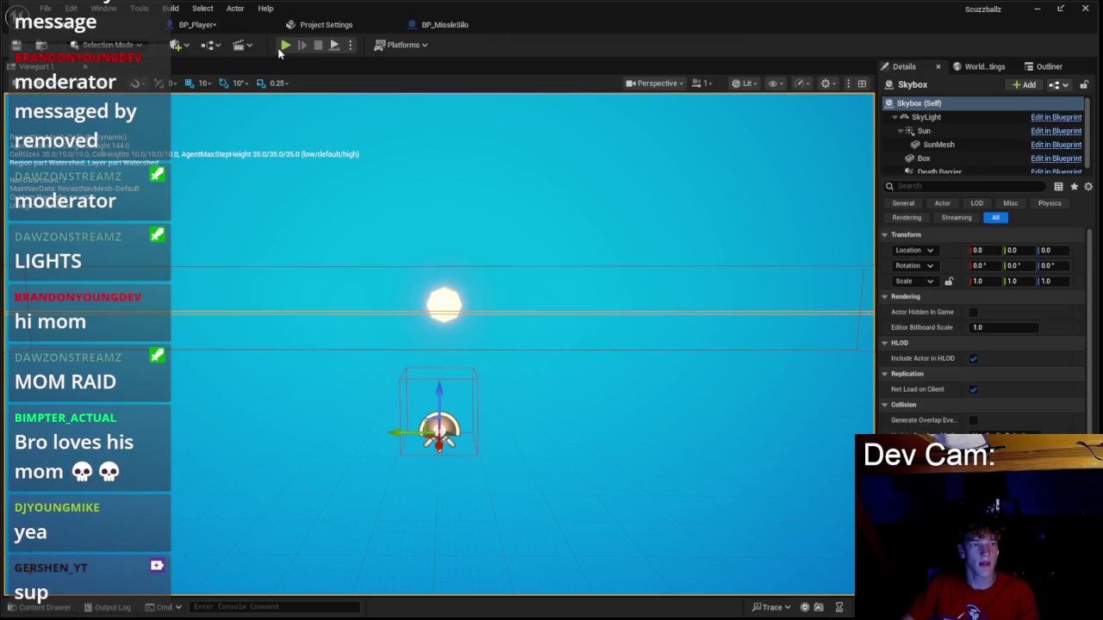
pyautogui.hotkey('alt', 'p')
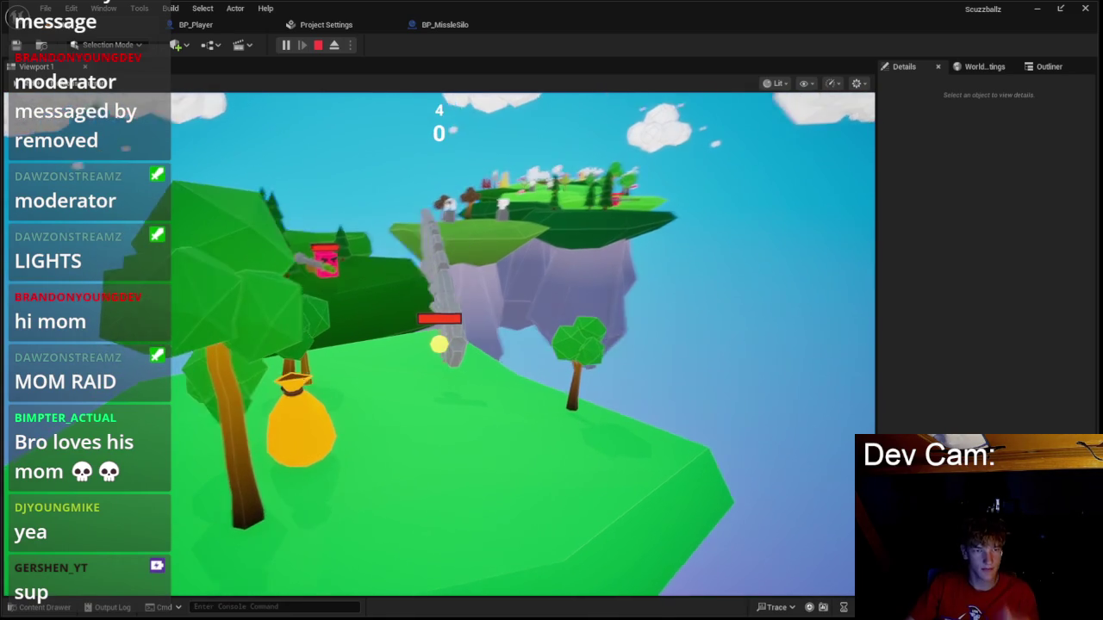
pyautogui.press('Escape')
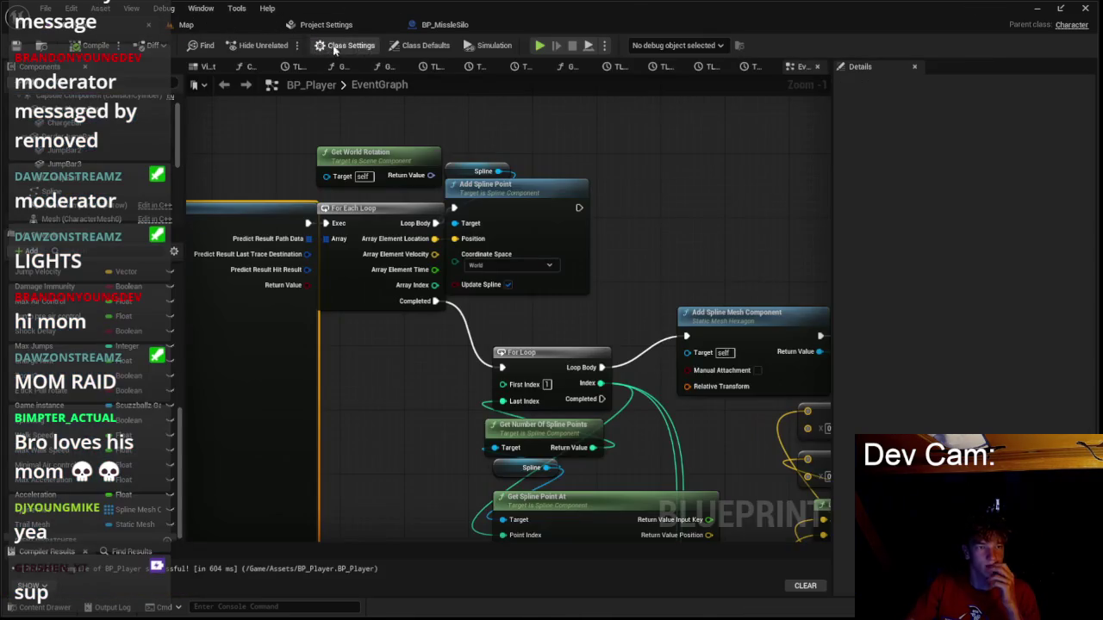
pyautogui.scroll(-3, 377, 143)
pyautogui.moveTo(376, 143); pyautogui.dragTo(541, 272)
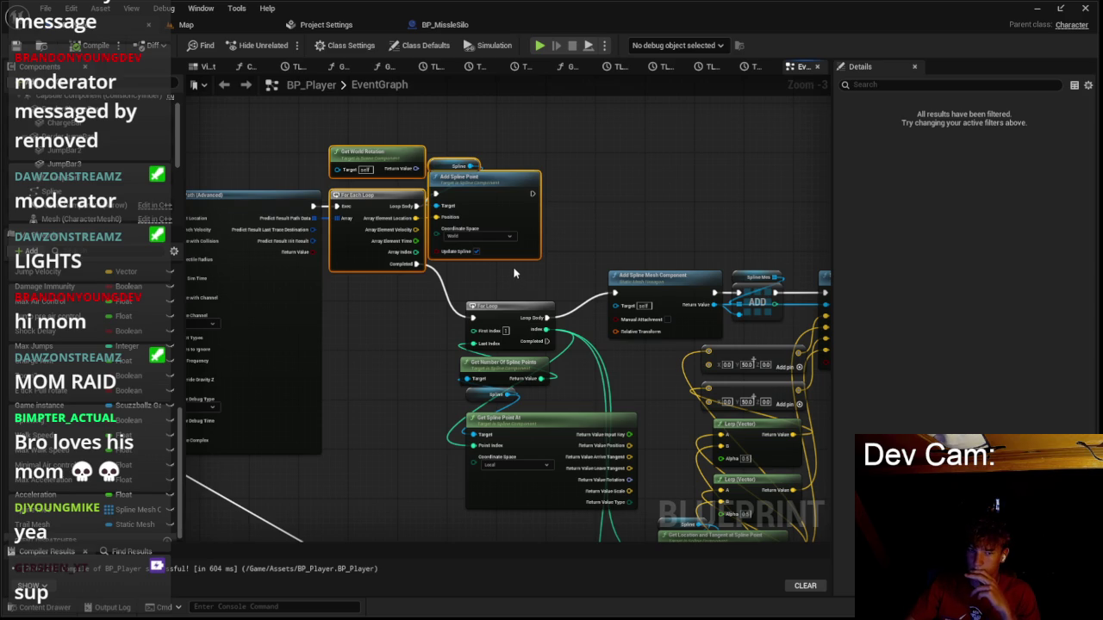
pyautogui.scroll(-1, 543, 258)
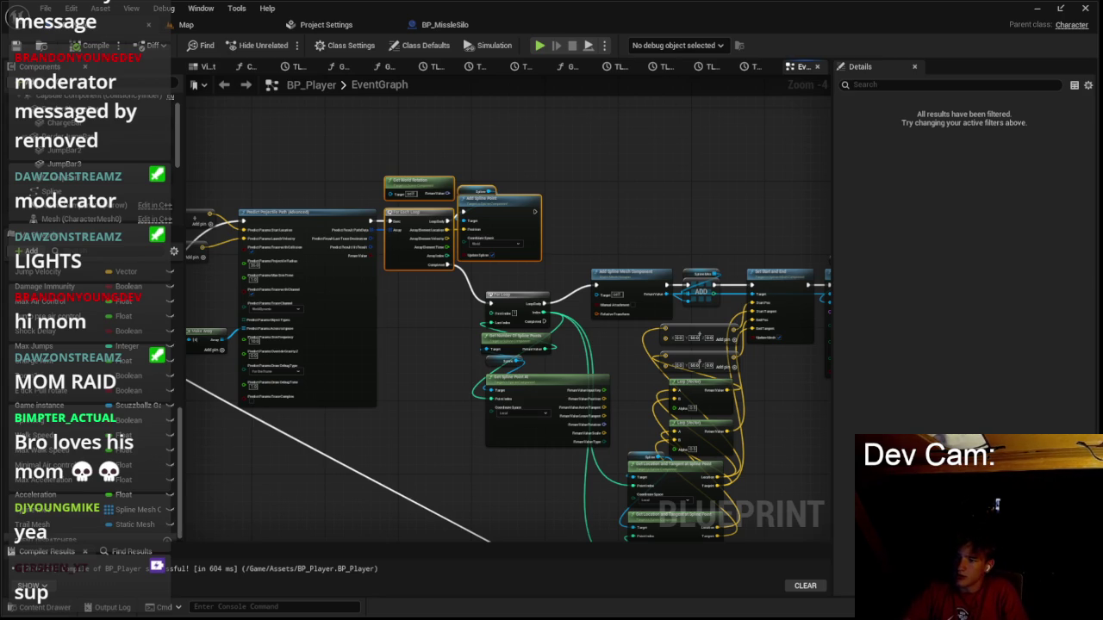
pyautogui.hotkey('alt', 'Tab')
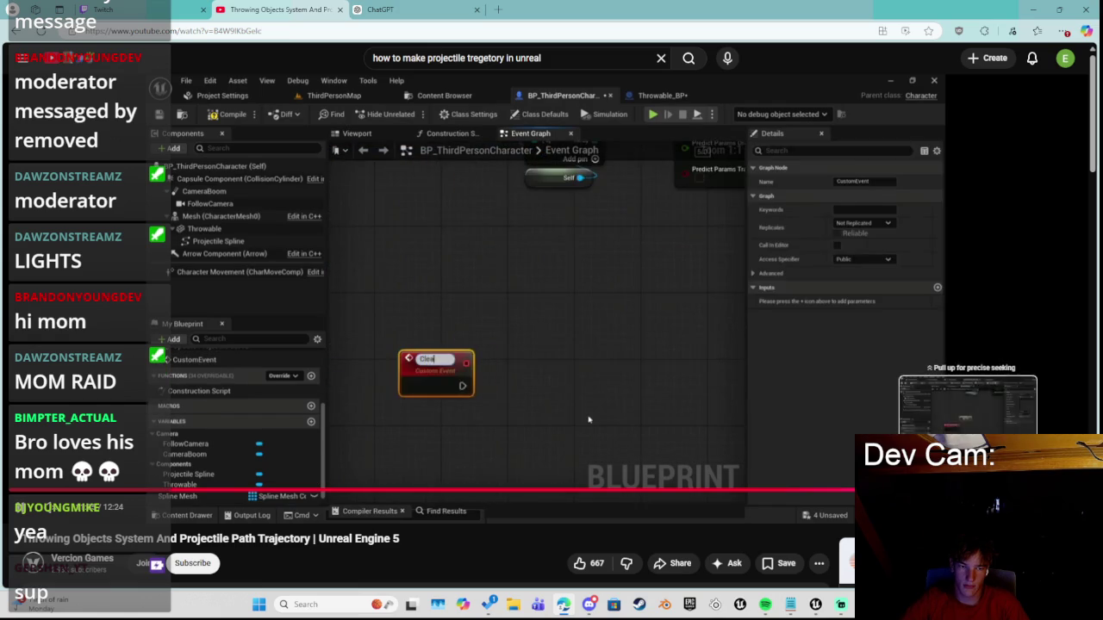
# Pause the tutorial where it searches for Destroy Component on the Spline Mesh array.
pyautogui.press('space')
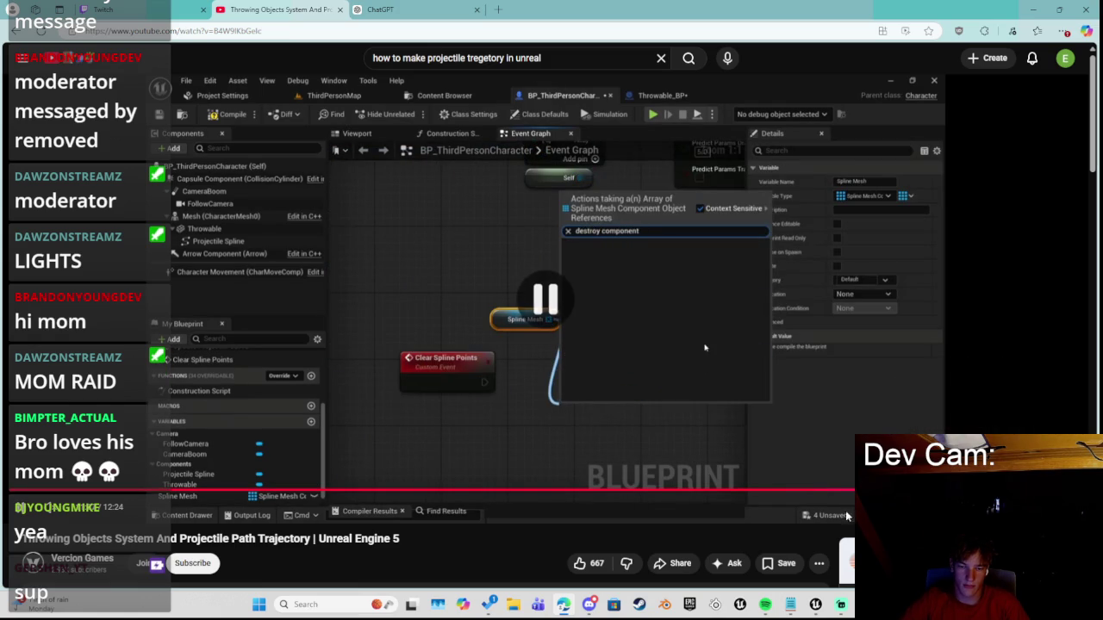
# Watch the tutorial through its Delete Spline Points group, then minimize the browser to reveal Unreal.
pyautogui.click(879, 333)
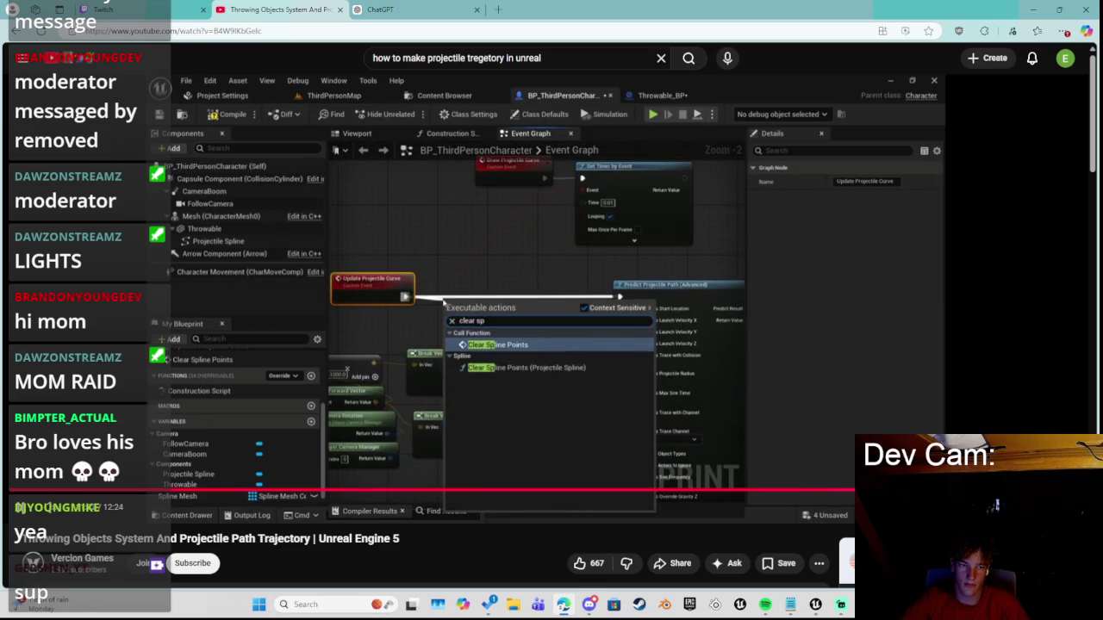
pyautogui.click(770, 420)
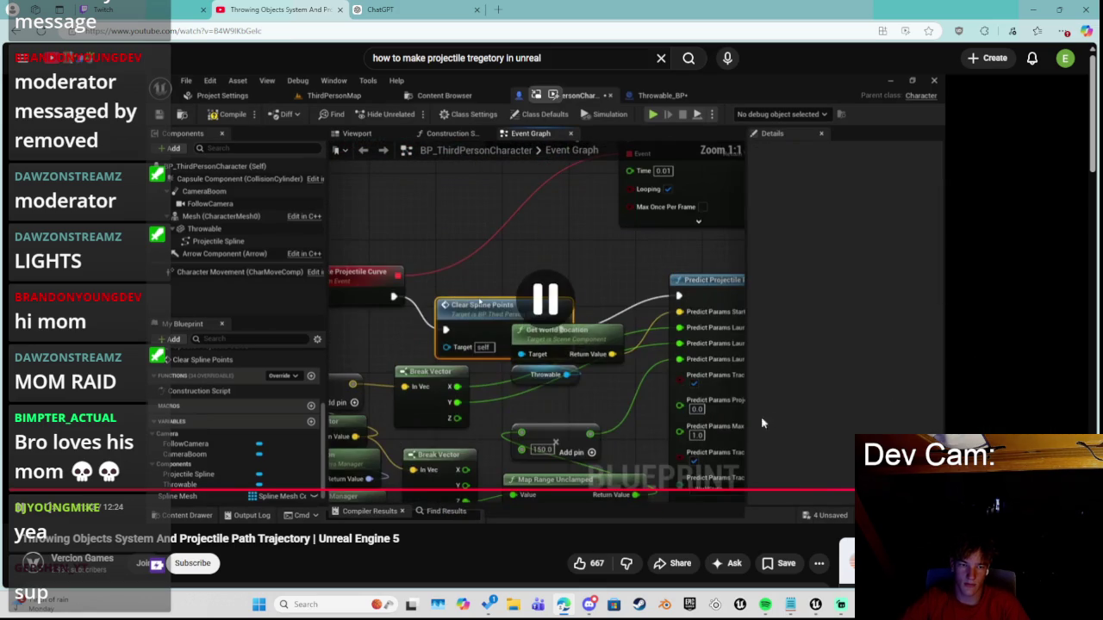
pyautogui.click(512, 455)
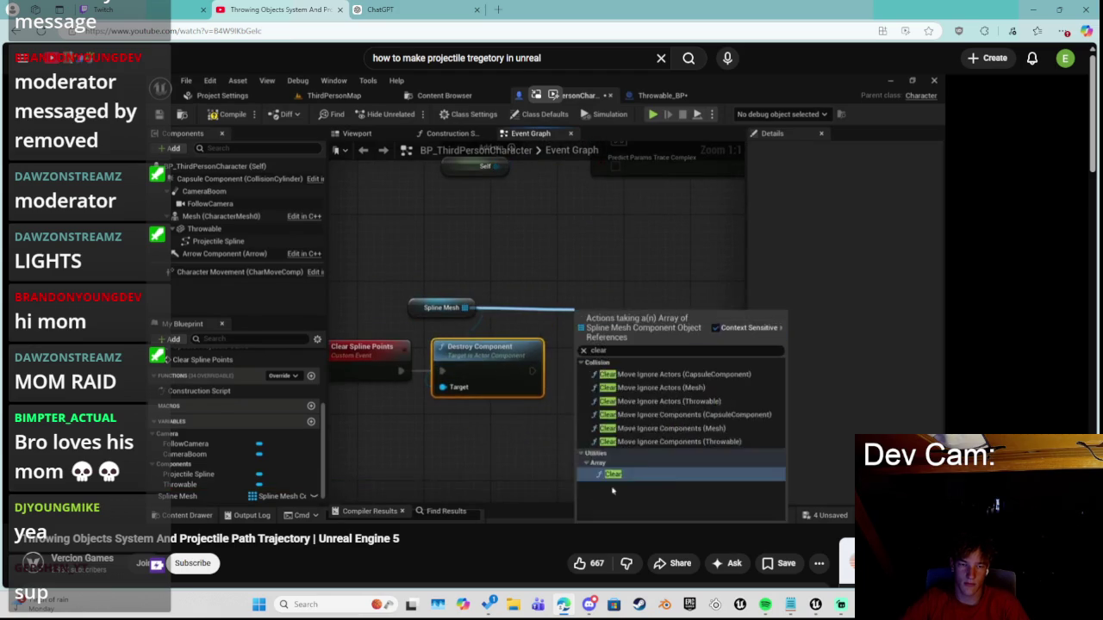
pyautogui.press('space')
pyautogui.press('space')
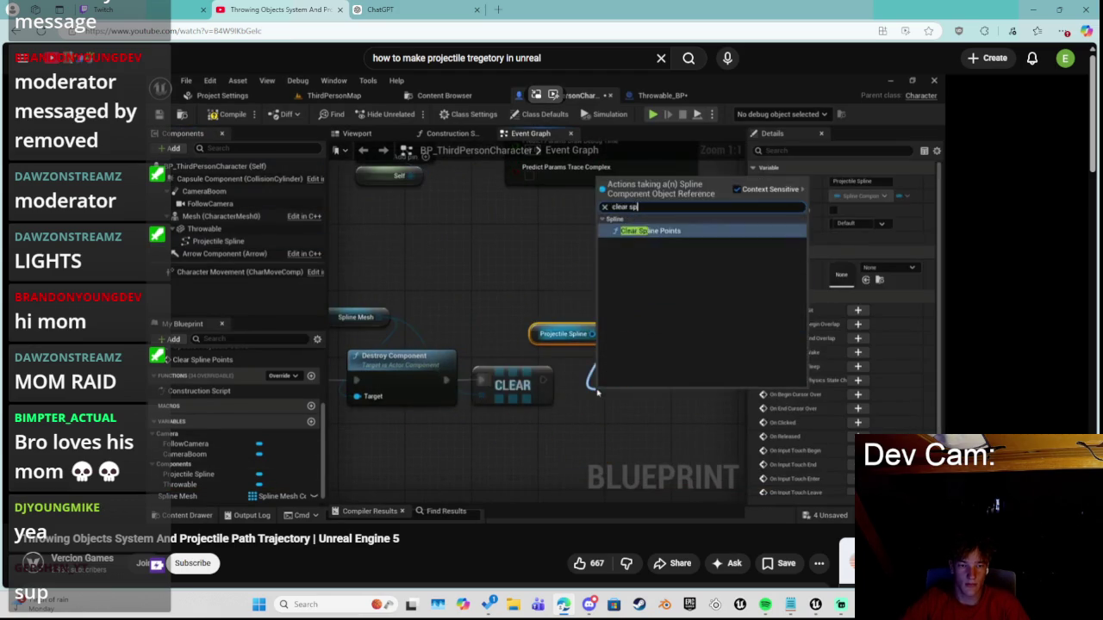
pyautogui.press('space')
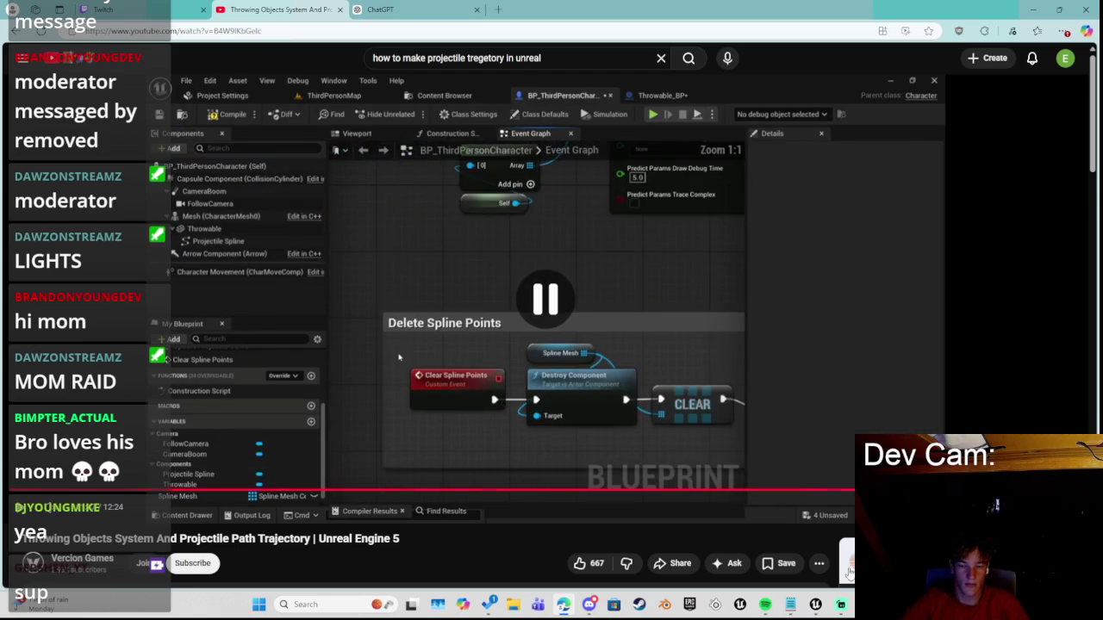
pyautogui.moveTo(828, 604)
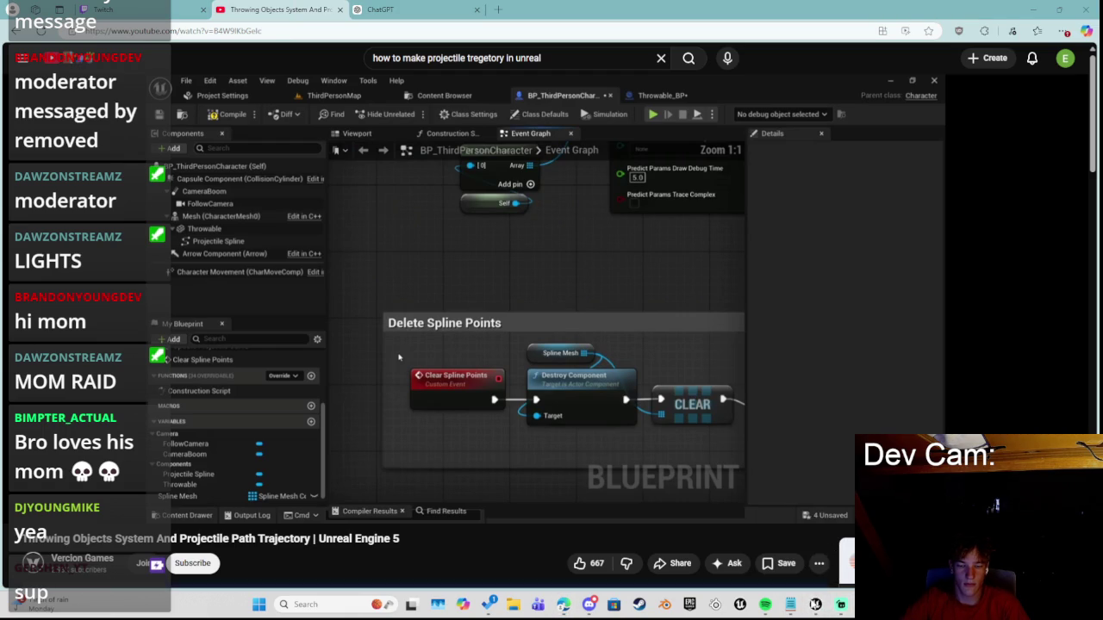
pyautogui.click(1039, 8)
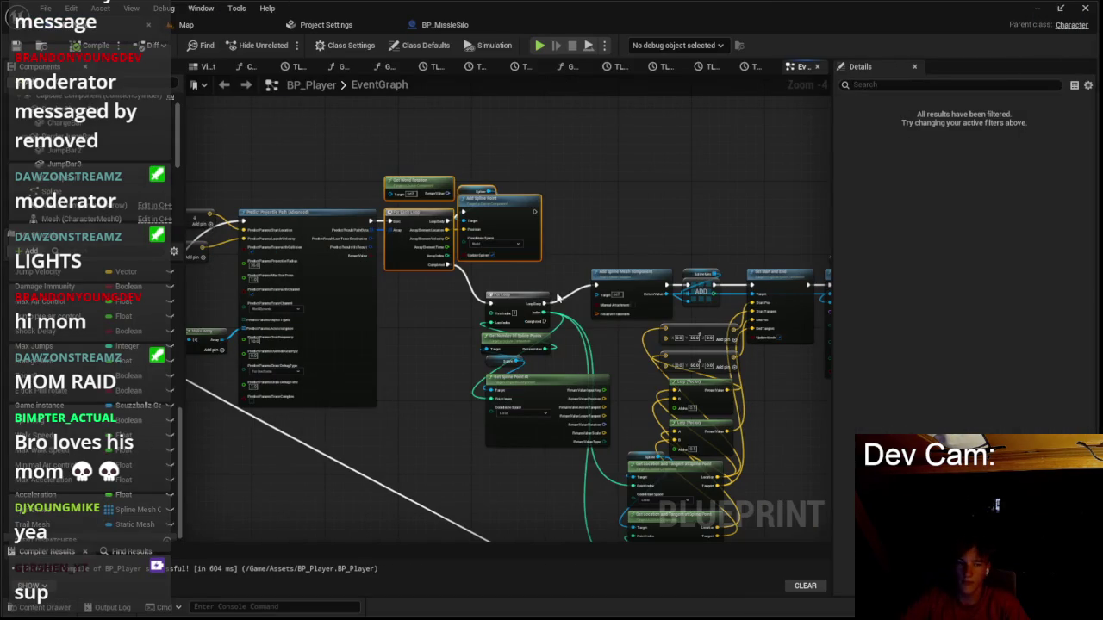
# Add a Destroy Component node on the Branch's True path targeting the Spline Mesh array.
pyautogui.moveTo(285, 321); pyautogui.dragTo(584, 332)
pyautogui.scroll(1, 359, 309)
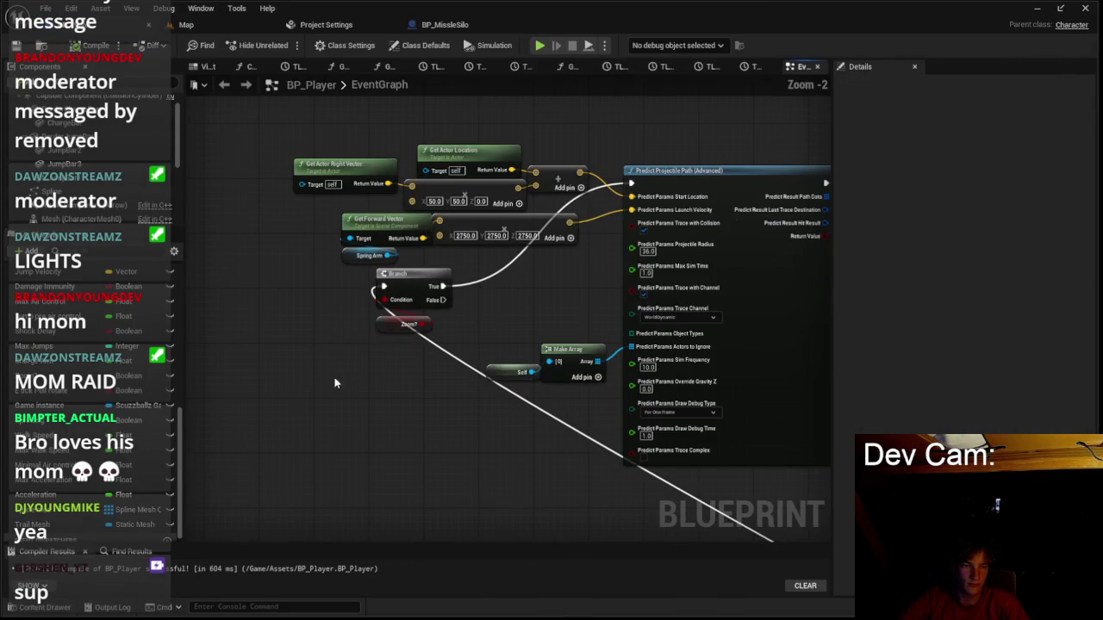
pyautogui.click(399, 322)
pyautogui.scroll(1, 379, 323)
pyautogui.click(221, 392)
pyautogui.scroll(1, 298, 395)
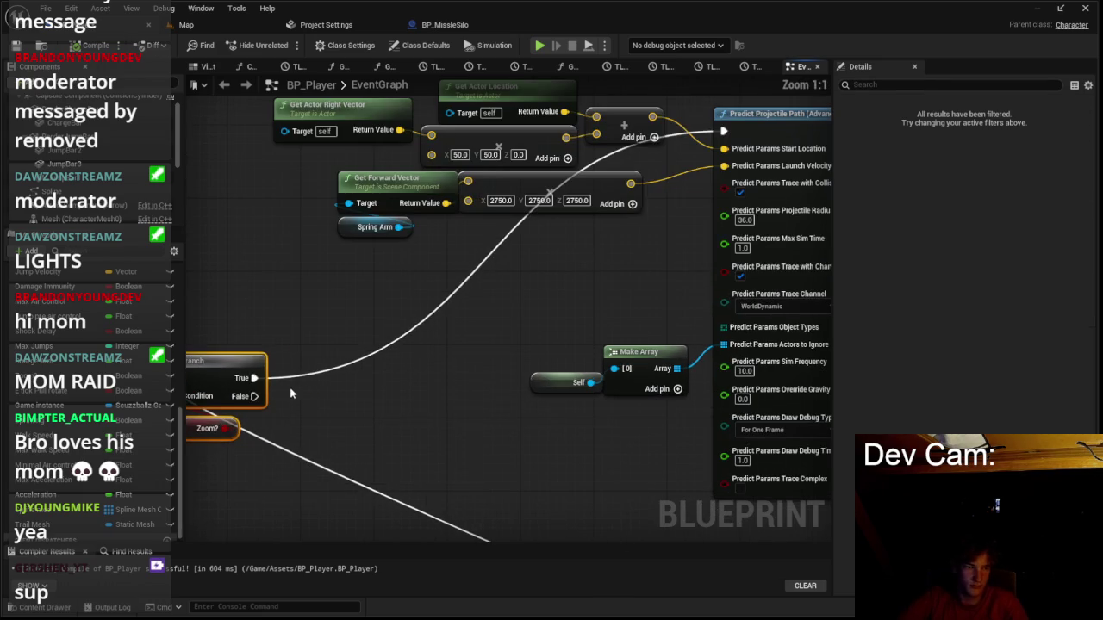
pyautogui.moveTo(252, 377); pyautogui.dragTo(317, 379)
pyautogui.write('destroy')
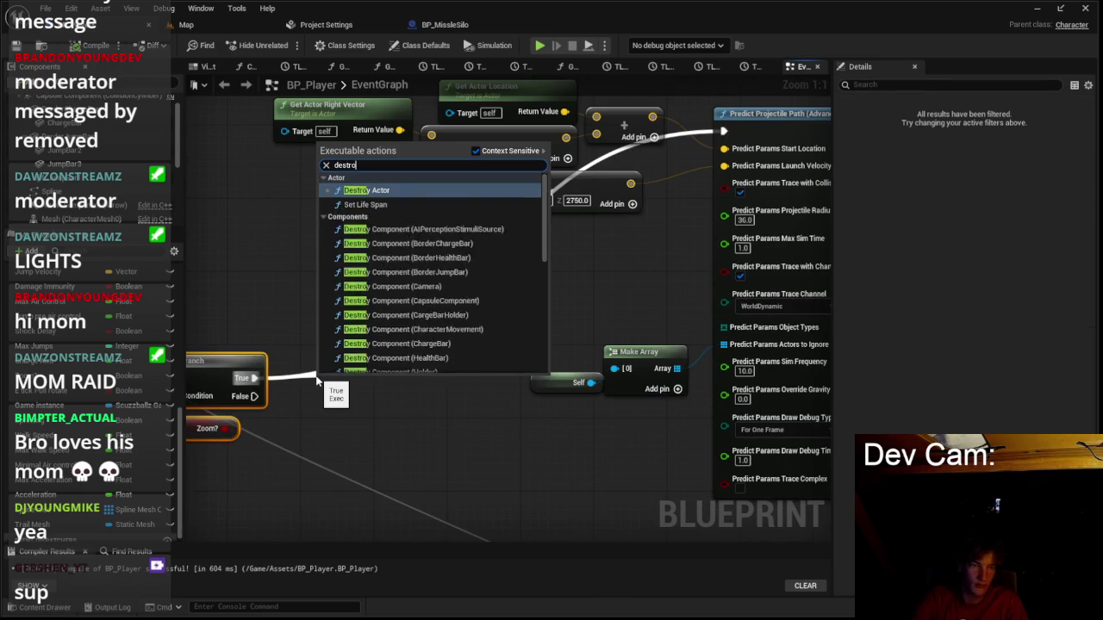
pyautogui.write(' capsule')
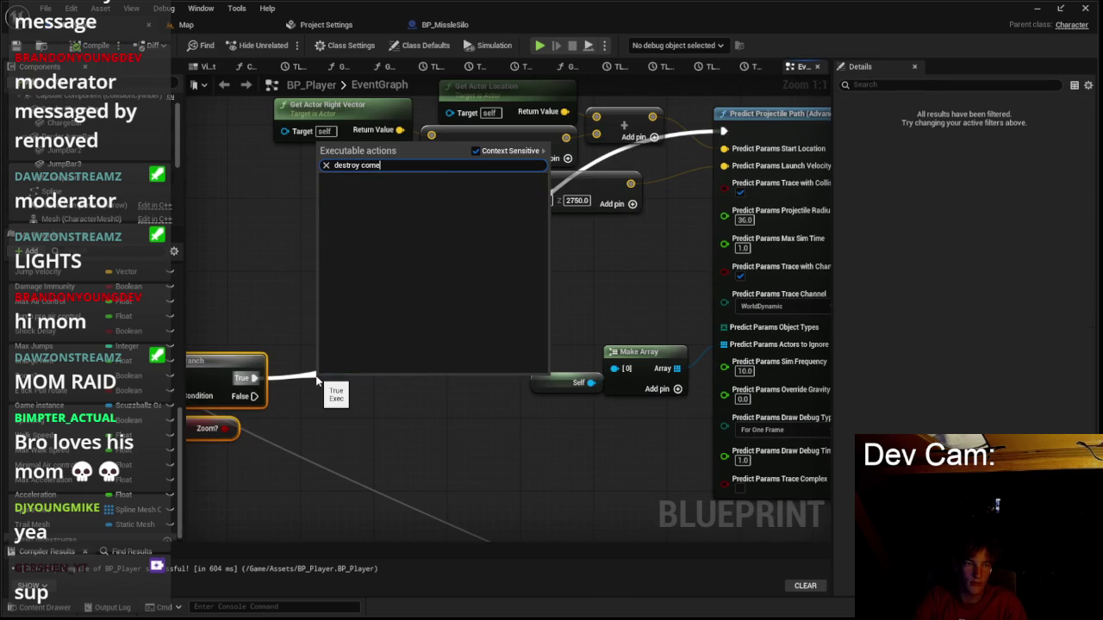
pyautogui.press('Return')
pyautogui.moveTo(368, 385); pyautogui.dragTo(368, 348)
pyautogui.moveTo(243, 319); pyautogui.dragTo(345, 328)
pyautogui.press('Delete')
pyautogui.moveTo(255, 444); pyautogui.dragTo(432, 404)
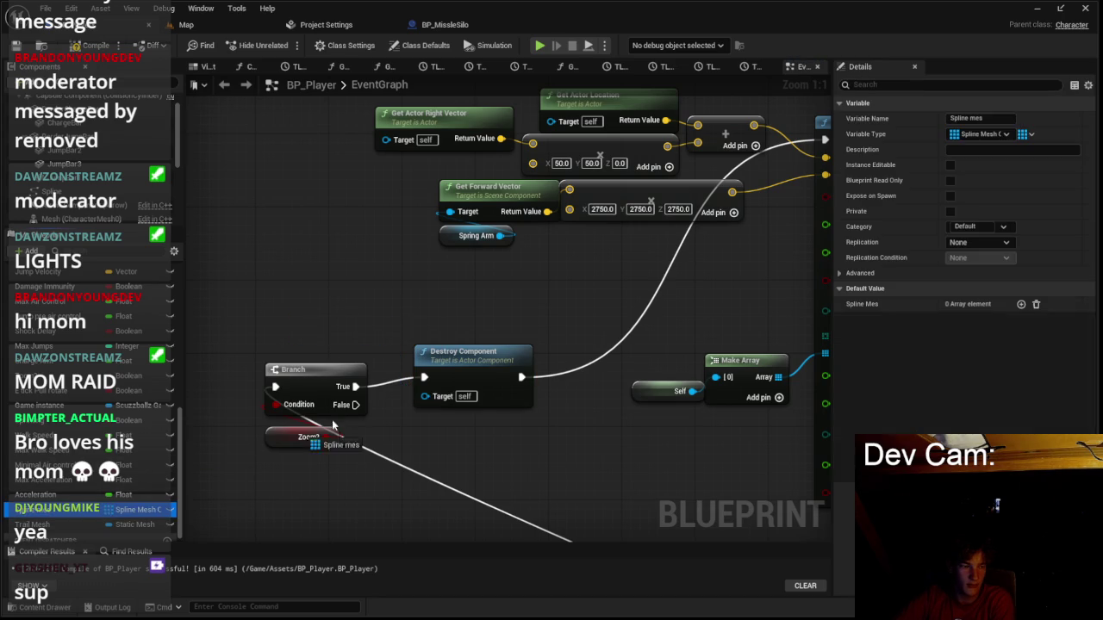
pyautogui.click(436, 305)
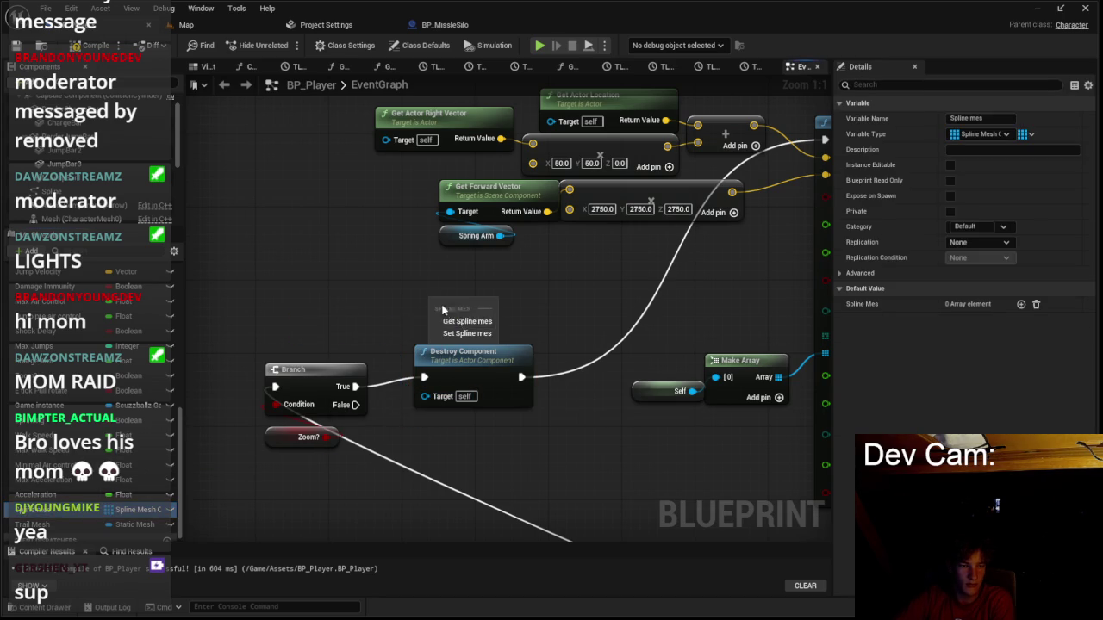
pyautogui.moveTo(505, 375); pyautogui.dragTo(475, 393)
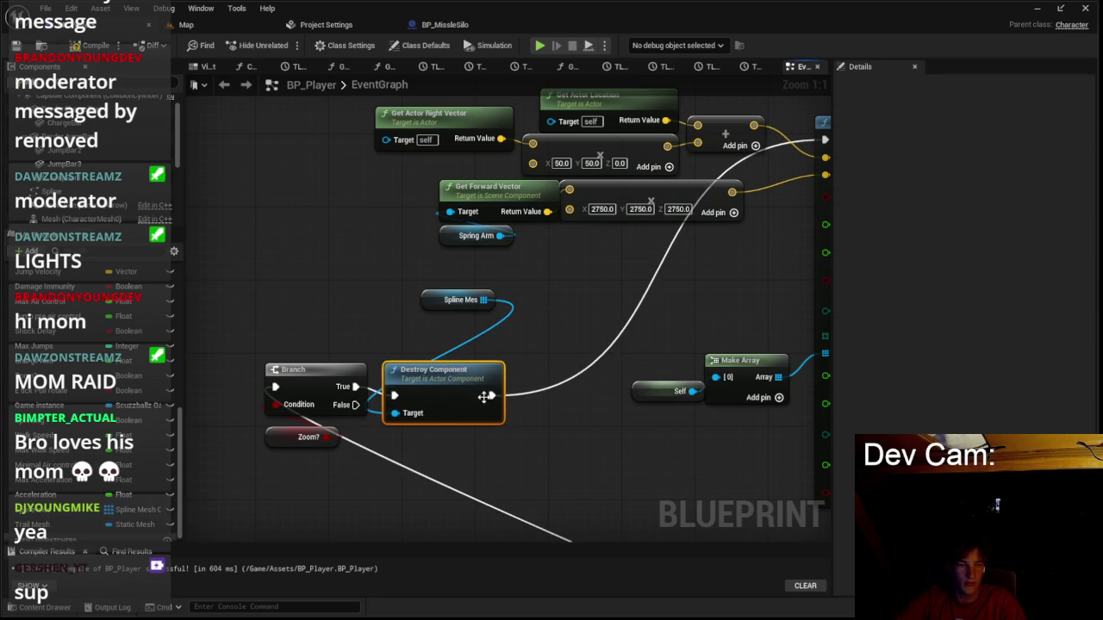
# Follow it with a Clear on the Spline Mesh array and a Clear Spline Points node.
pyautogui.moveTo(554, 375); pyautogui.dragTo(555, 375)
pyautogui.write('clea')
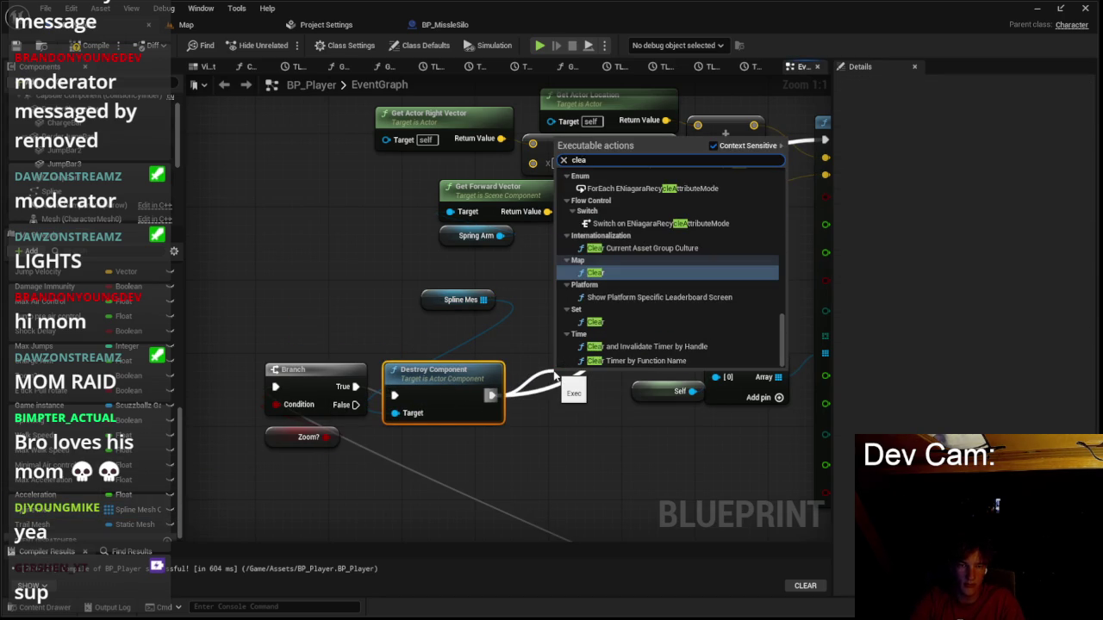
pyautogui.press('Up')
pyautogui.press('Up')
pyautogui.press('Up')
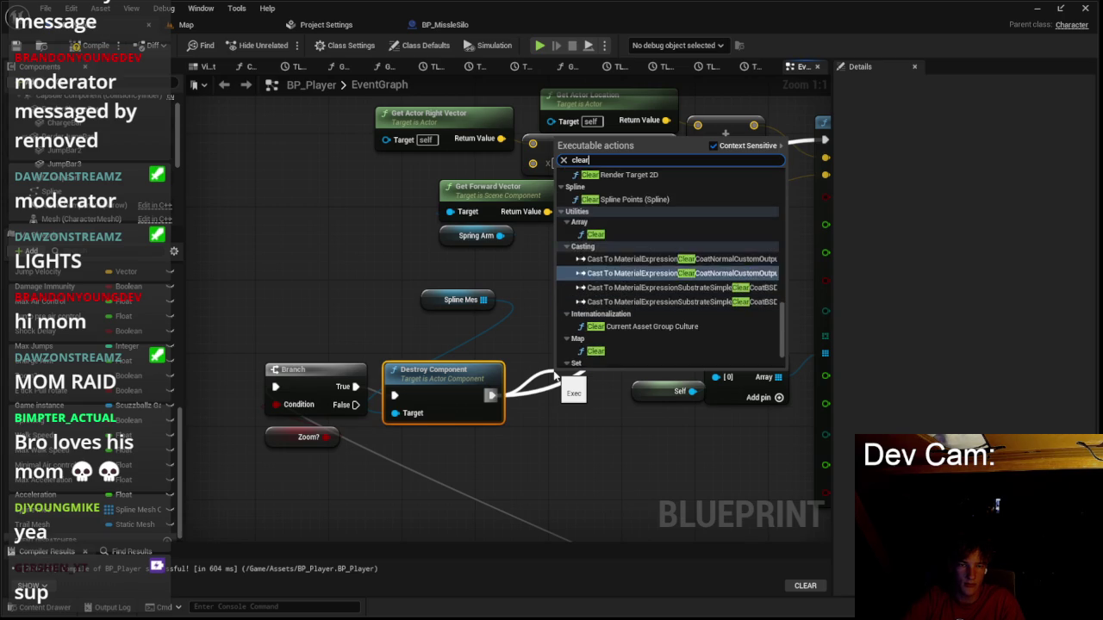
pyautogui.press('Return')
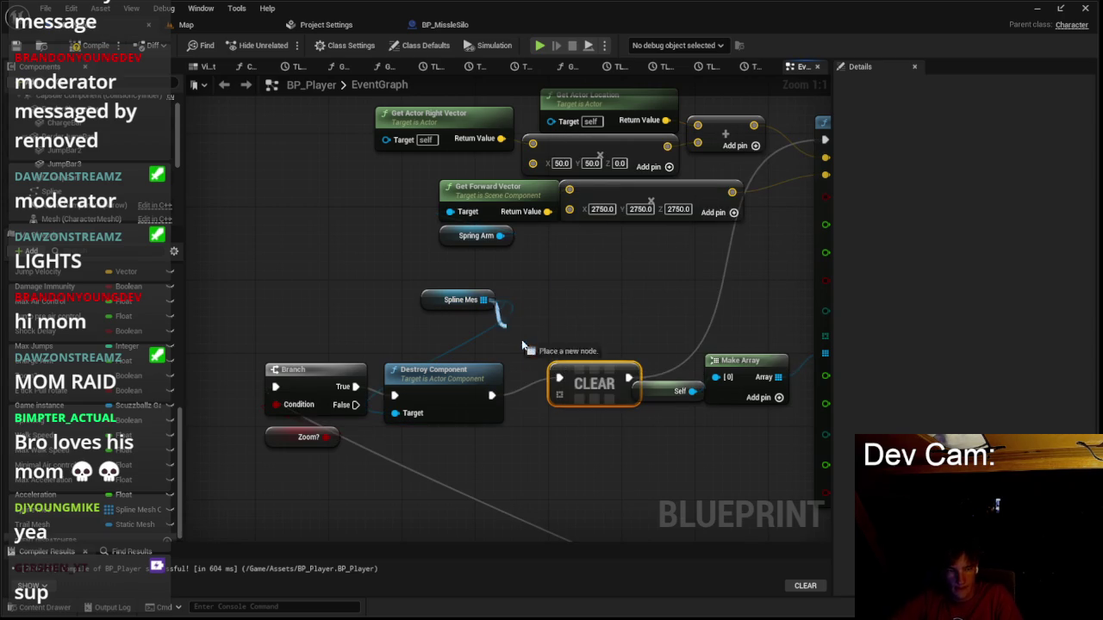
pyautogui.moveTo(571, 394); pyautogui.dragTo(470, 301)
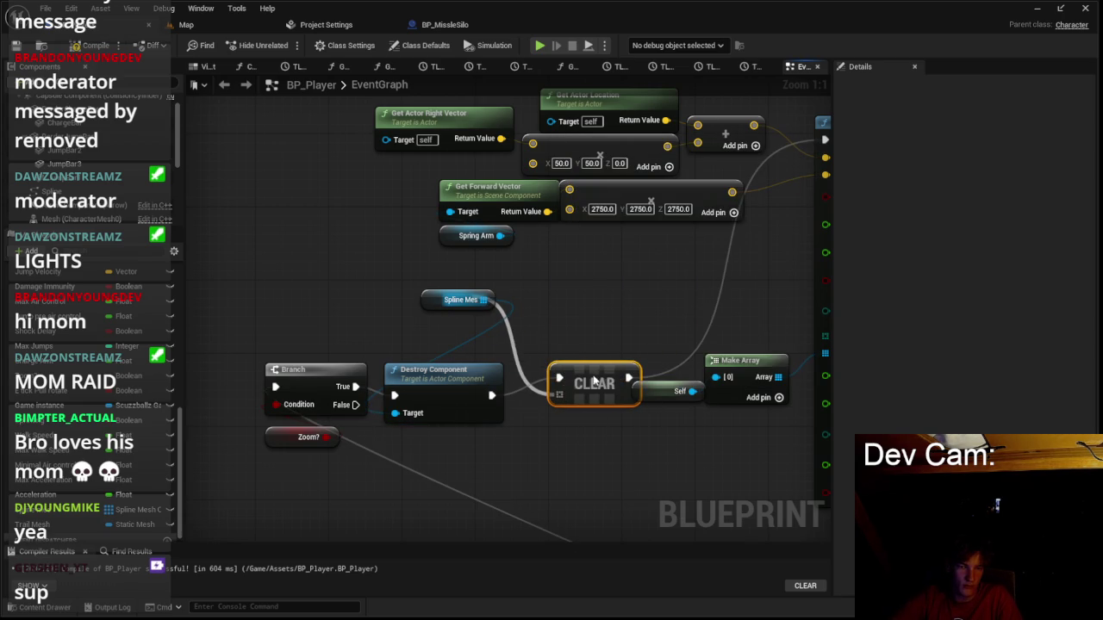
pyautogui.moveTo(593, 382)
pyautogui.mouseDown()
pyautogui.moveTo(546, 327)
pyautogui.moveTo(633, 318)
pyautogui.mouseUp()
pyautogui.write('clear po')
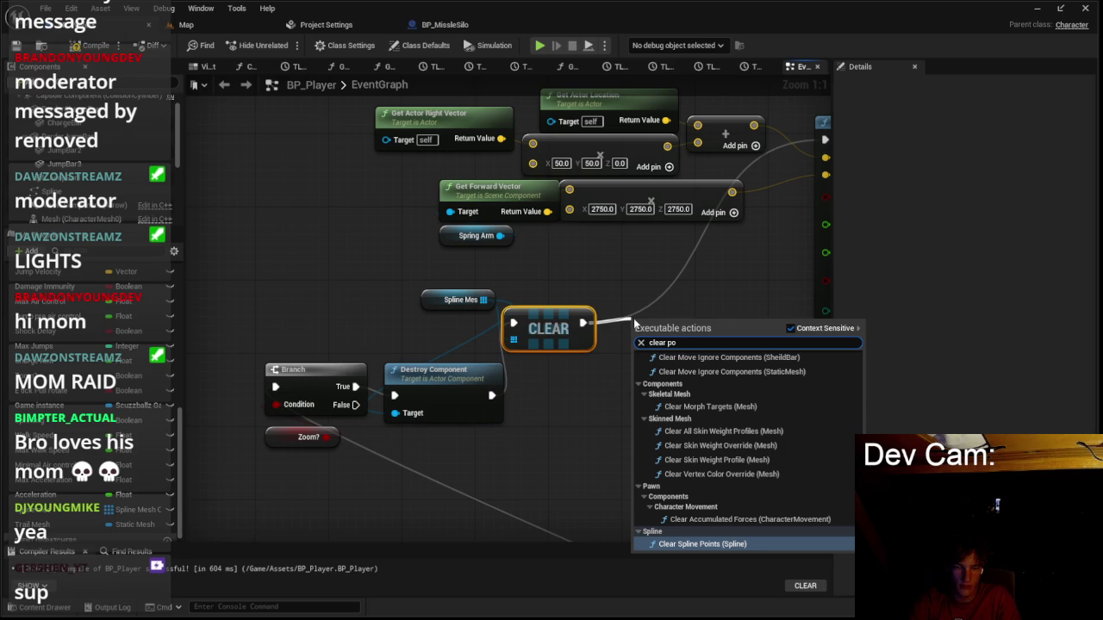
pyautogui.press('Return')
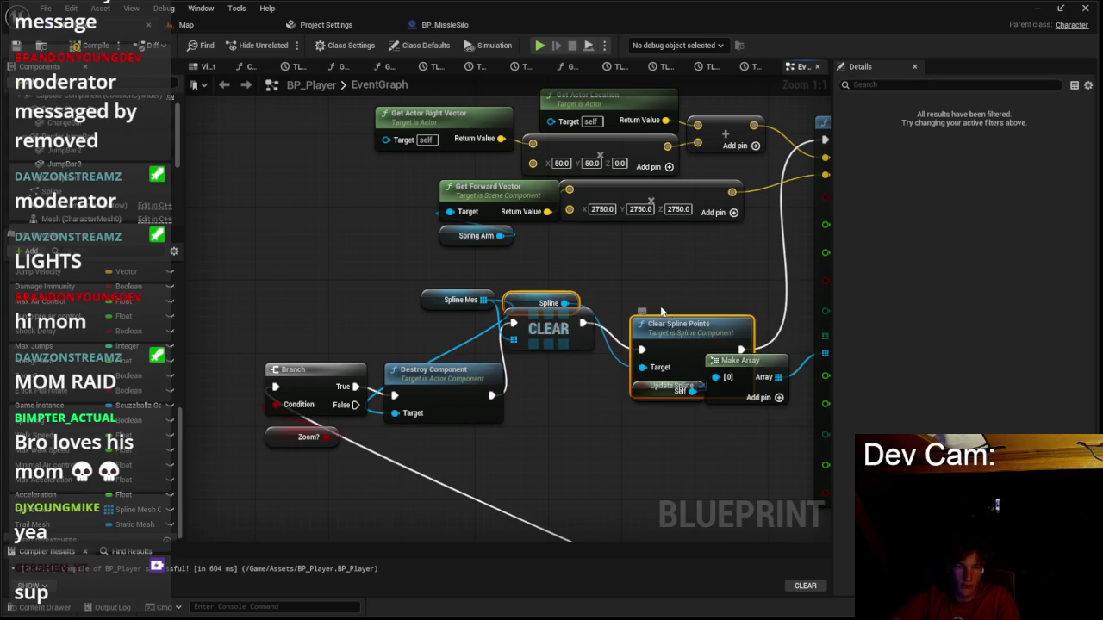
pyautogui.click(215, 25)
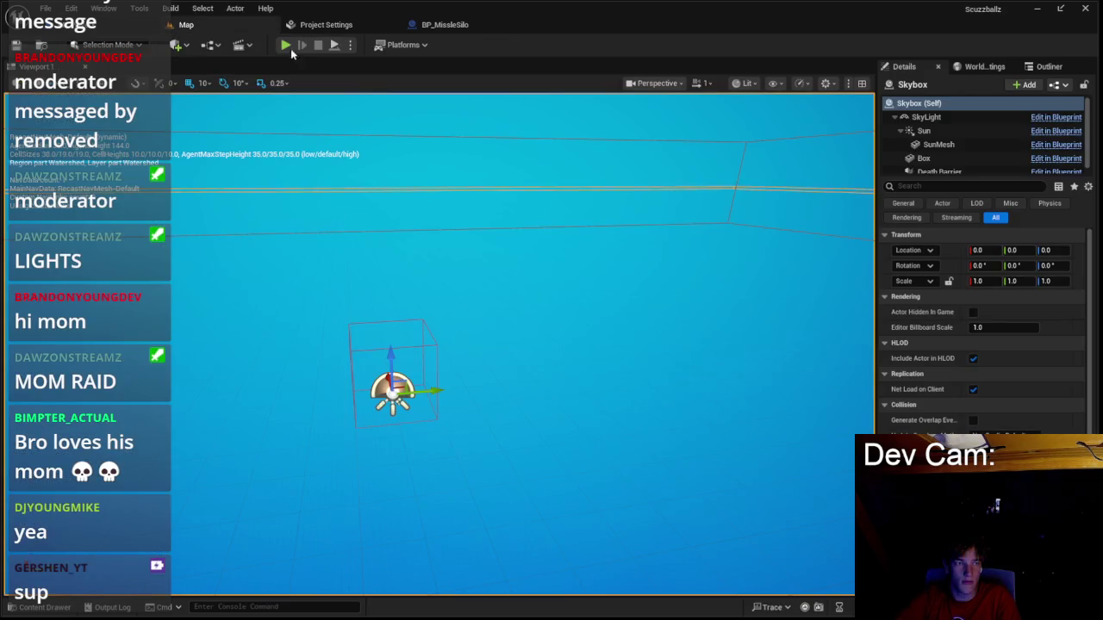
# Run a short play test moving the character, then bring up the BP_MissleSilo graph.
pyautogui.hotkey('alt', 'p')
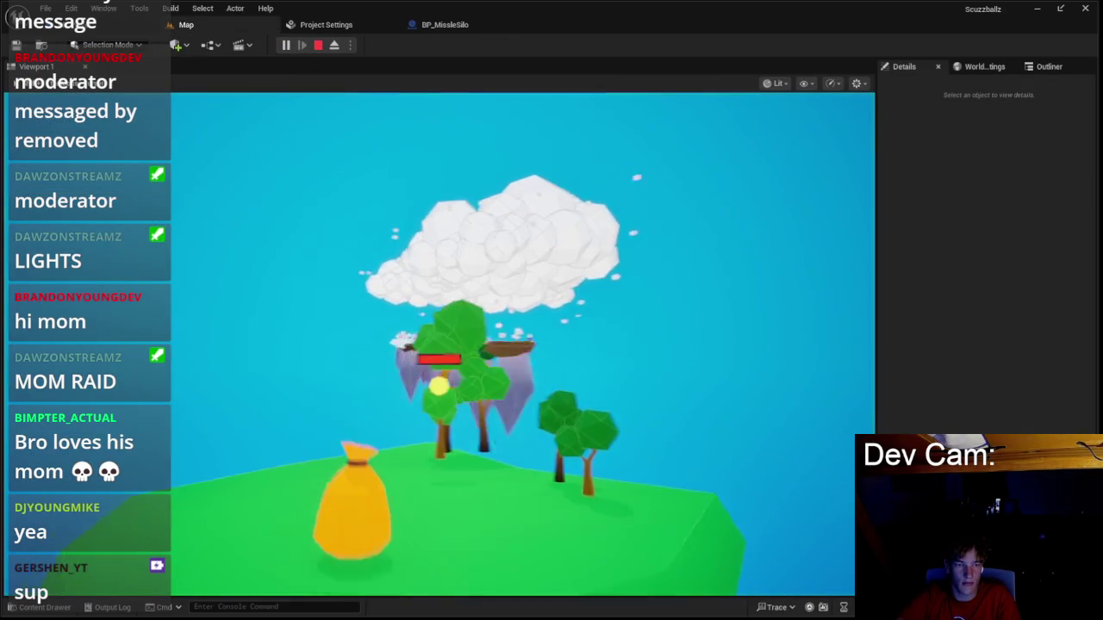
pyautogui.press('w')
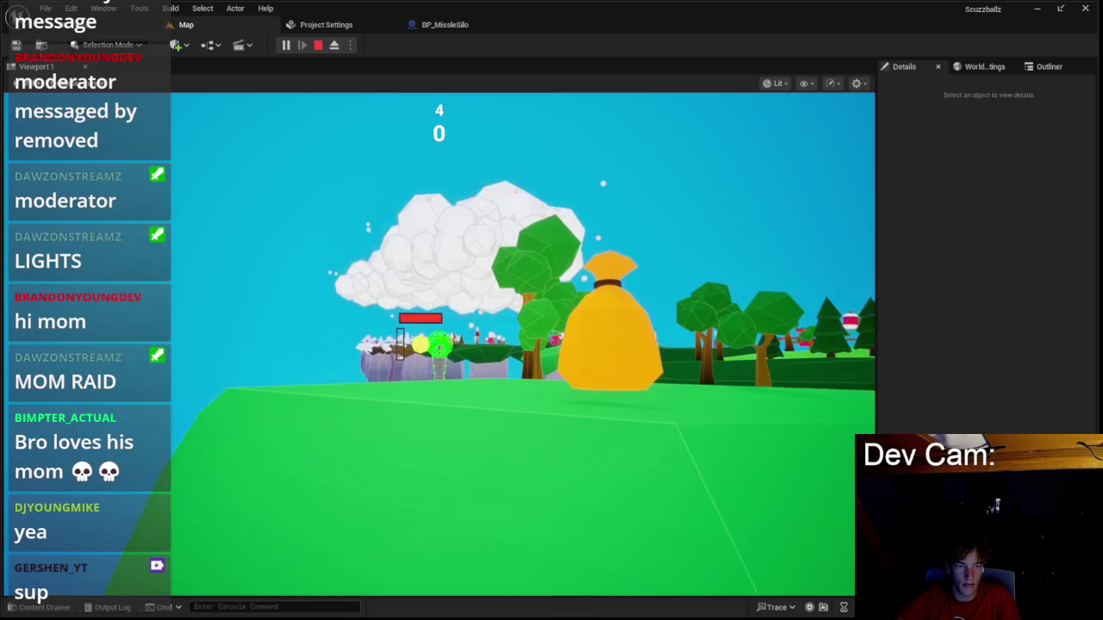
pyautogui.press('w')
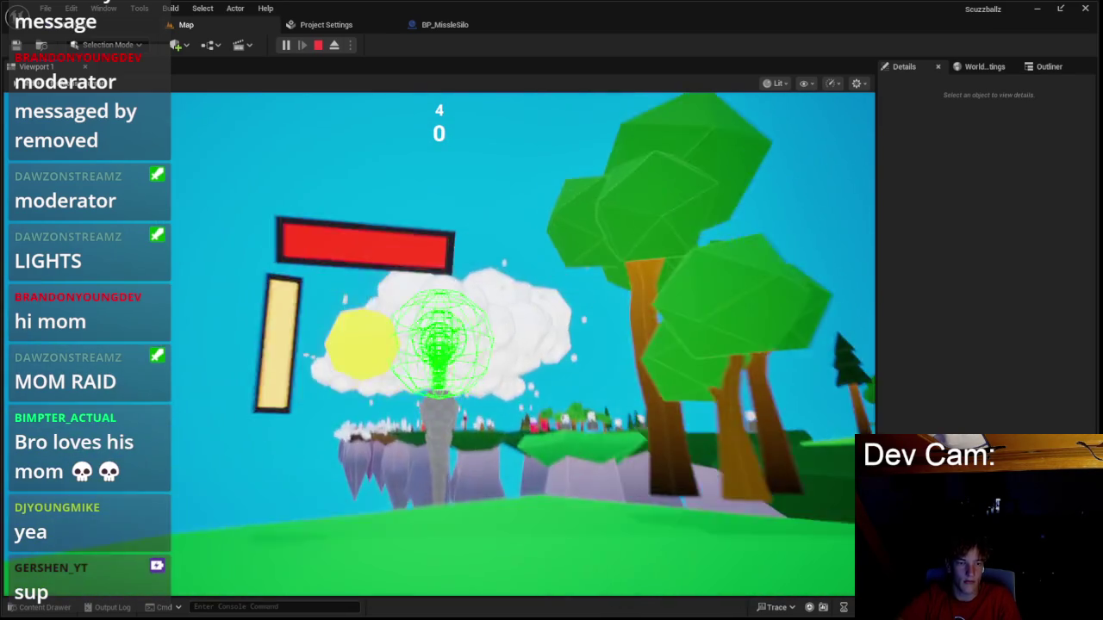
pyautogui.press('Escape')
pyautogui.click(444, 24)
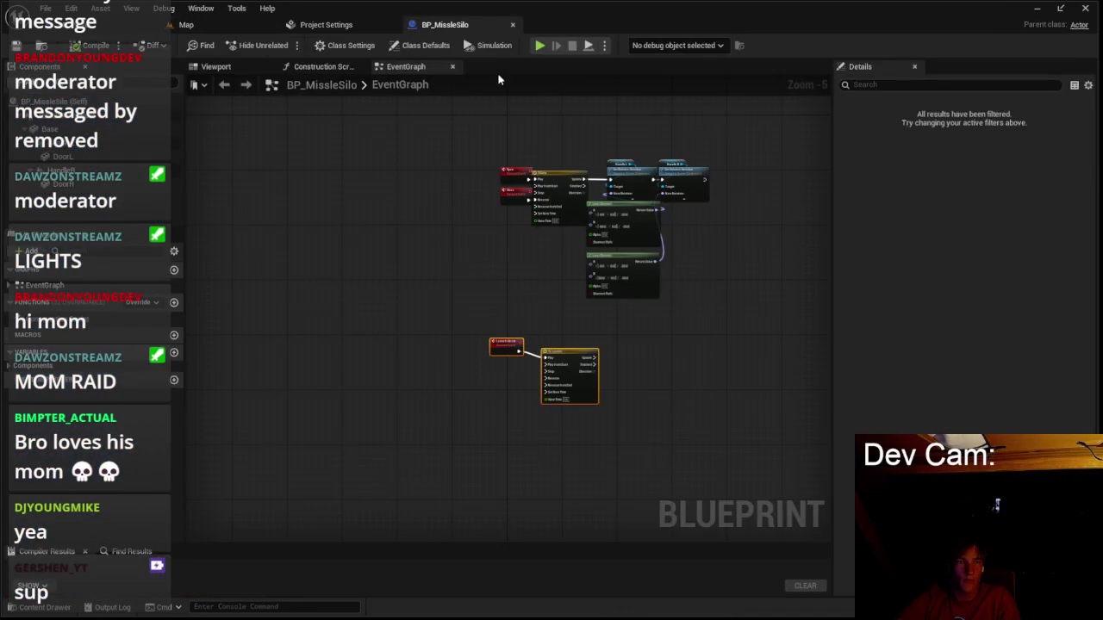
# Close BP_MissleSilo and locate the Attach Component To Component node in BP_Player's graph.
pyautogui.click(511, 26)
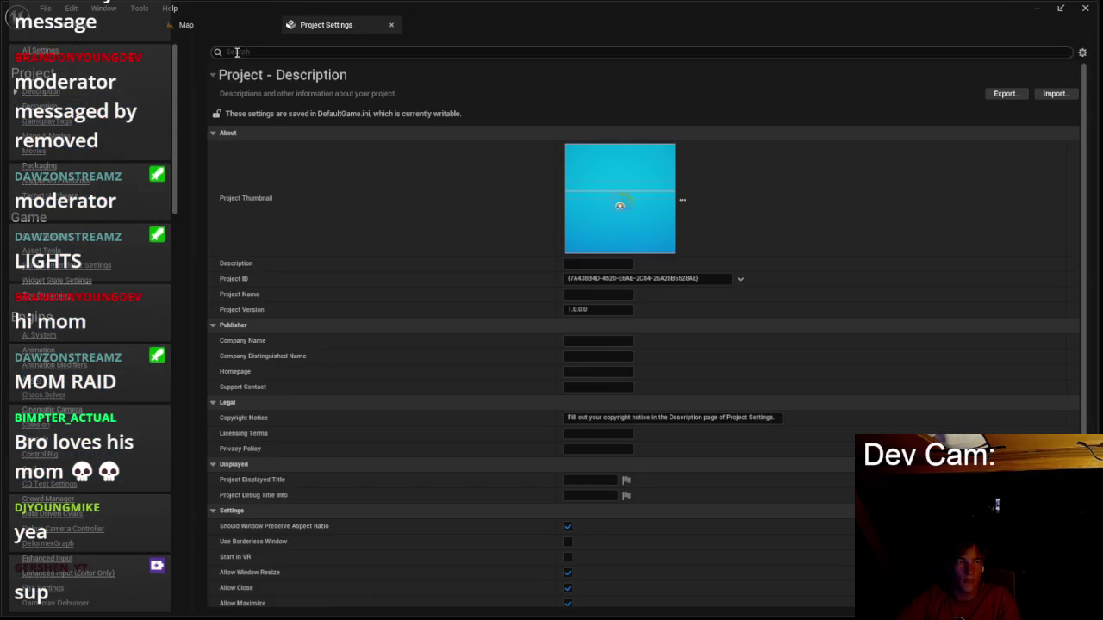
pyautogui.click(391, 25)
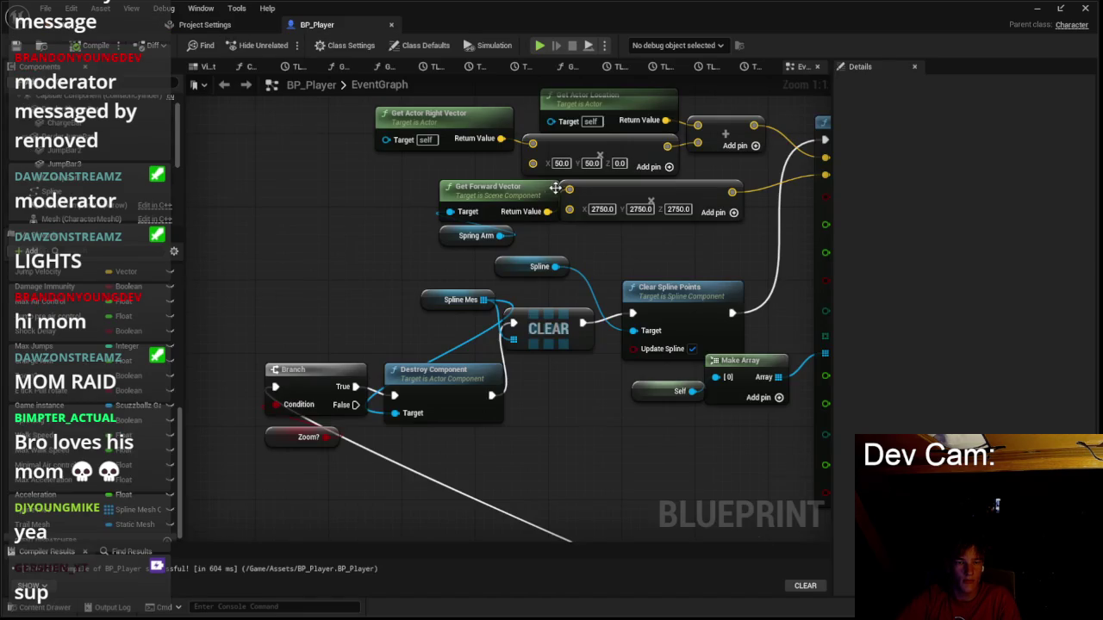
pyautogui.scroll(-2, 549, 184)
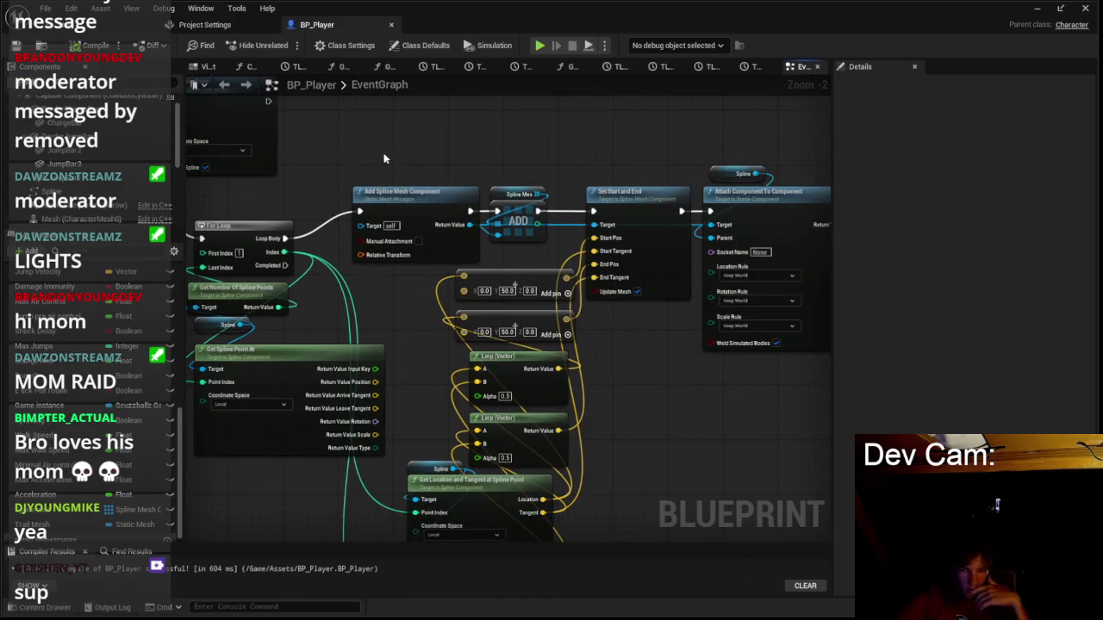
pyautogui.scroll(2, 451, 322)
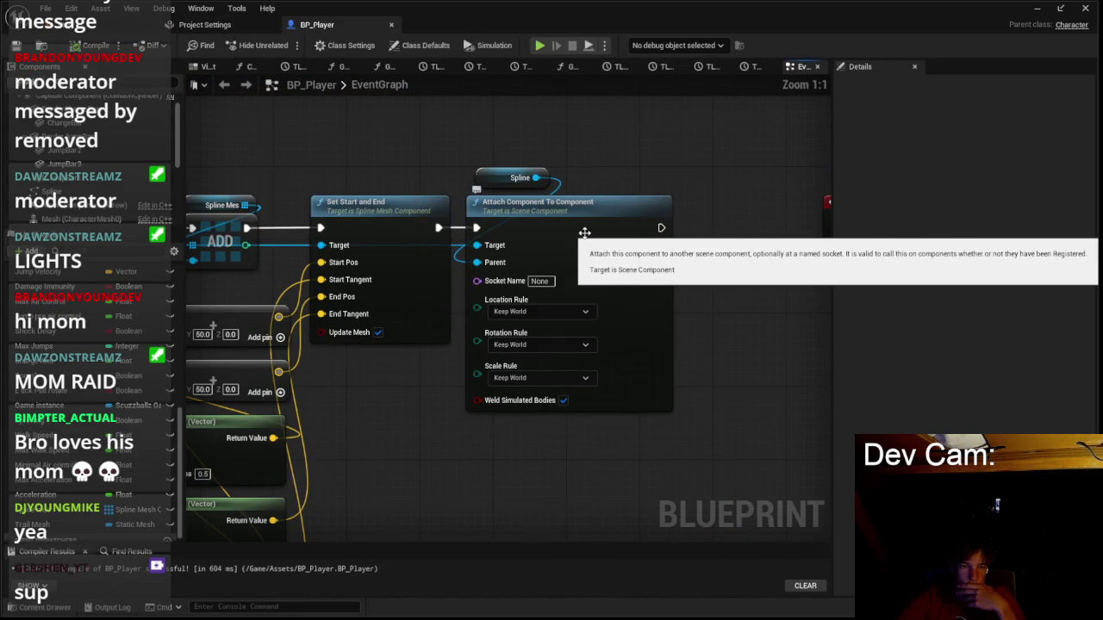
pyautogui.scroll(-1, 620, 379)
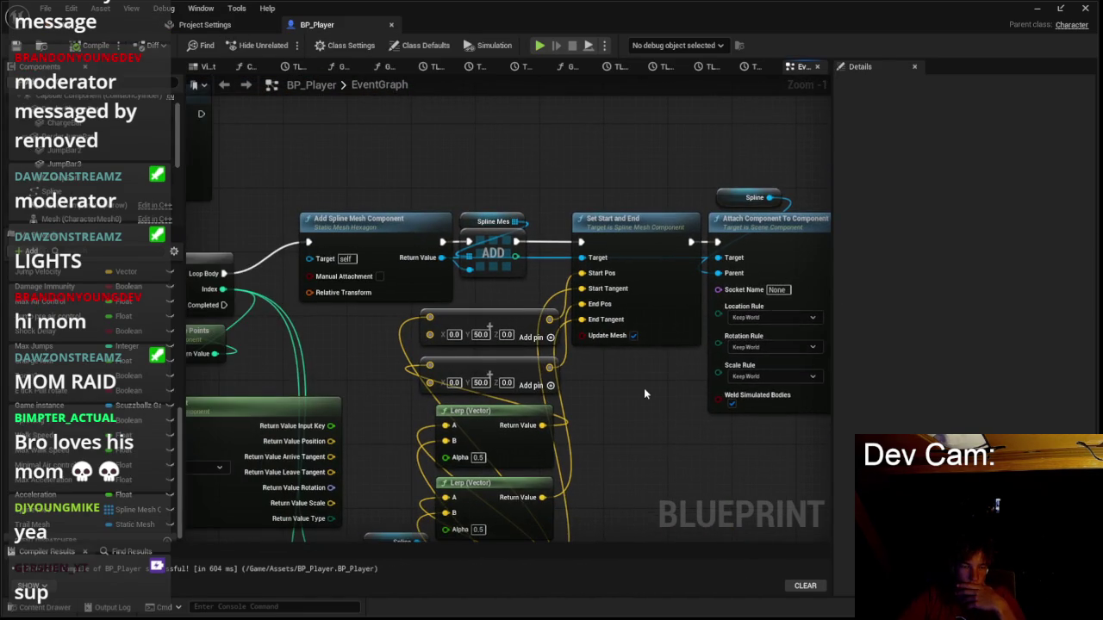
pyautogui.scroll(-3, 603, 361)
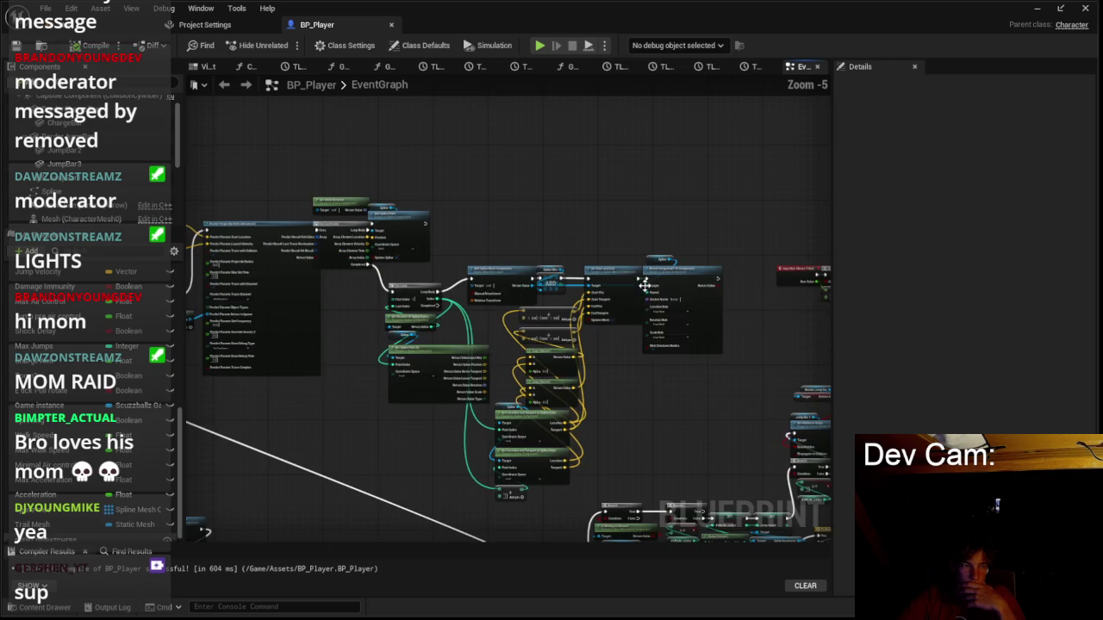
pyautogui.scroll(3, 545, 247)
pyautogui.scroll(-2, 556, 241)
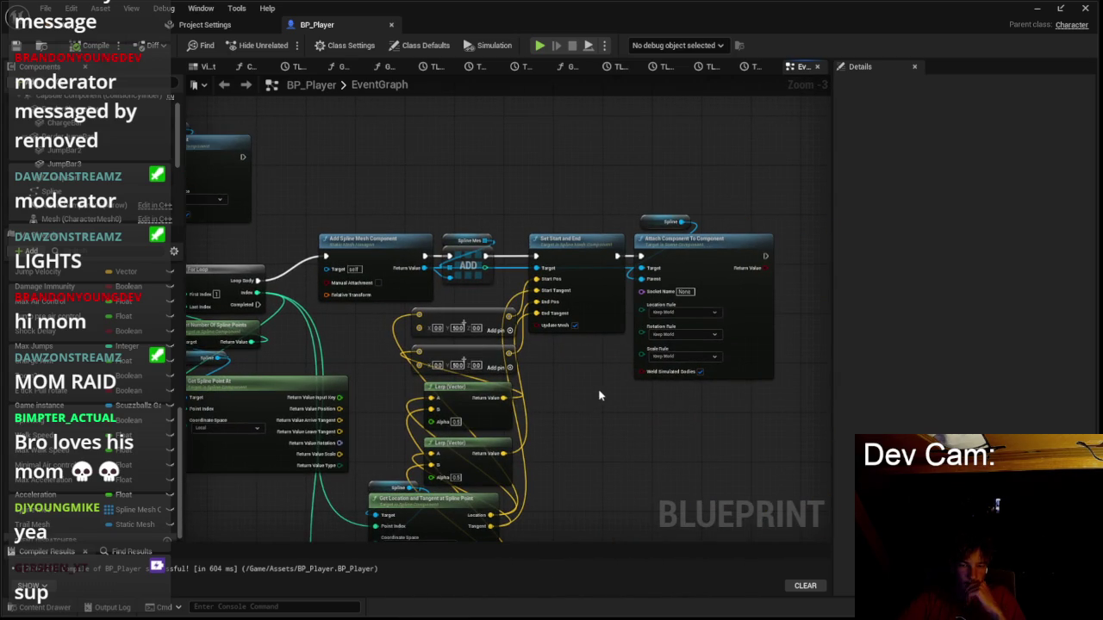
pyautogui.scroll(-2, 630, 388)
pyautogui.scroll(3, 611, 291)
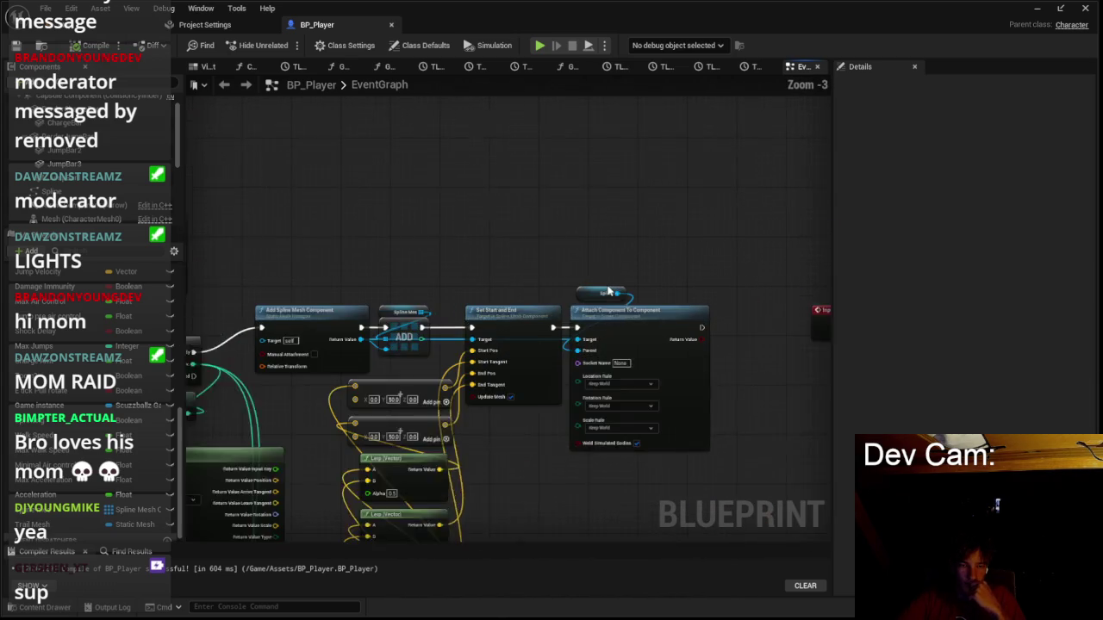
pyautogui.moveTo(621, 242); pyautogui.dragTo(627, 382)
pyautogui.moveTo(604, 227); pyautogui.dragTo(605, 138)
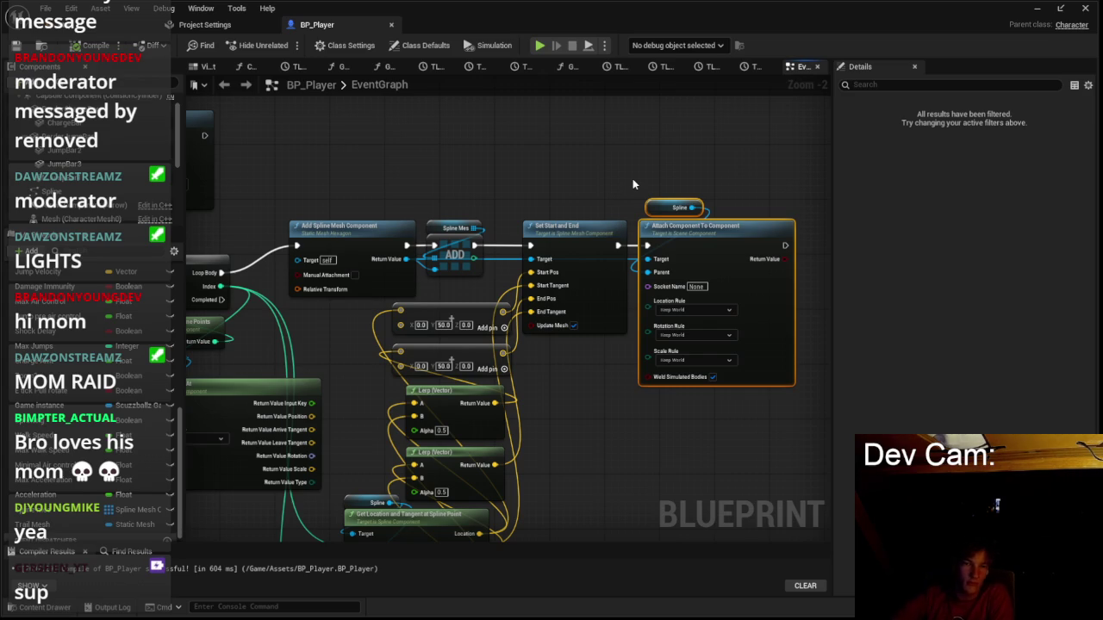
pyautogui.scroll(-3, 448, 198)
pyautogui.scroll(2, 469, 205)
pyautogui.scroll(-2, 469, 205)
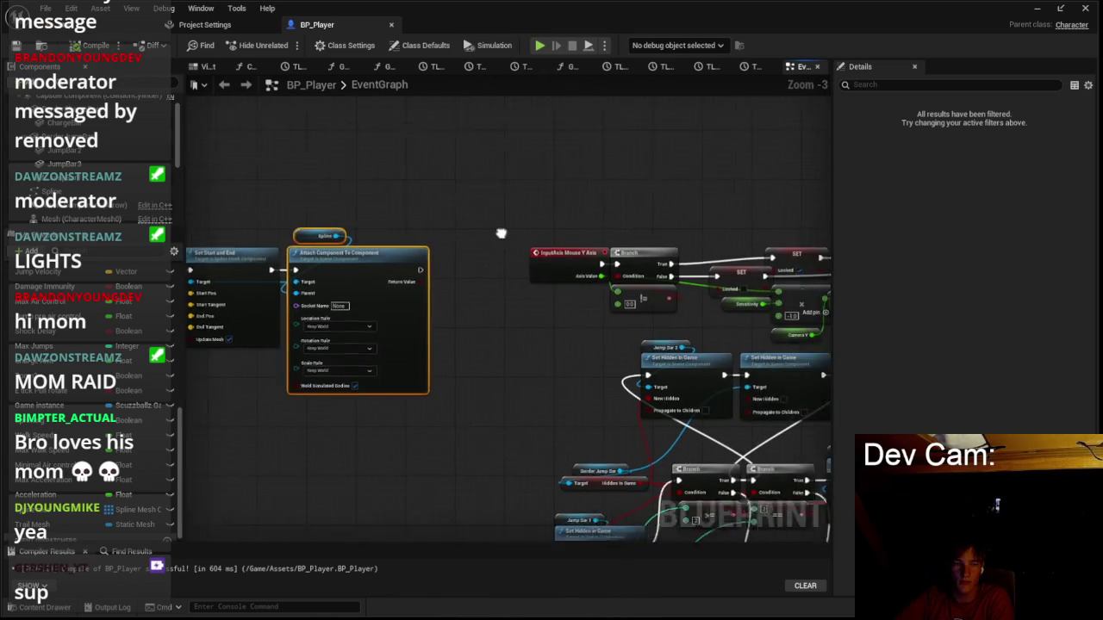
pyautogui.scroll(1, 497, 248)
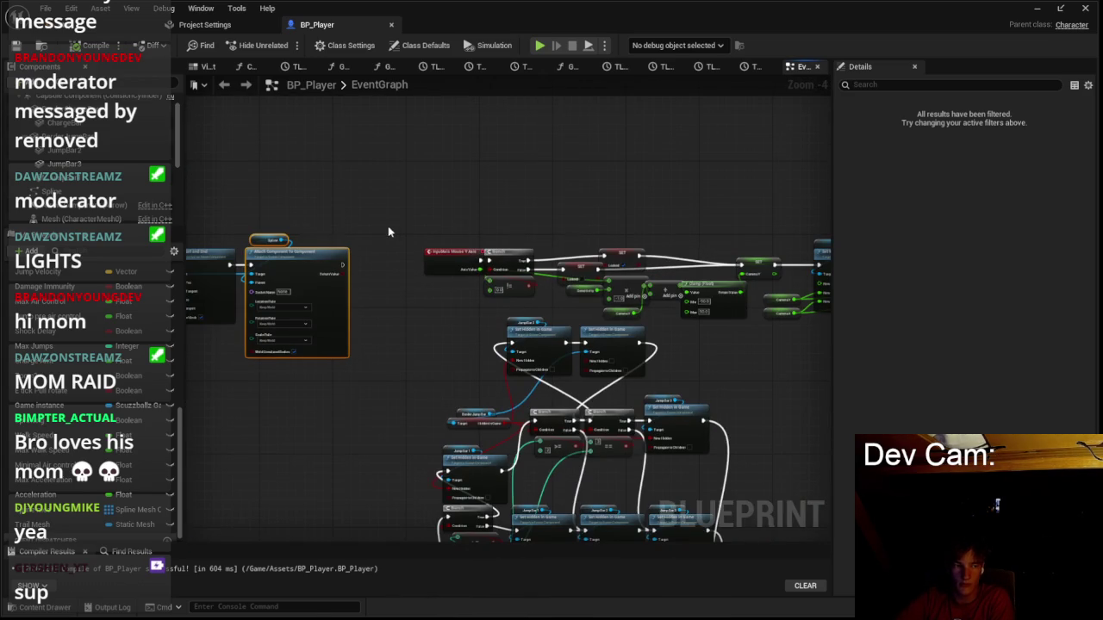
pyautogui.moveTo(394, 231); pyautogui.dragTo(619, 199)
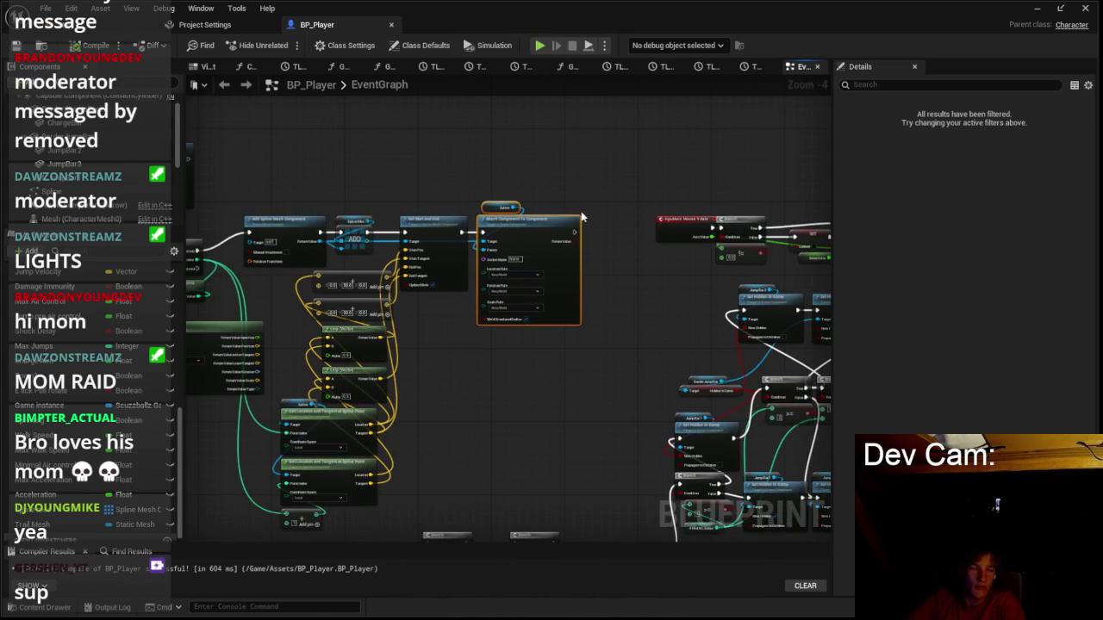
pyautogui.moveTo(591, 243)
pyautogui.mouseDown()
pyautogui.moveTo(498, 282)
pyautogui.moveTo(469, 310)
pyautogui.mouseUp()
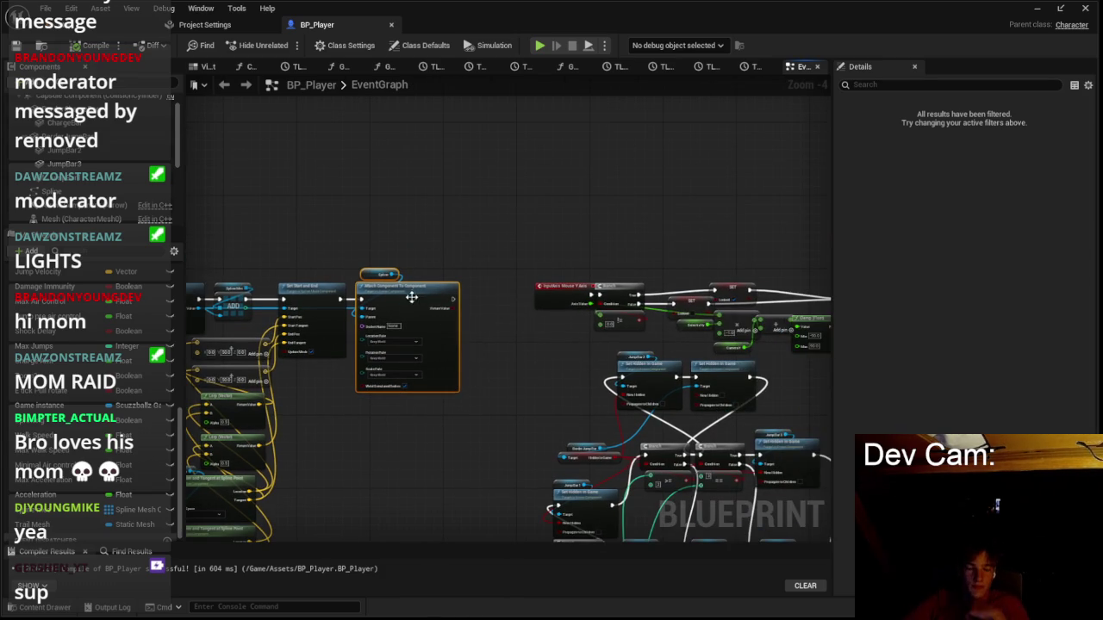
pyautogui.scroll(3, 405, 274)
# Replace the attach node's Spline parent getter with a Spring Arm reference.
pyautogui.click(371, 260)
pyautogui.press('Delete')
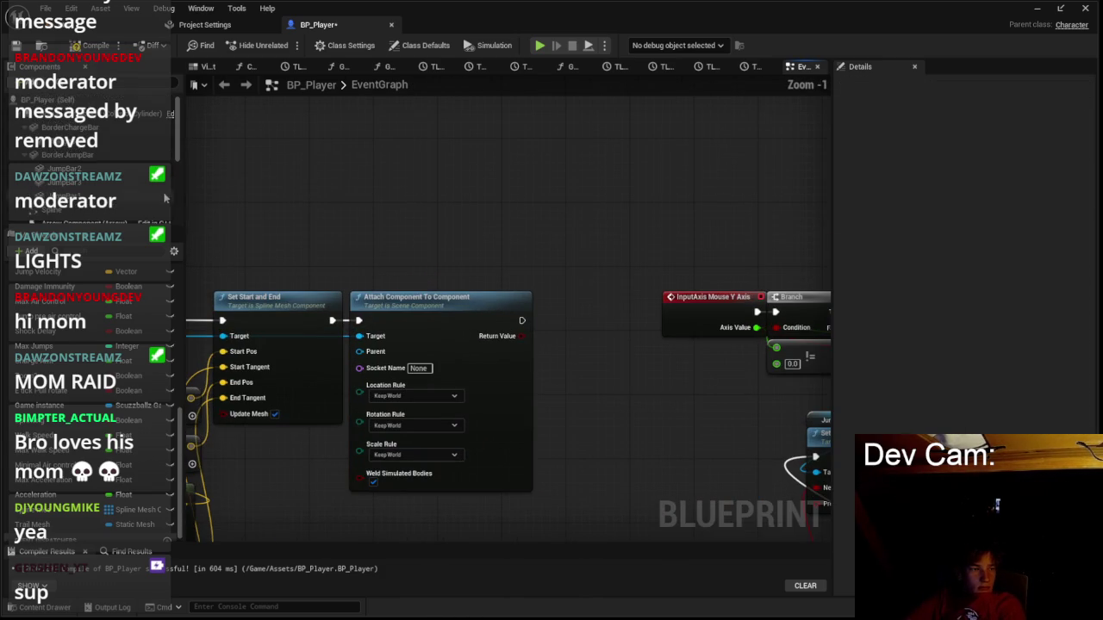
pyautogui.moveTo(94, 177); pyautogui.dragTo(351, 348)
pyautogui.moveTo(322, 277); pyautogui.dragTo(390, 245)
pyautogui.click(52, 24)
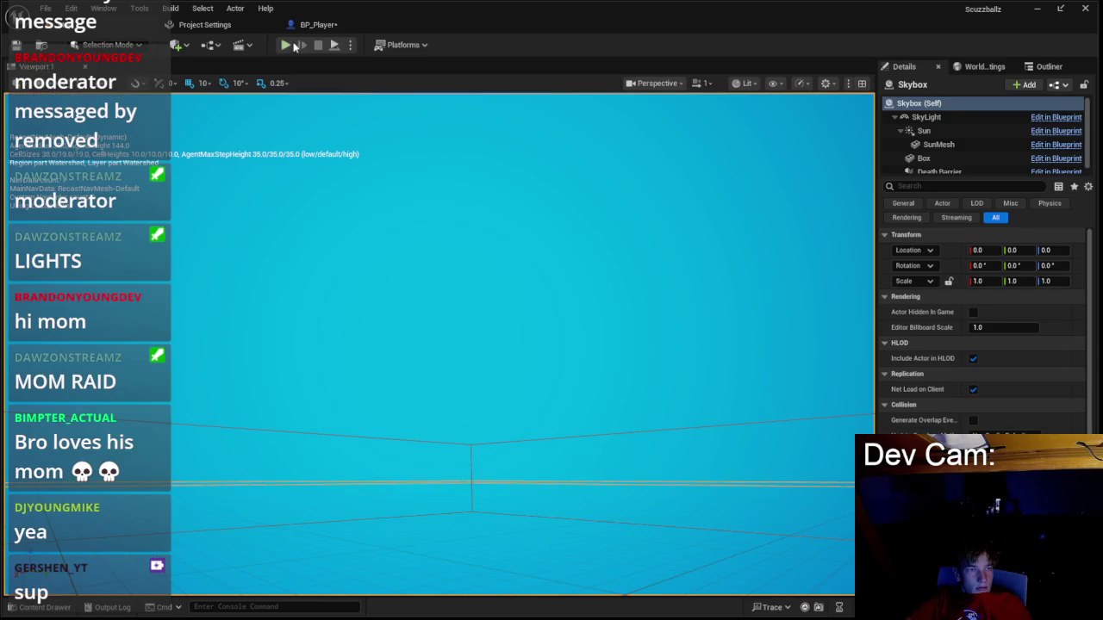
# Play-test the Spring Arm attachment, then undo the Attach Component and Spring Arm nodes.
pyautogui.click(286, 46)
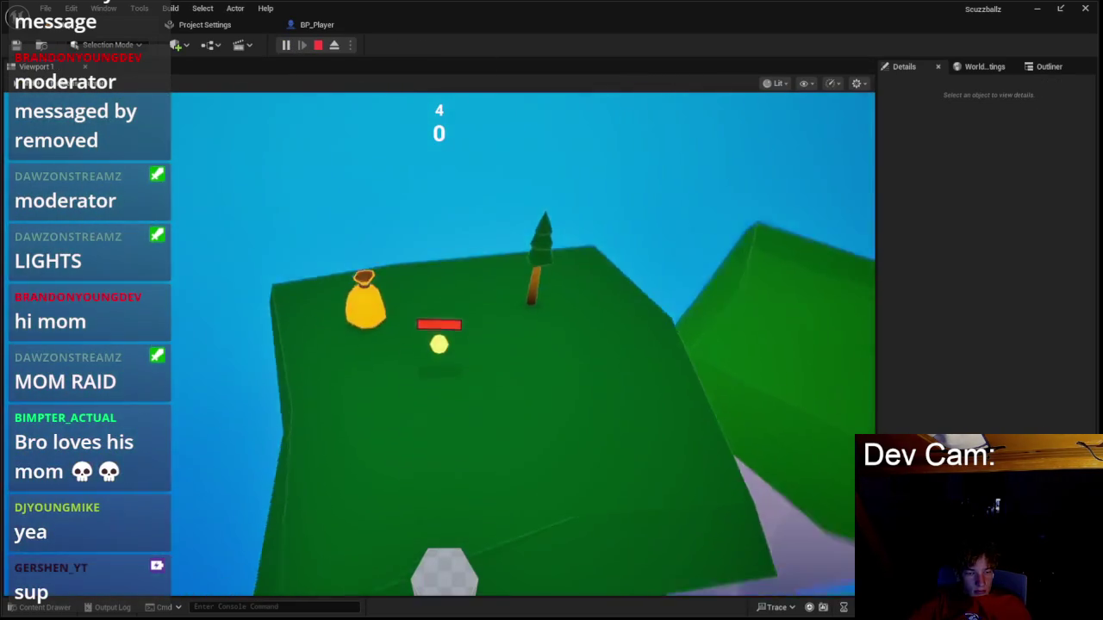
pyautogui.press('Escape')
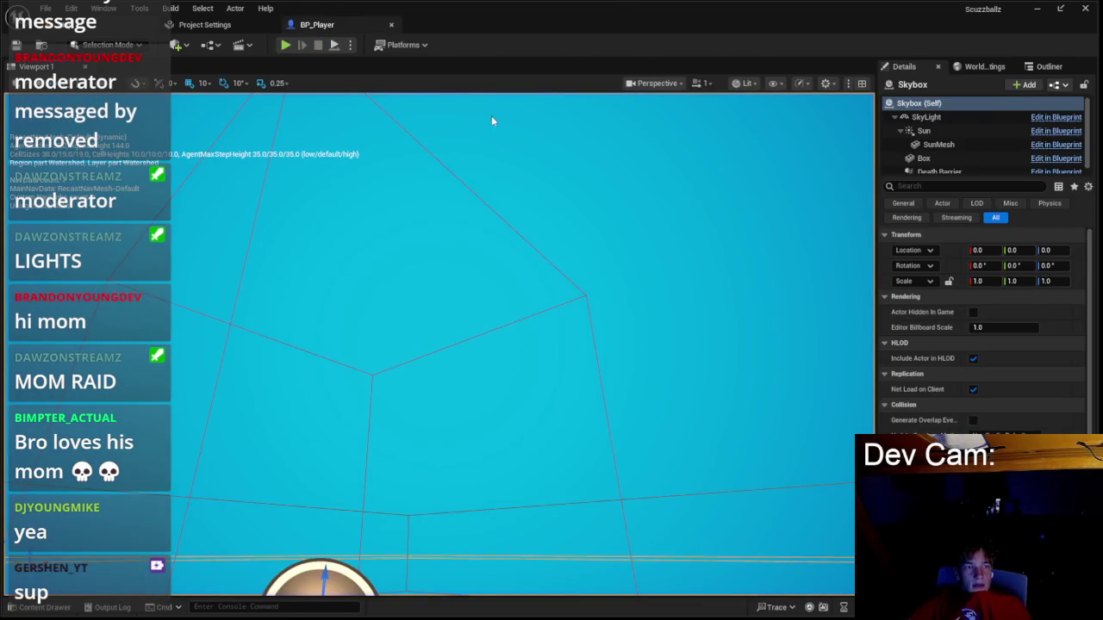
pyautogui.hotkey('ctrl', 'z')
pyautogui.scroll(-2, 295, 239)
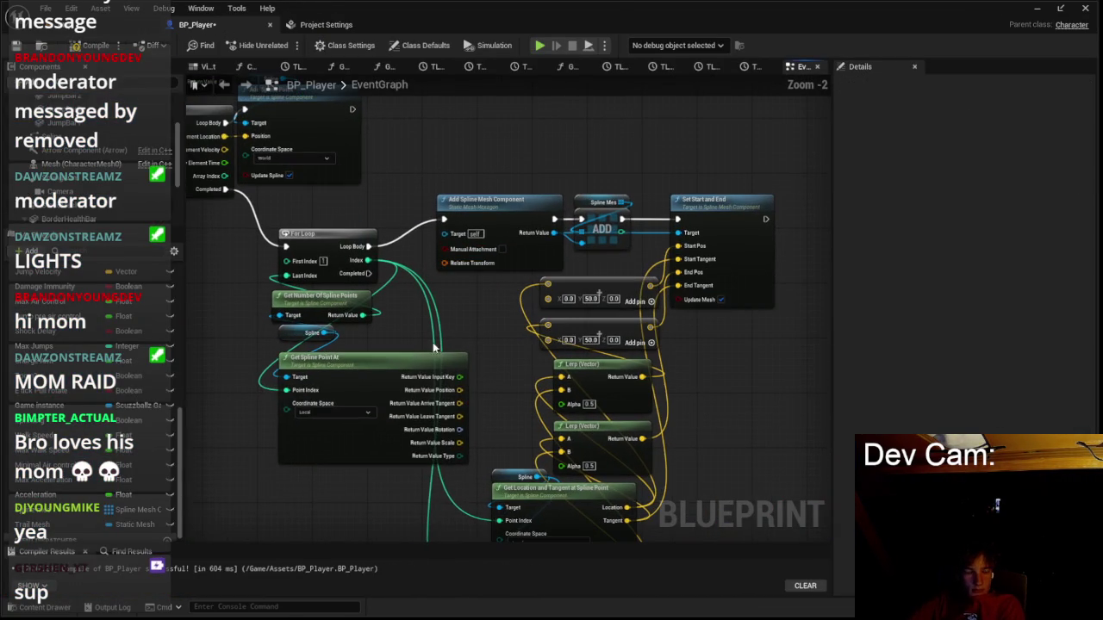
# Set Coordinate Space to World on the Get Location and Tangent at Spline Point nodes.
pyautogui.click(444, 348)
pyautogui.scroll(1, 458, 317)
pyautogui.moveTo(459, 317); pyautogui.dragTo(462, 310)
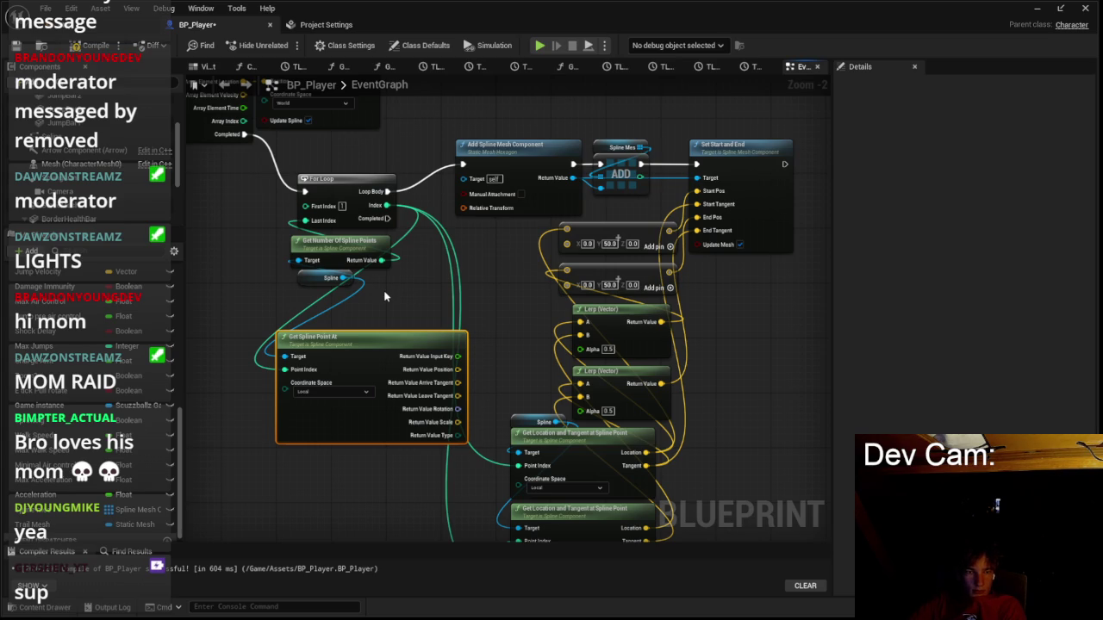
pyautogui.moveTo(384, 297)
pyautogui.mouseDown()
pyautogui.moveTo(492, 327)
pyautogui.moveTo(546, 376)
pyautogui.moveTo(327, 356)
pyautogui.mouseUp()
pyautogui.moveTo(446, 381); pyautogui.dragTo(455, 243)
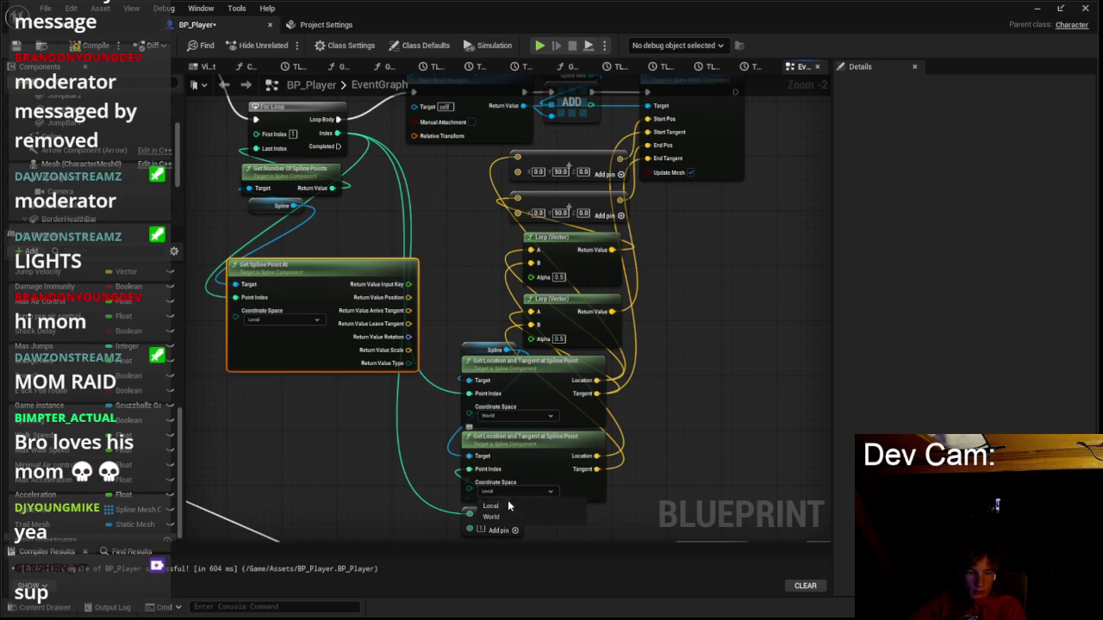
pyautogui.click(134, 33)
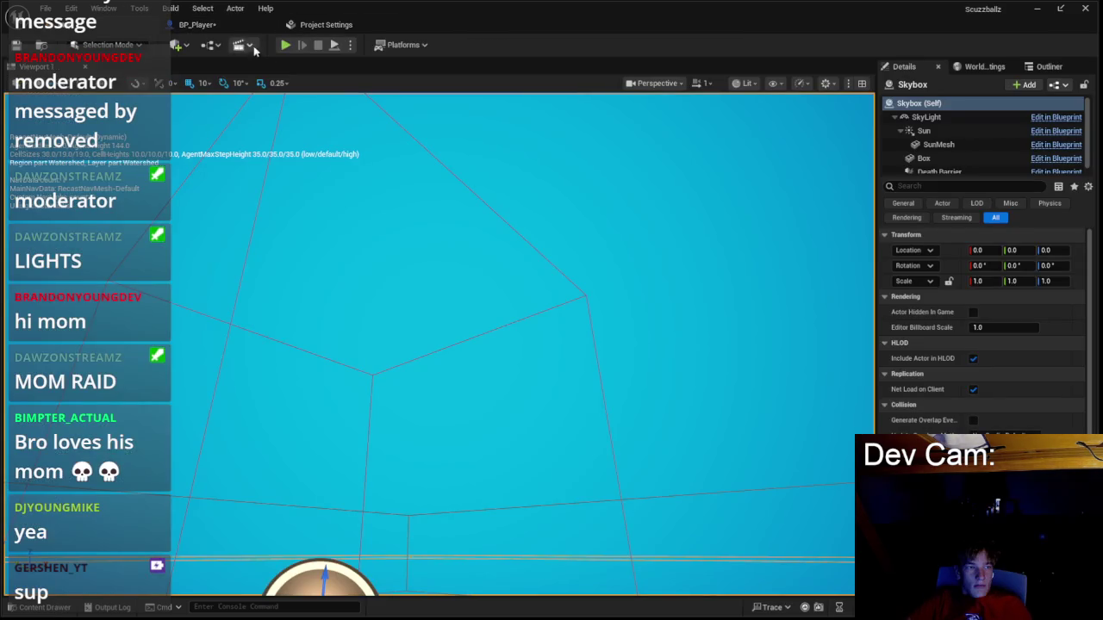
# Play-test the trajectory with the world-space spline point lookups.
pyautogui.hotkey('alt', 'p')
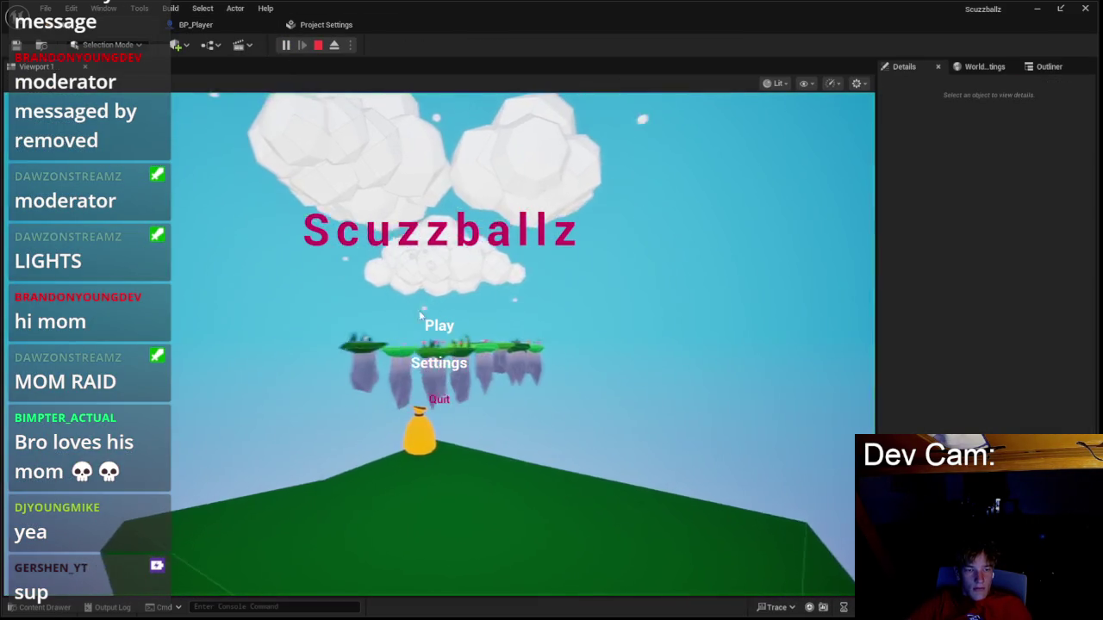
pyautogui.click(431, 319)
pyautogui.press('w')
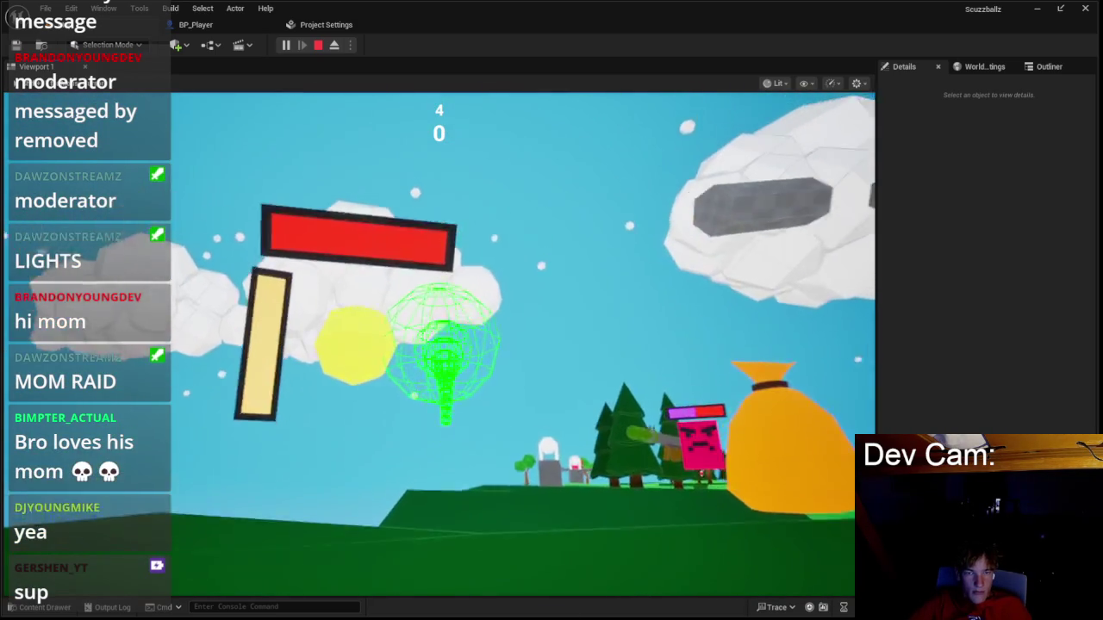
pyautogui.press('Escape')
# Set the first tangent offset Make Vector in BP_Player to 0, 0, 0.
pyautogui.click(327, 25)
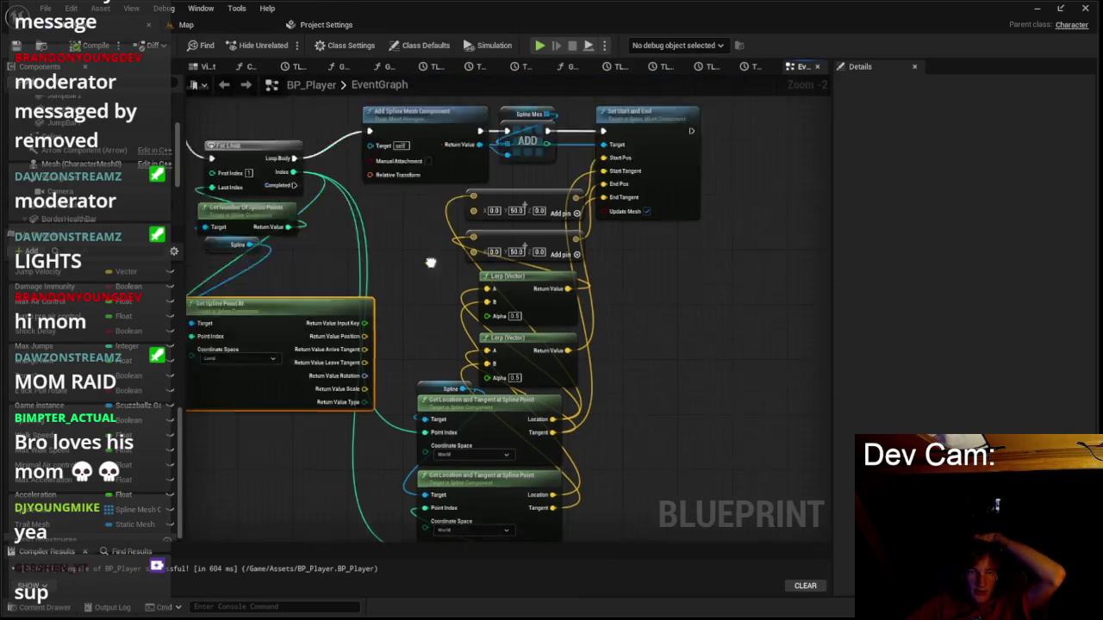
pyautogui.scroll(2, 430, 258)
pyautogui.moveTo(589, 170)
pyautogui.mouseDown()
pyautogui.moveTo(644, 142)
pyautogui.moveTo(661, 162)
pyautogui.mouseUp()
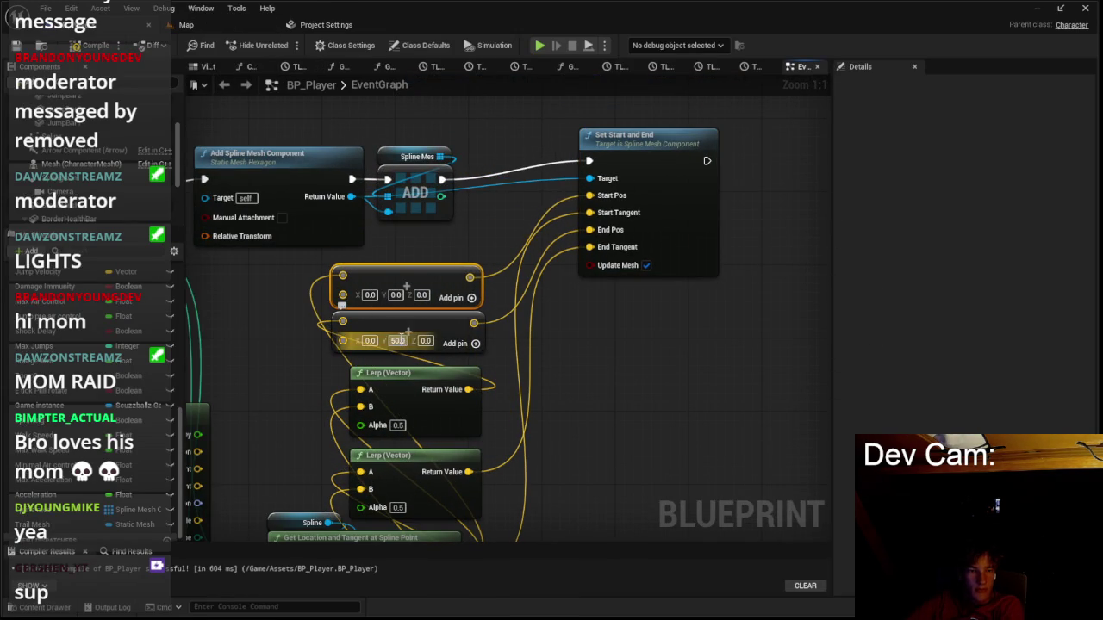
pyautogui.click(209, 25)
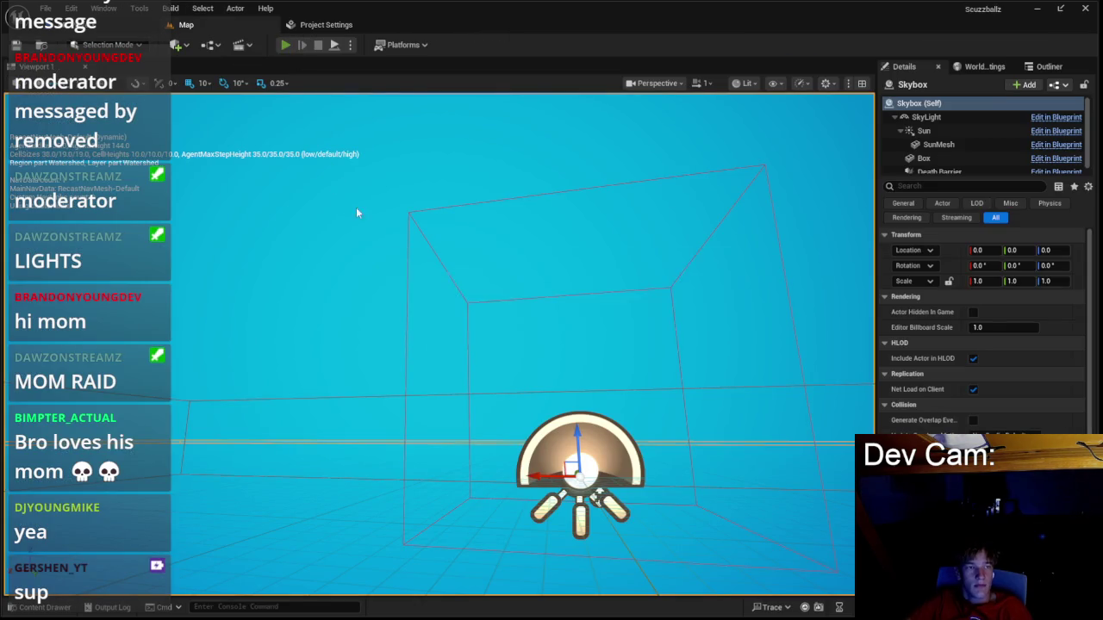
# Run another play test from the Scuzzballz main menu.
pyautogui.hotkey('alt', 'p')
pyautogui.click(438, 328)
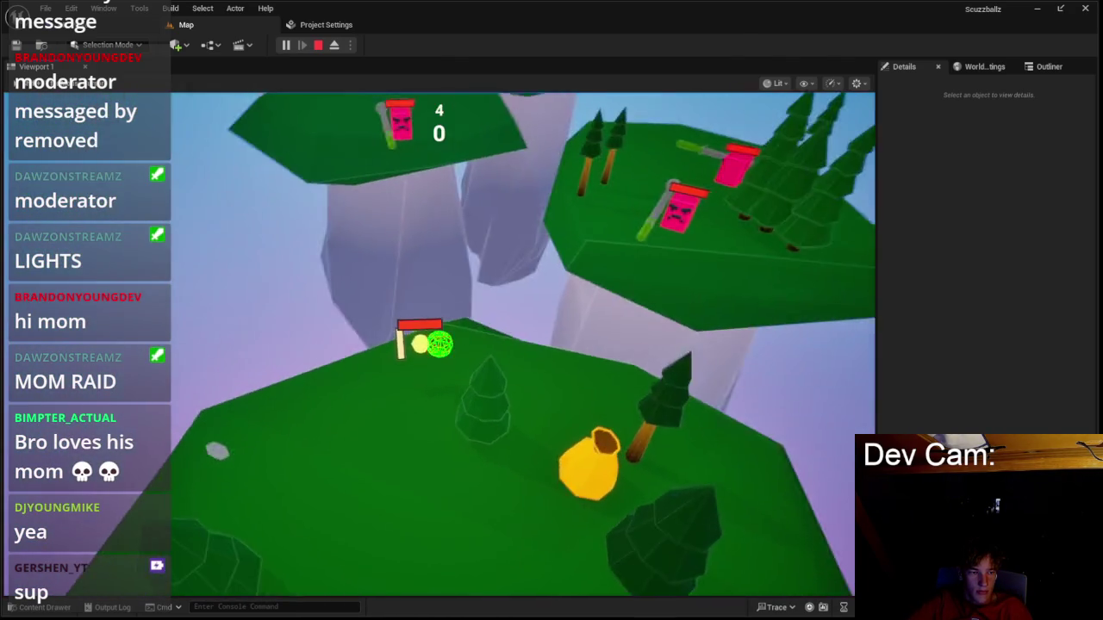
pyautogui.press('Escape')
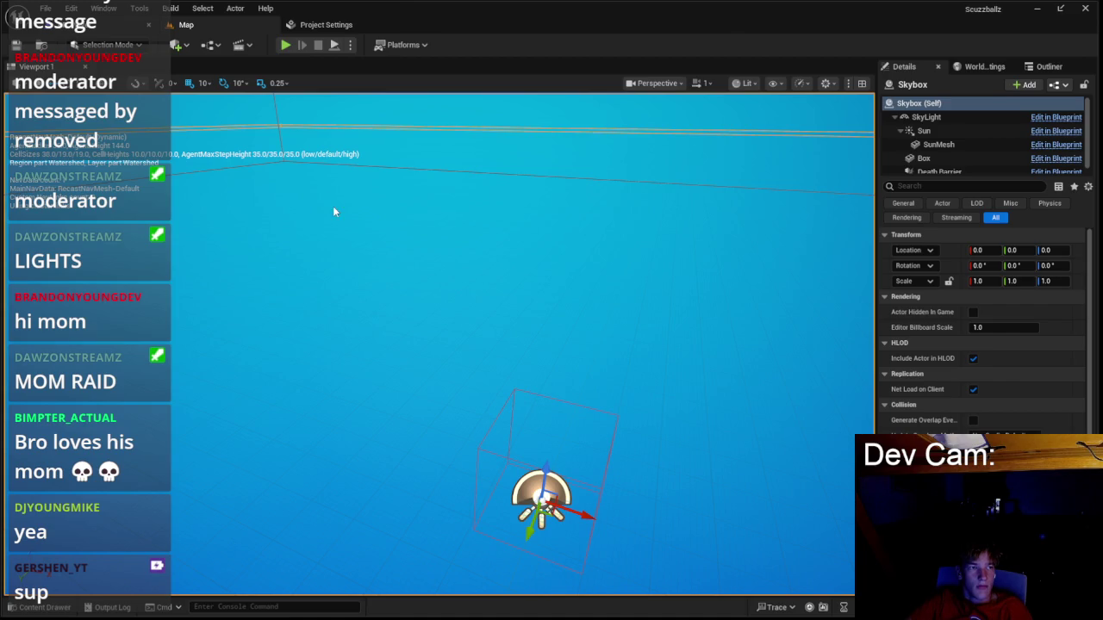
# Duplicate the Destroy Component, Clear and Clear Spline Points nodes below the originals.
pyautogui.hotkey('alt', 'Tab')
pyautogui.scroll(-4, 345, 211)
pyautogui.scroll(3, 484, 206)
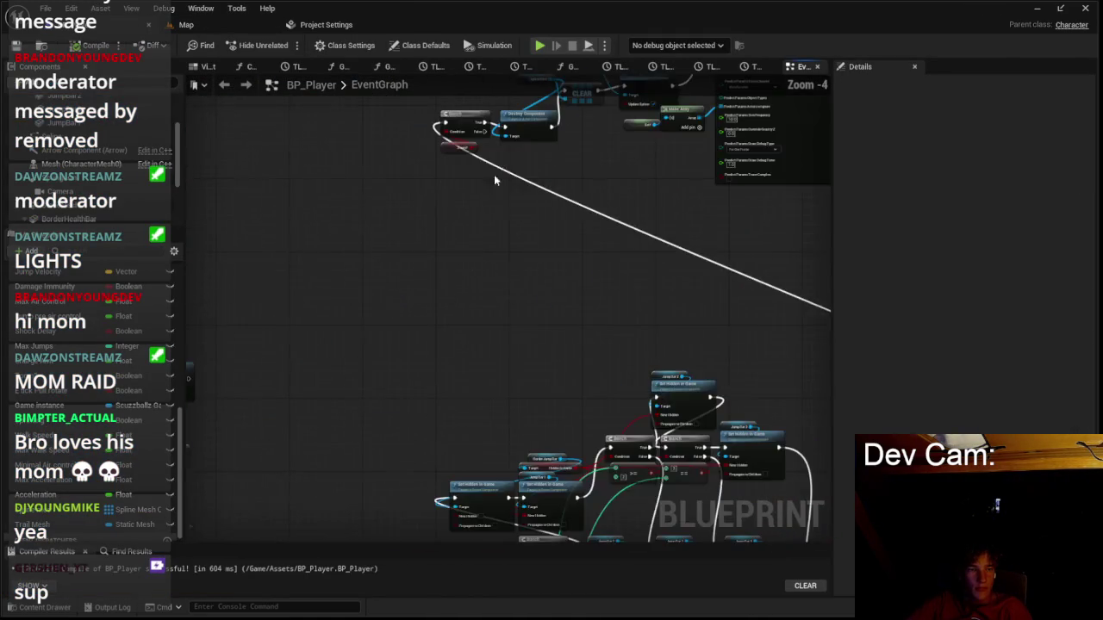
pyautogui.scroll(3, 432, 288)
pyautogui.click(433, 288)
pyautogui.keyDown('ctrl'); pyautogui.click(465, 219); pyautogui.keyUp('ctrl')
pyautogui.keyDown('ctrl'); pyautogui.click(534, 190); pyautogui.keyUp('ctrl')
pyautogui.keyDown('ctrl'); pyautogui.click(659, 208); pyautogui.keyUp('ctrl')
pyautogui.hotkey('ctrl', 'v')
pyautogui.moveTo(377, 310); pyautogui.dragTo(355, 440)
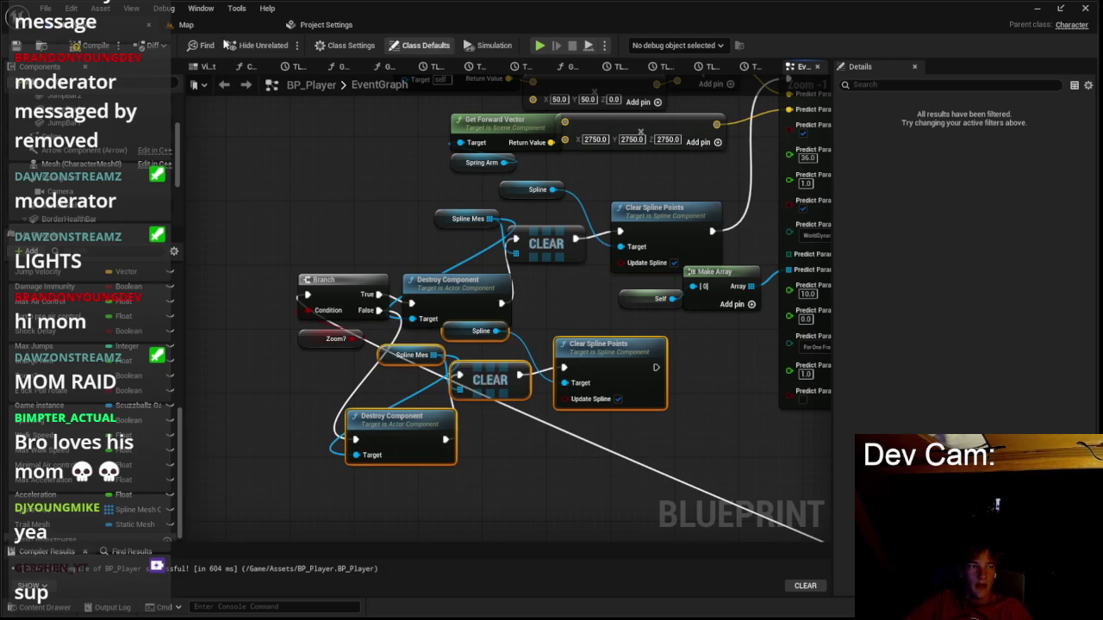
# Play-test the level to check the player's green trajectory preview.
pyautogui.click(251, 29)
pyautogui.click(287, 47)
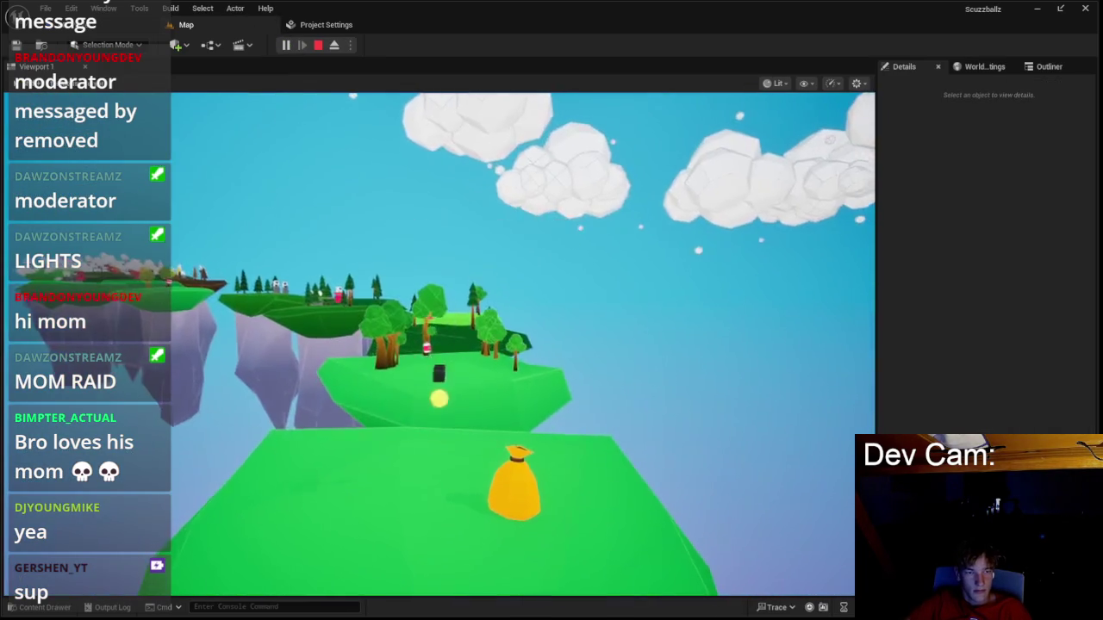
pyautogui.click(438, 326)
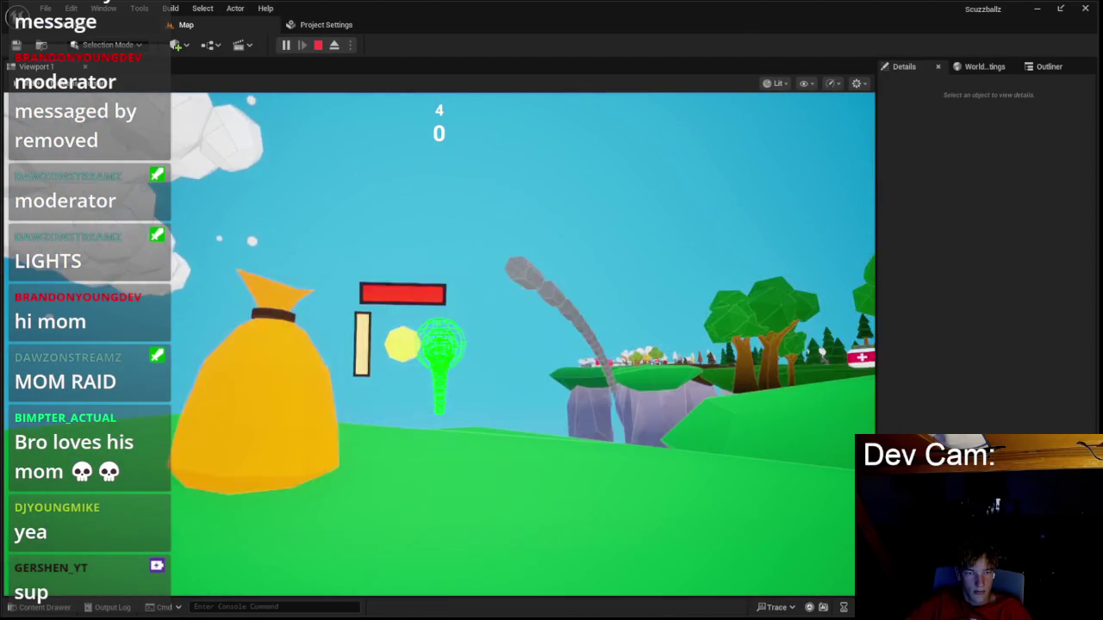
pyautogui.press('Escape')
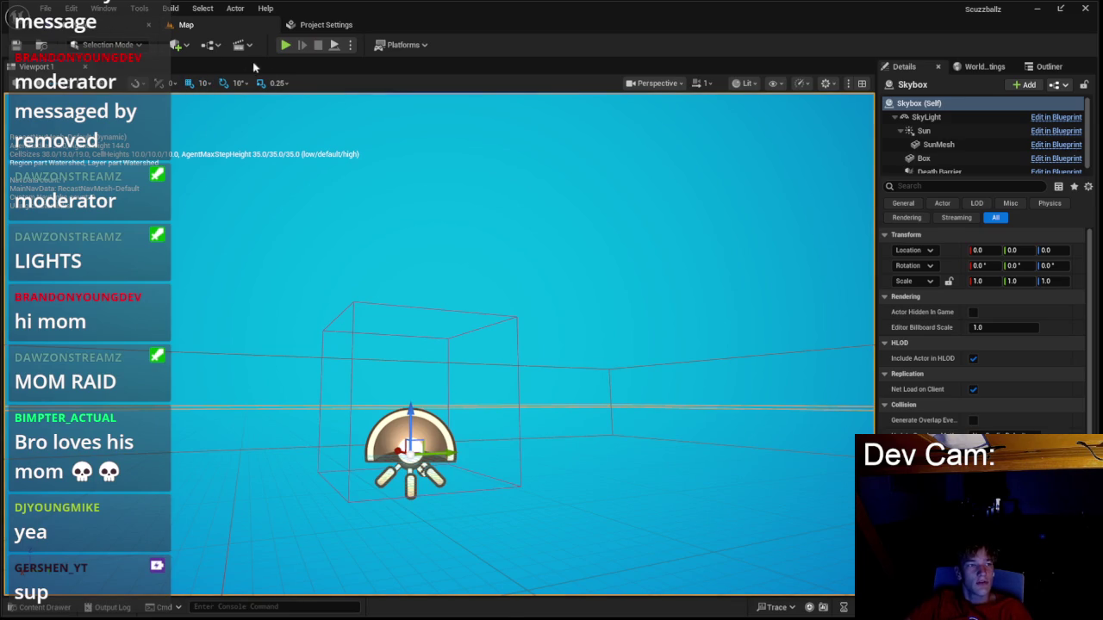
# In BP_Player, drag the Spline component onto a component higher in the Components hierarchy.
pyautogui.click(112, 24)
pyautogui.scroll(2, 470, 141)
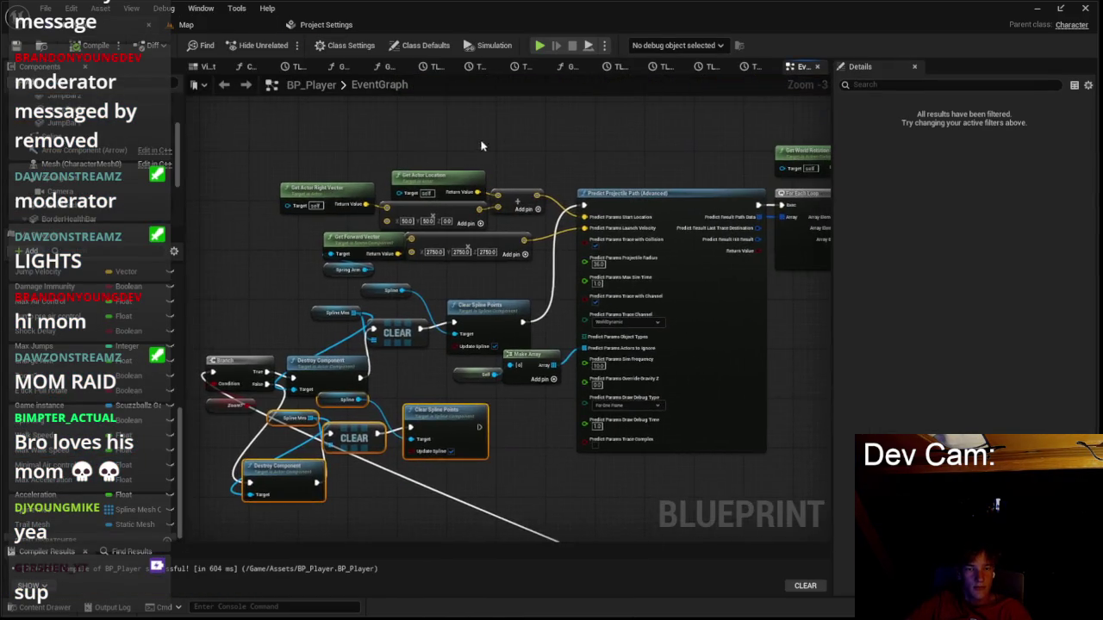
pyautogui.scroll(-1, 436, 180)
pyautogui.scroll(3, 576, 290)
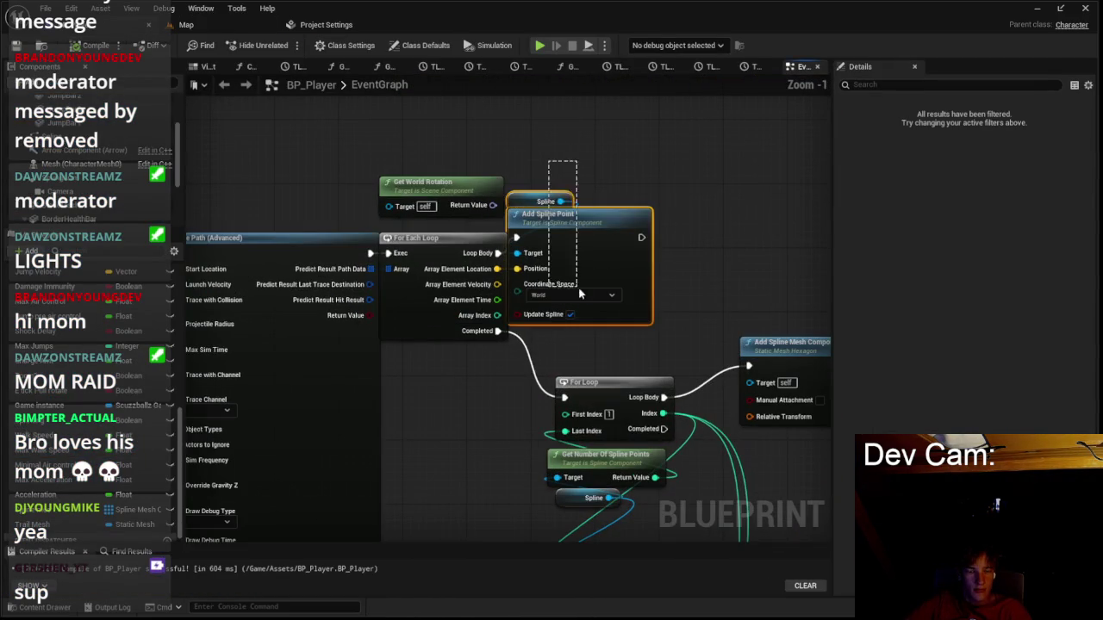
pyautogui.click(660, 262)
pyautogui.scroll(-1, 648, 243)
pyautogui.moveTo(649, 243)
pyautogui.mouseDown()
pyautogui.moveTo(539, 243)
pyautogui.moveTo(468, 226)
pyautogui.moveTo(414, 175)
pyautogui.mouseUp()
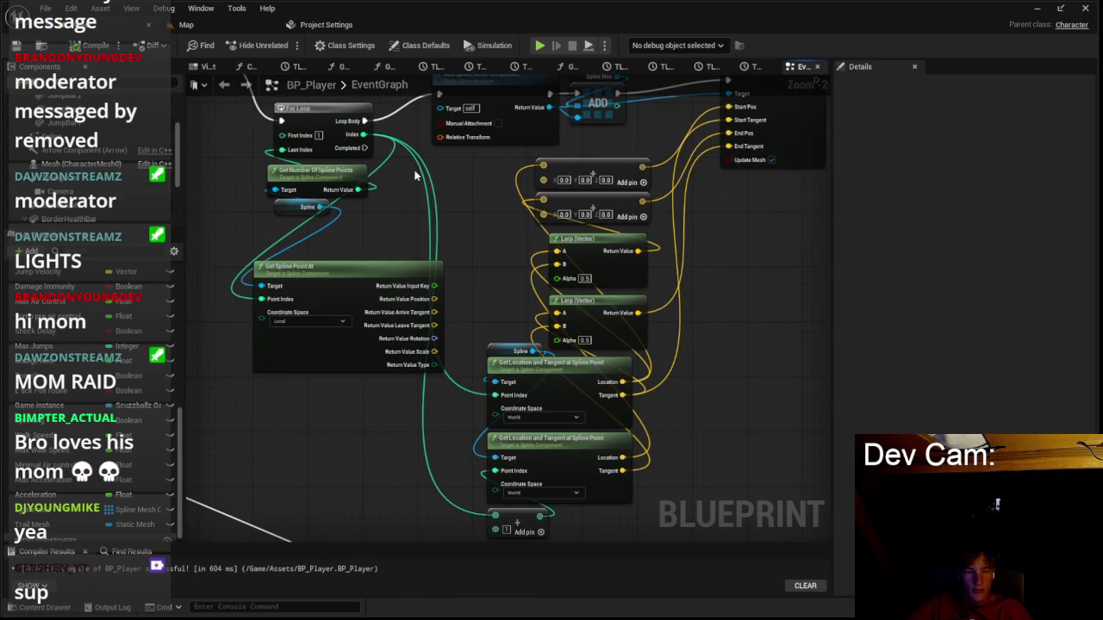
pyautogui.moveTo(414, 174); pyautogui.dragTo(505, 338)
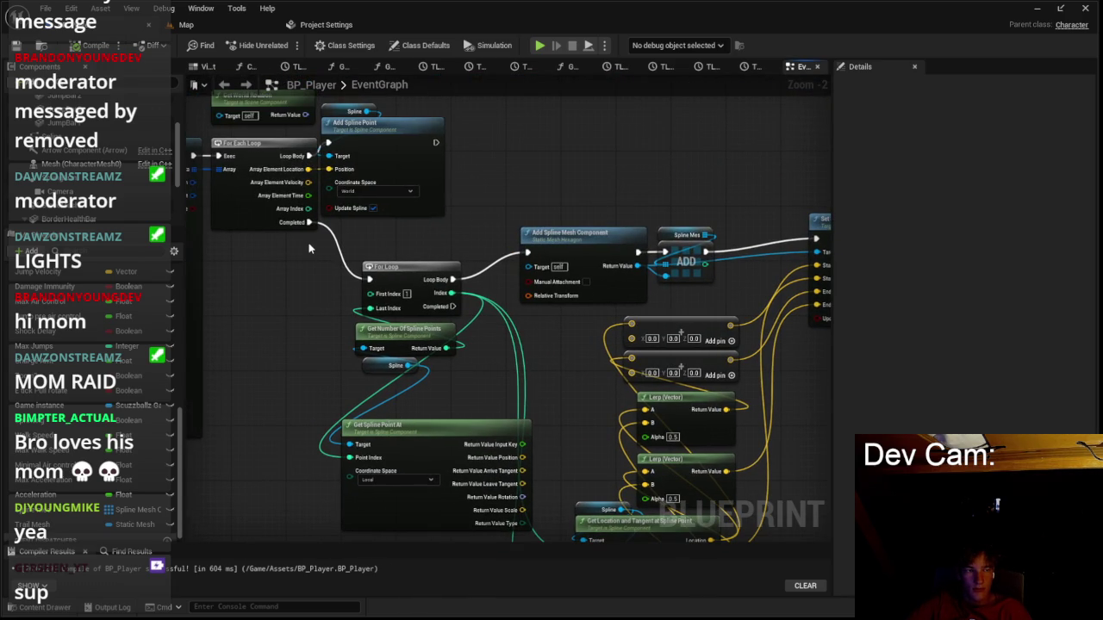
pyautogui.scroll(-2, 107, 221)
pyautogui.scroll(3, 89, 186)
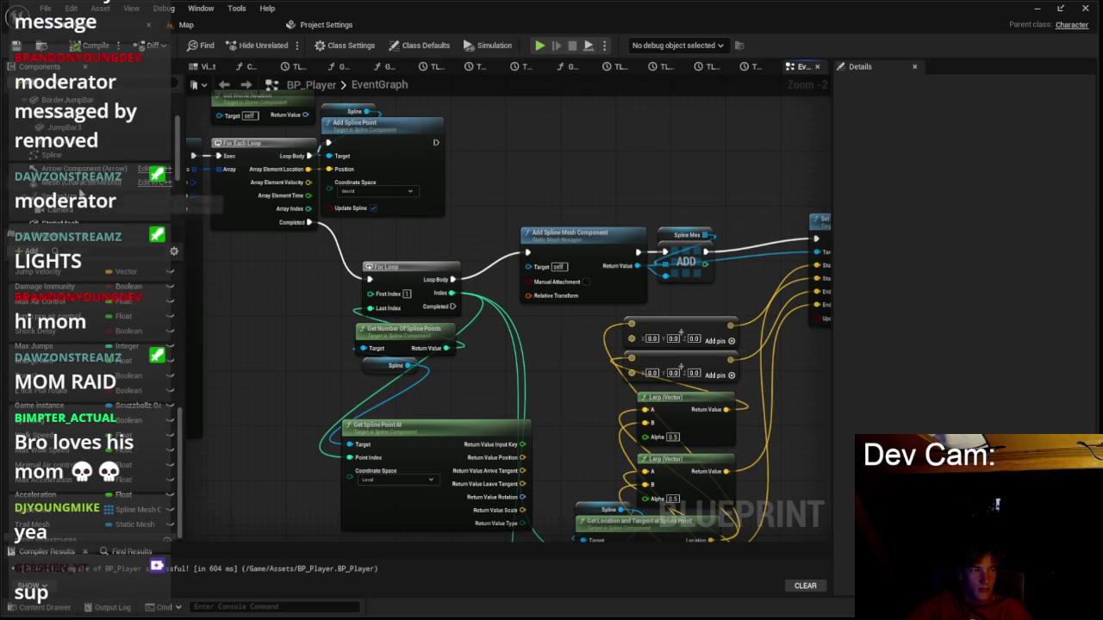
pyautogui.moveTo(75, 161); pyautogui.dragTo(95, 121)
pyautogui.moveTo(66, 158)
pyautogui.mouseDown()
pyautogui.moveTo(24, 118)
pyautogui.moveTo(49, 159)
pyautogui.moveTo(66, 129)
pyautogui.mouseUp()
# Run a short play test from the Map tab and stop it.
pyautogui.click(186, 24)
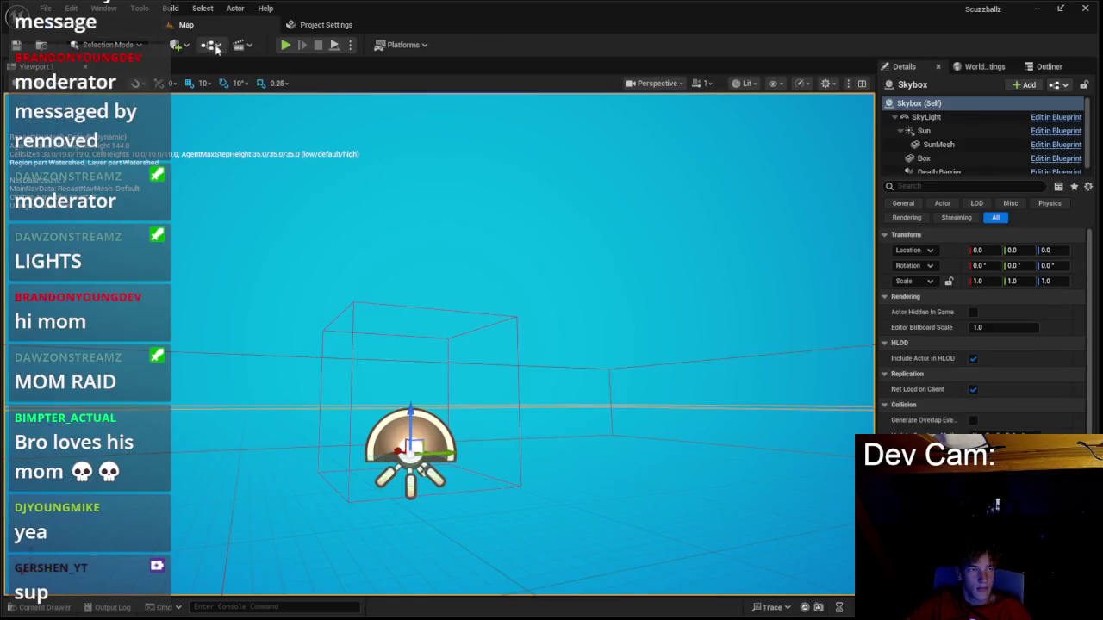
pyautogui.click(285, 45)
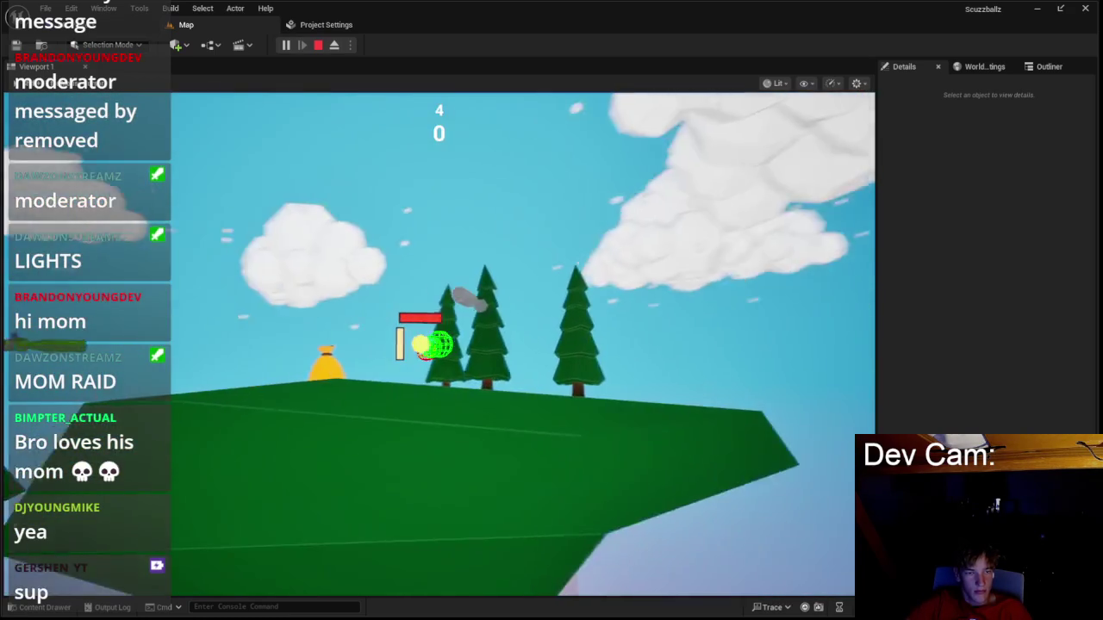
pyautogui.press('Escape')
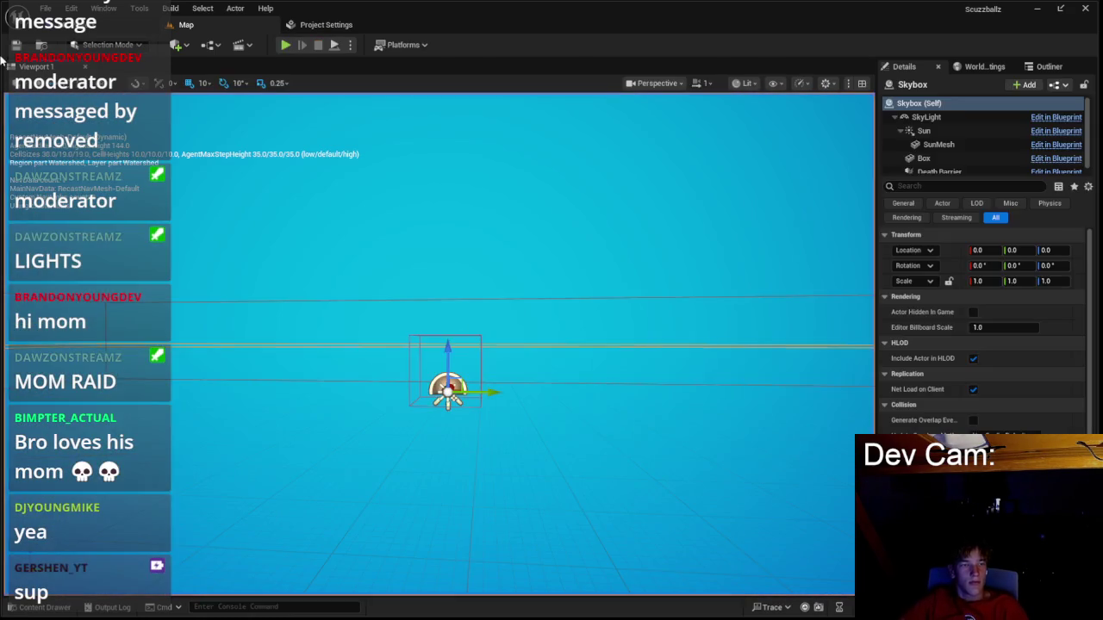
pyautogui.scroll(-2, 103, 157)
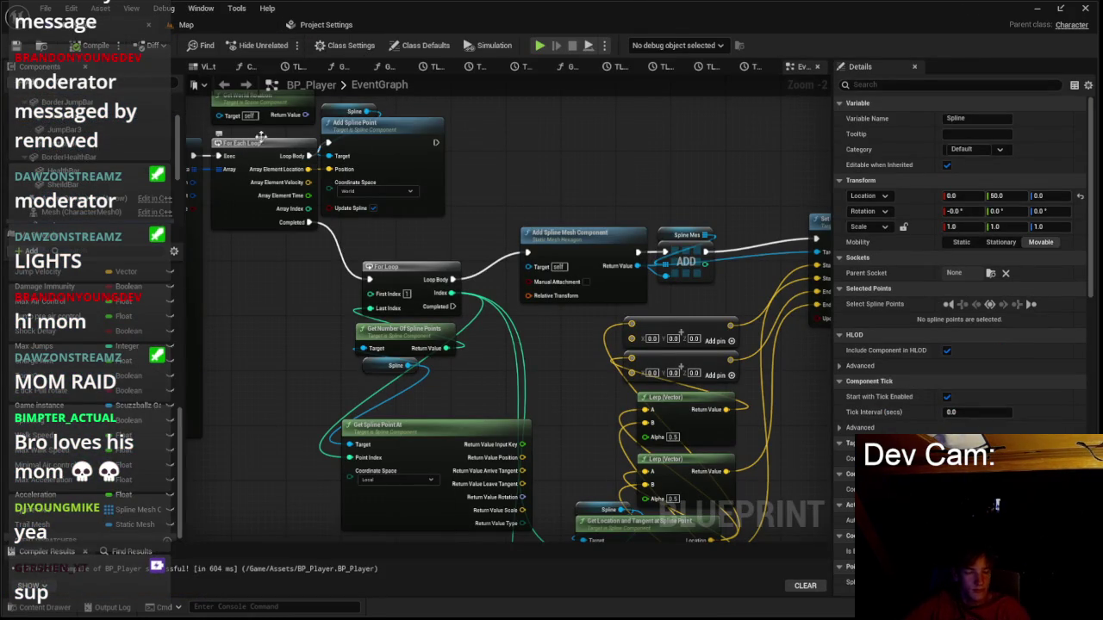
pyautogui.click(192, 26)
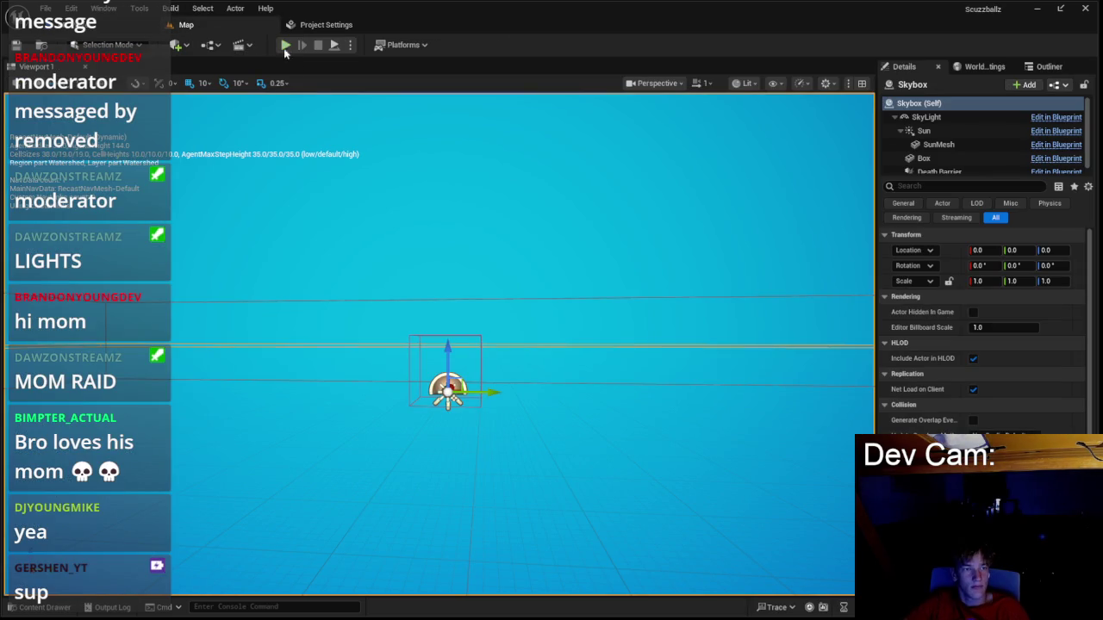
# Start a play test from the game menu, move the player forward with W, then stop.
pyautogui.click(286, 45)
pyautogui.click(439, 322)
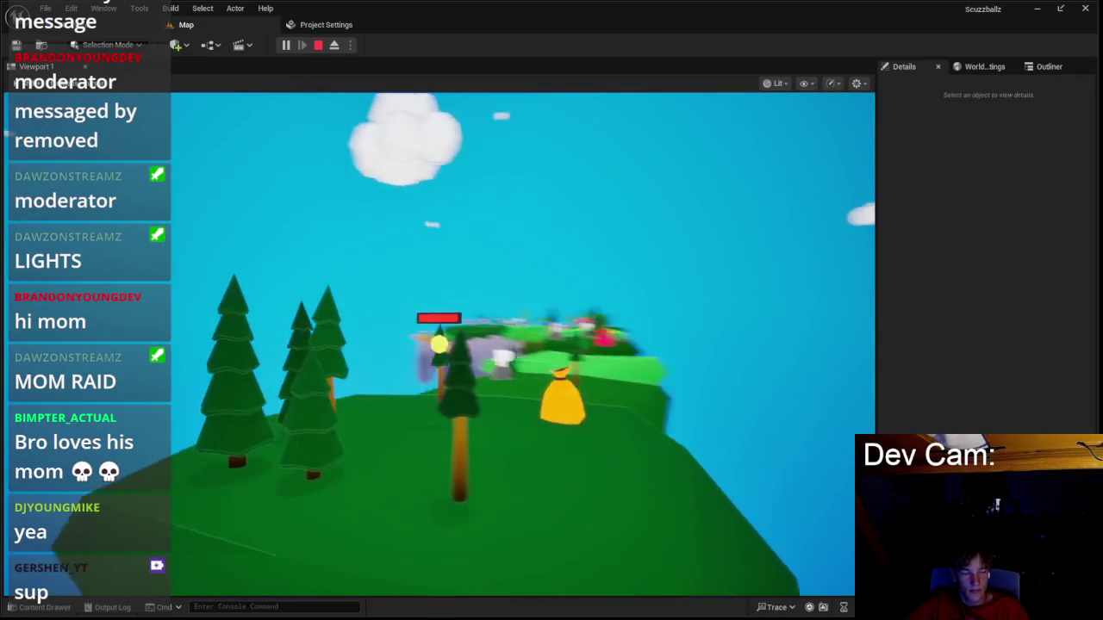
pyautogui.press('w')
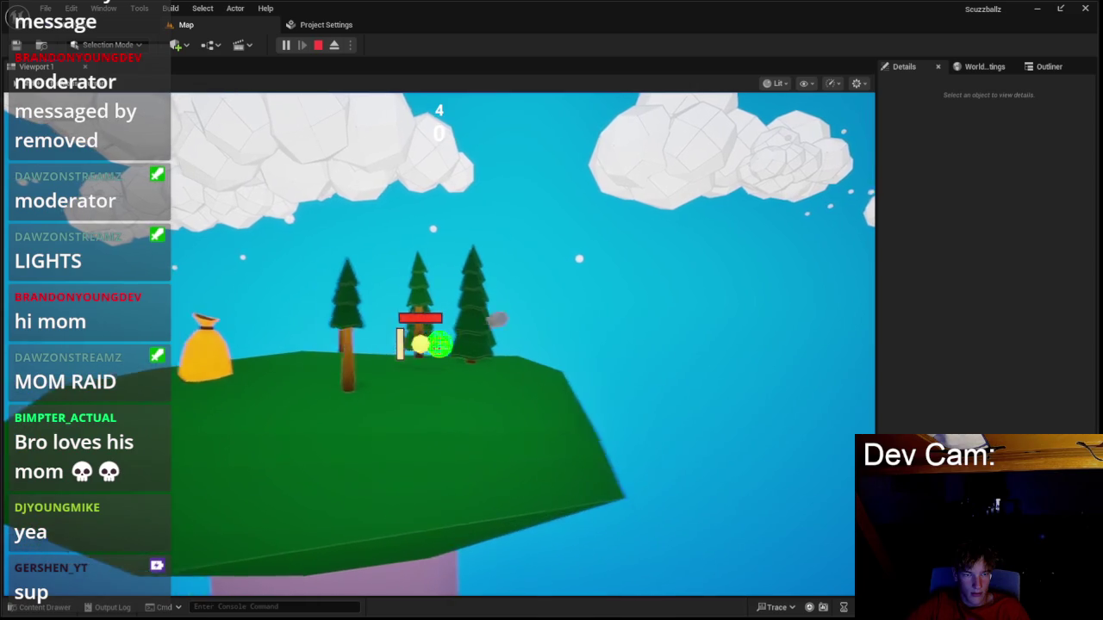
pyautogui.press('Escape')
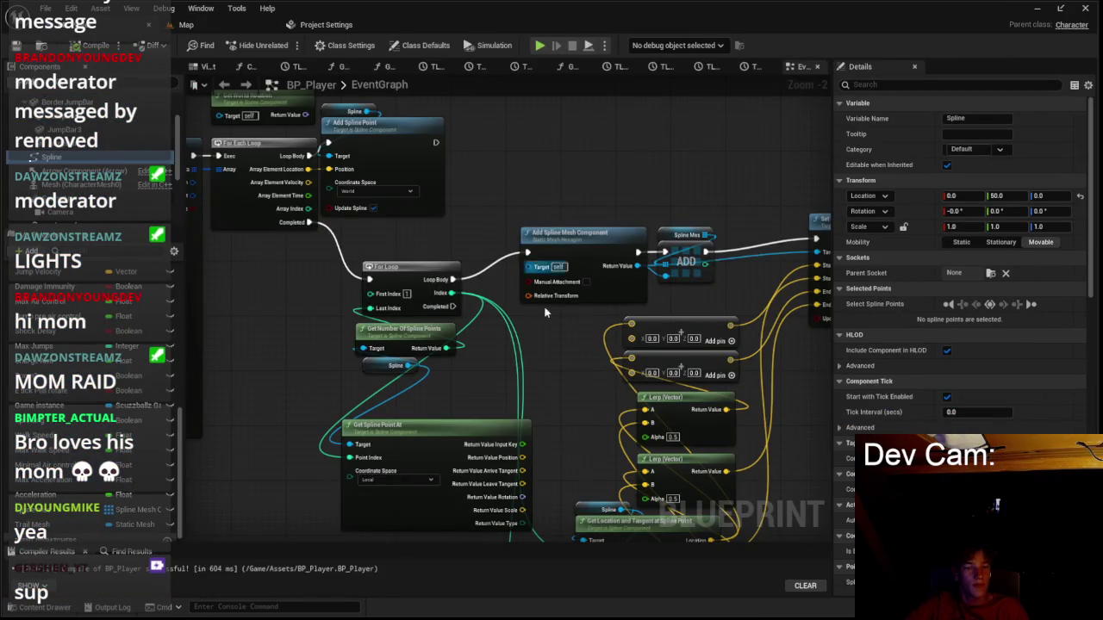
# Rearrange the spline nodes and set the Get Location and Tangent nodes' Coordinate Space to Local.
pyautogui.moveTo(458, 394)
pyautogui.mouseDown()
pyautogui.moveTo(475, 361)
pyautogui.moveTo(295, 333)
pyautogui.moveTo(261, 286)
pyautogui.mouseUp()
pyautogui.click(473, 384)
pyautogui.moveTo(603, 340); pyautogui.dragTo(560, 452)
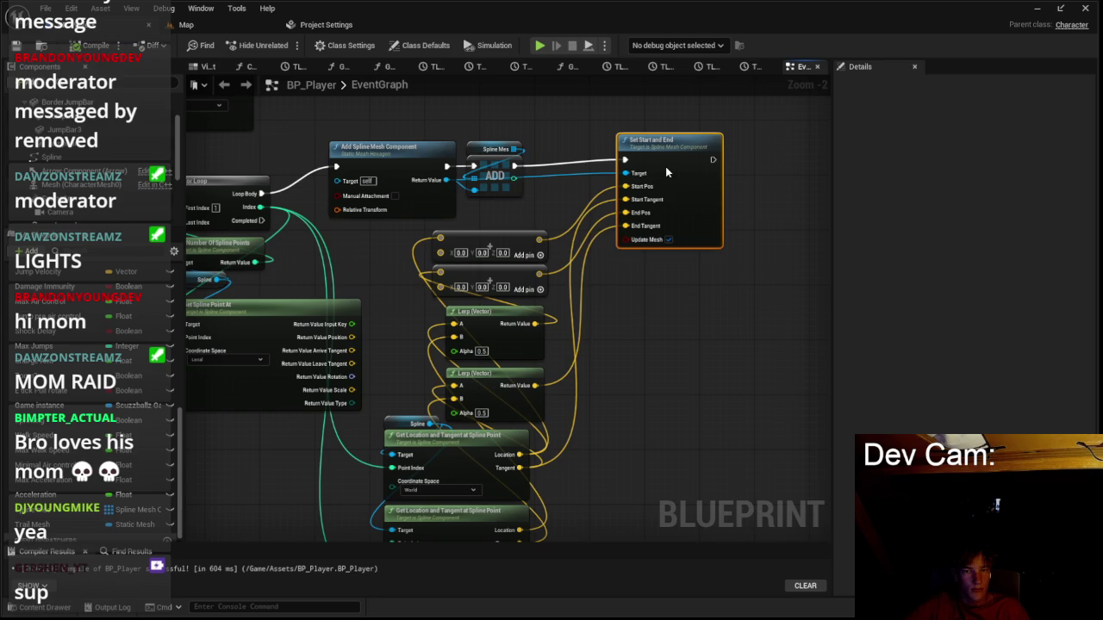
pyautogui.moveTo(665, 167); pyautogui.dragTo(657, 179)
pyautogui.click(641, 314)
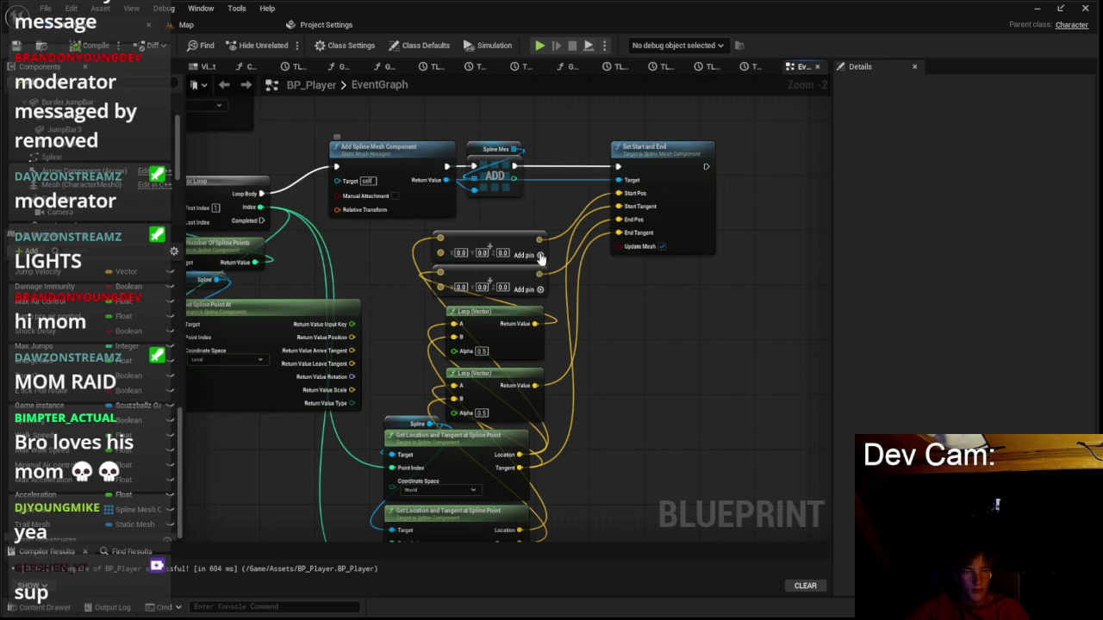
pyautogui.moveTo(623, 301)
pyautogui.mouseDown()
pyautogui.moveTo(649, 203)
pyautogui.moveTo(623, 198)
pyautogui.mouseUp()
pyautogui.click(473, 389)
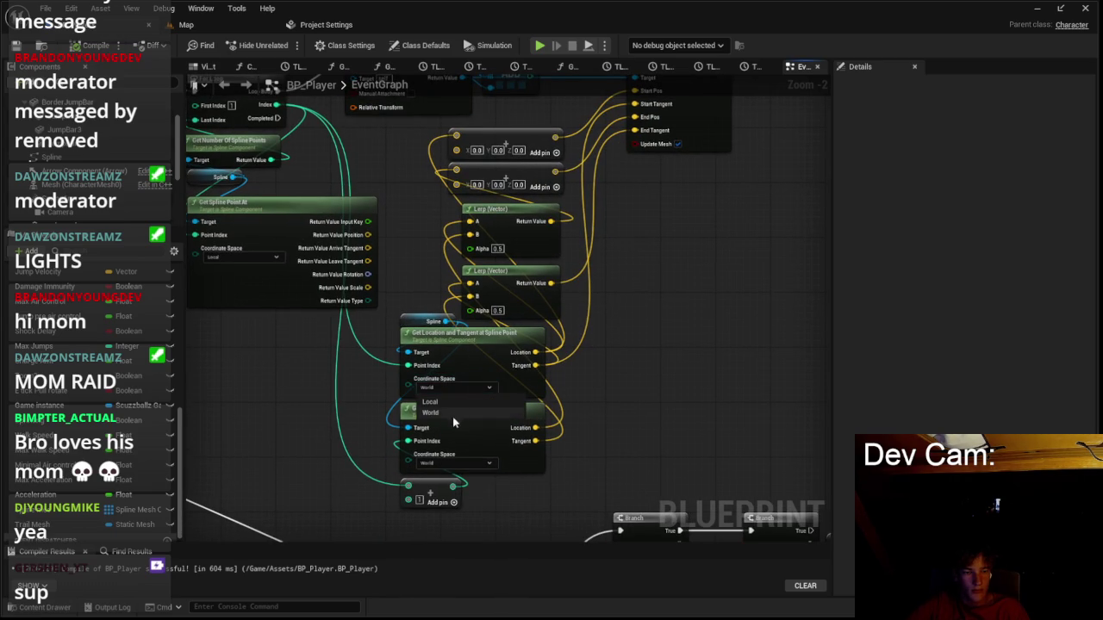
pyautogui.click(448, 463)
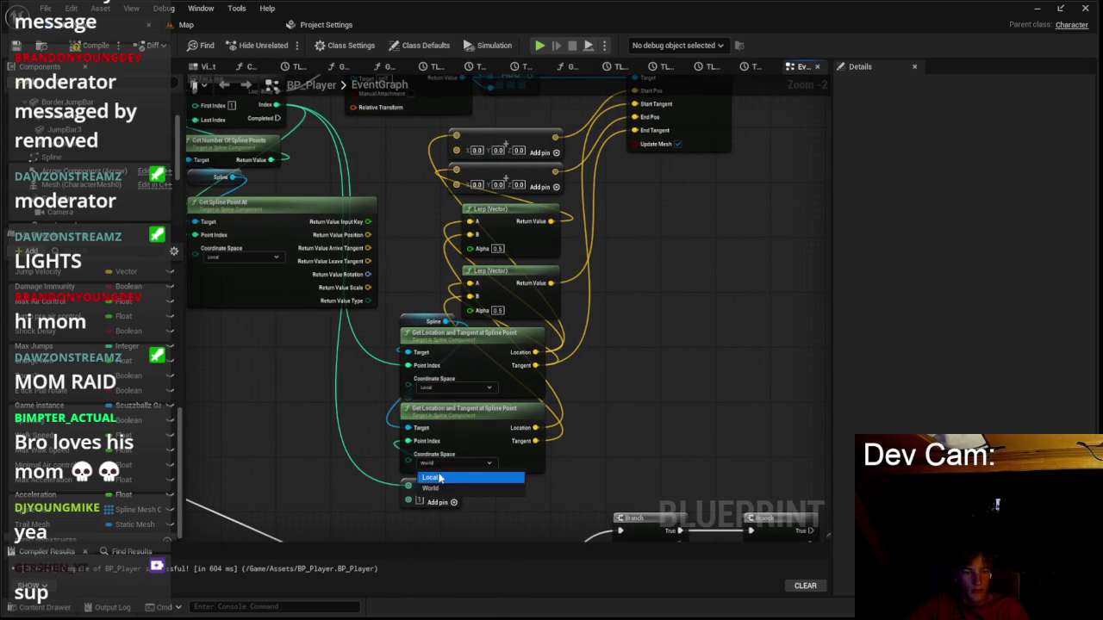
pyautogui.click(205, 26)
# Save BP_Player and start a play test from the game menu.
pyautogui.hotkey('ctrl', 's')
pyautogui.hotkey('alt', 'p')
pyautogui.click(422, 318)
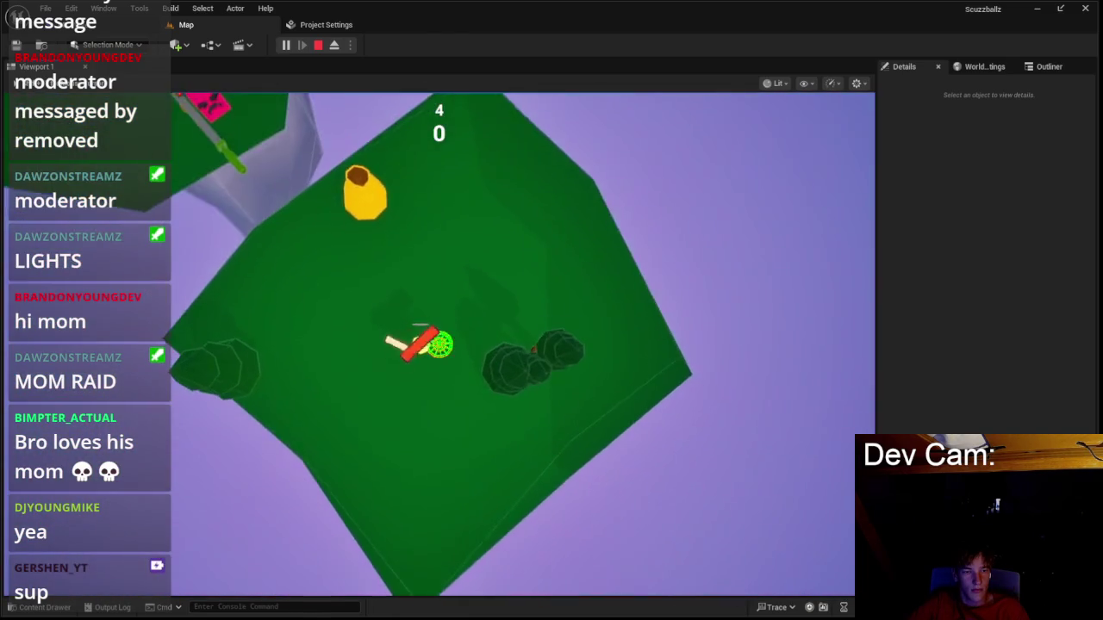
# End the play test and get back to BP_Player's Event Graph.
pyautogui.press('Escape')
pyautogui.click(341, 29)
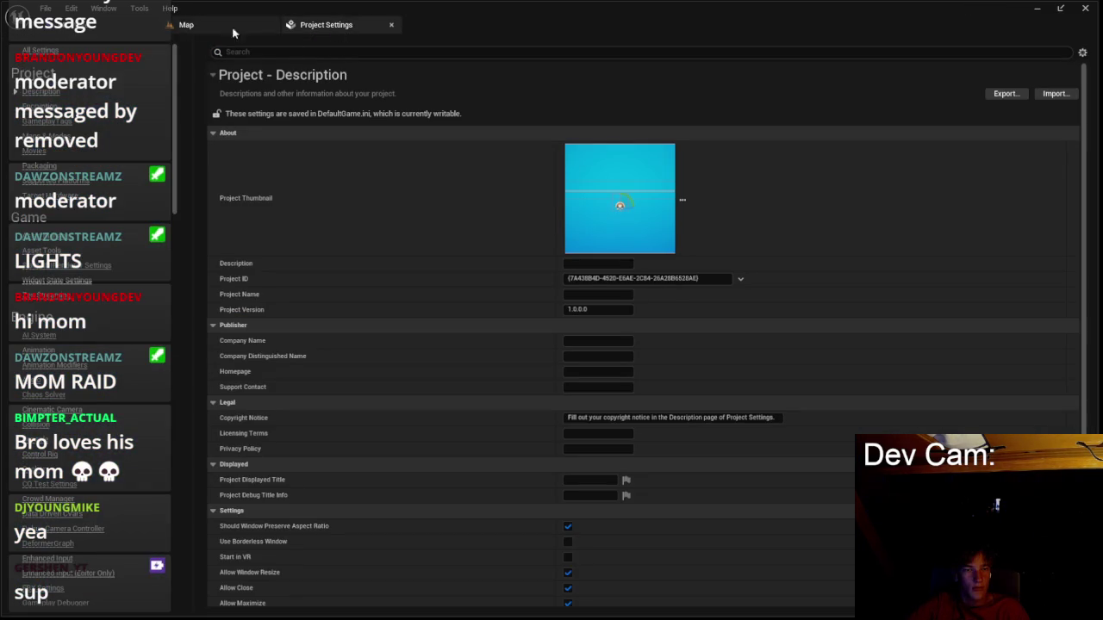
pyautogui.hotkey('ctrl', 'Tab')
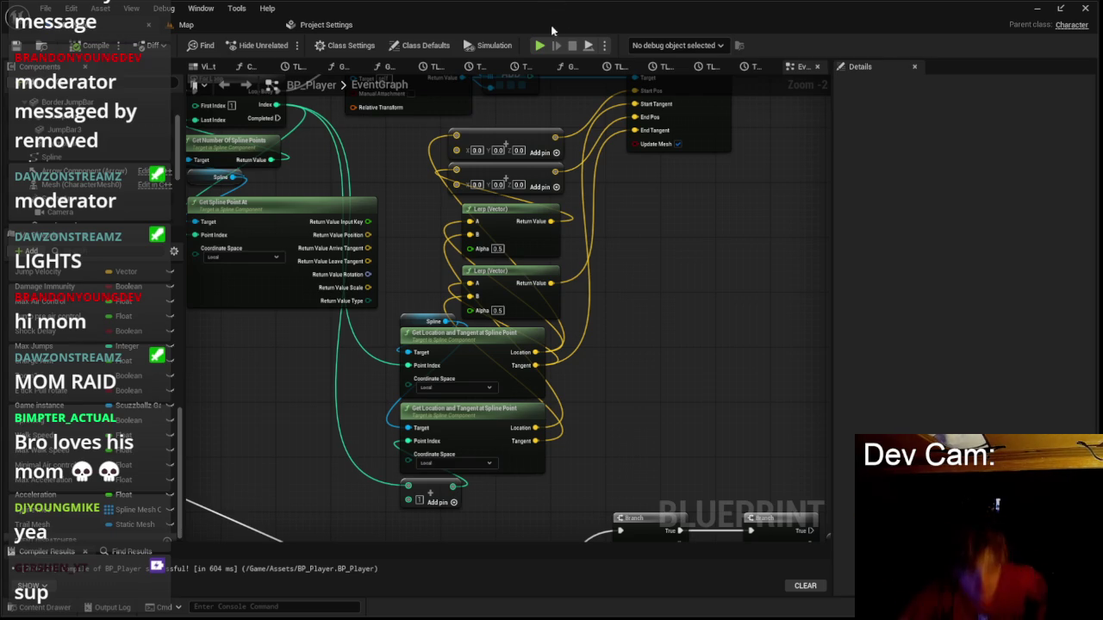
# Run a quick play test from the Map tab, then return to BP_Player's graph.
pyautogui.scroll(2, 444, 175)
pyautogui.click(186, 25)
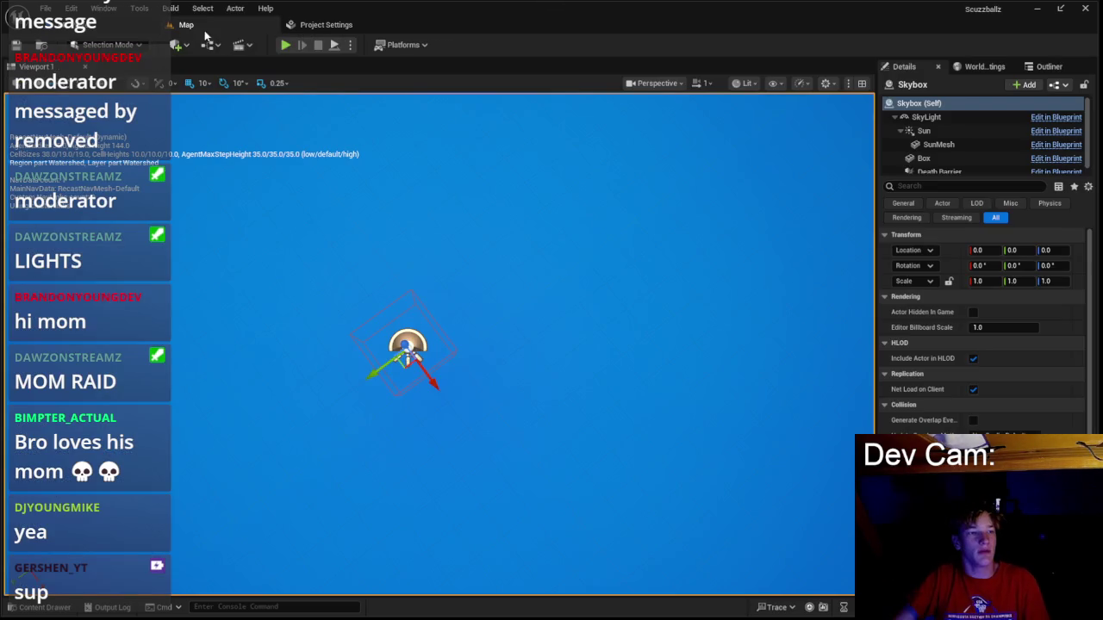
pyautogui.click(286, 45)
pyautogui.click(438, 322)
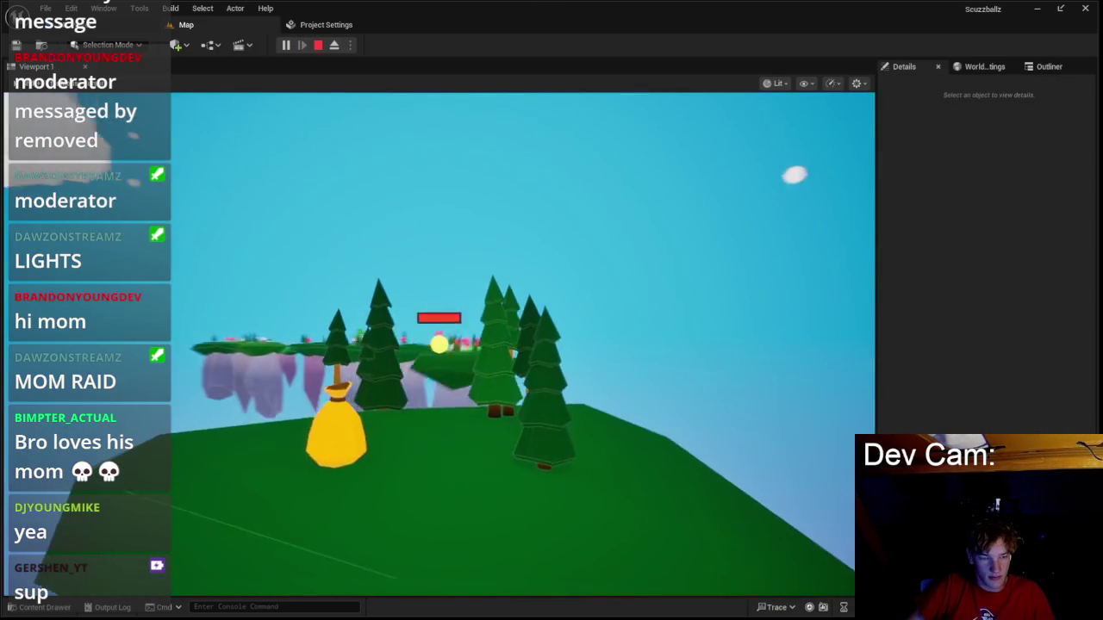
pyautogui.press('Escape')
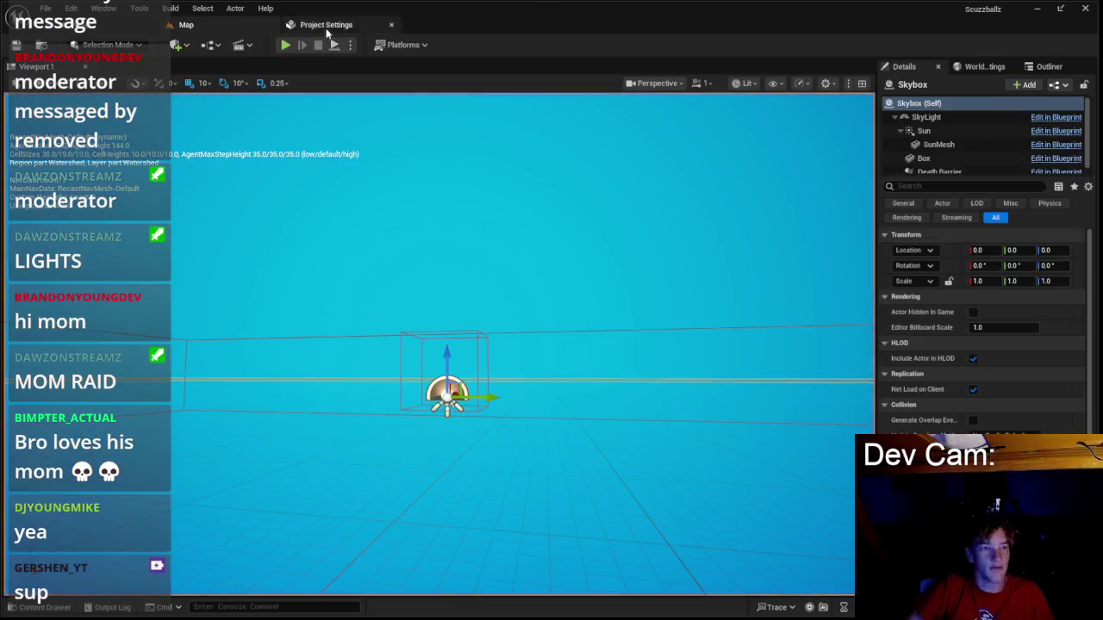
pyautogui.click(326, 24)
pyautogui.hotkey('ctrl', 'Tab')
# Set the Y value of both Add nodes to 50.
pyautogui.write('50')
pyautogui.click(508, 186)
pyautogui.write('0.5')
pyautogui.press('Return')
pyautogui.write('50')
pyautogui.press('Return')
# Pull a wire from the first Add node's output and create a node via the 'make array' search.
pyautogui.moveTo(649, 186); pyautogui.dragTo(760, 186)
pyautogui.moveTo(473, 286); pyautogui.dragTo(517, 289)
pyautogui.write('make array')
pyautogui.press('Return')
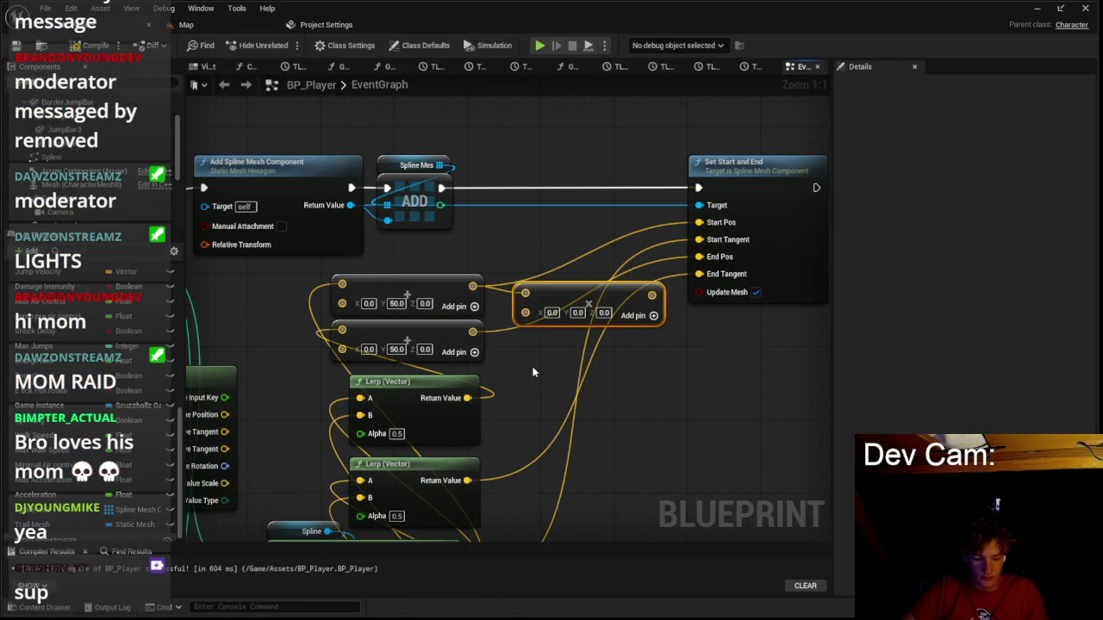
# Add SpringArm's Get Forward Vector node and wire the lower Multiply output into End Pos.
pyautogui.moveTo(472, 332)
pyautogui.mouseDown()
pyautogui.moveTo(528, 368)
pyautogui.moveTo(513, 355)
pyautogui.moveTo(544, 358)
pyautogui.mouseUp()
pyautogui.rightClick(552, 247)
pyautogui.write('forwa')
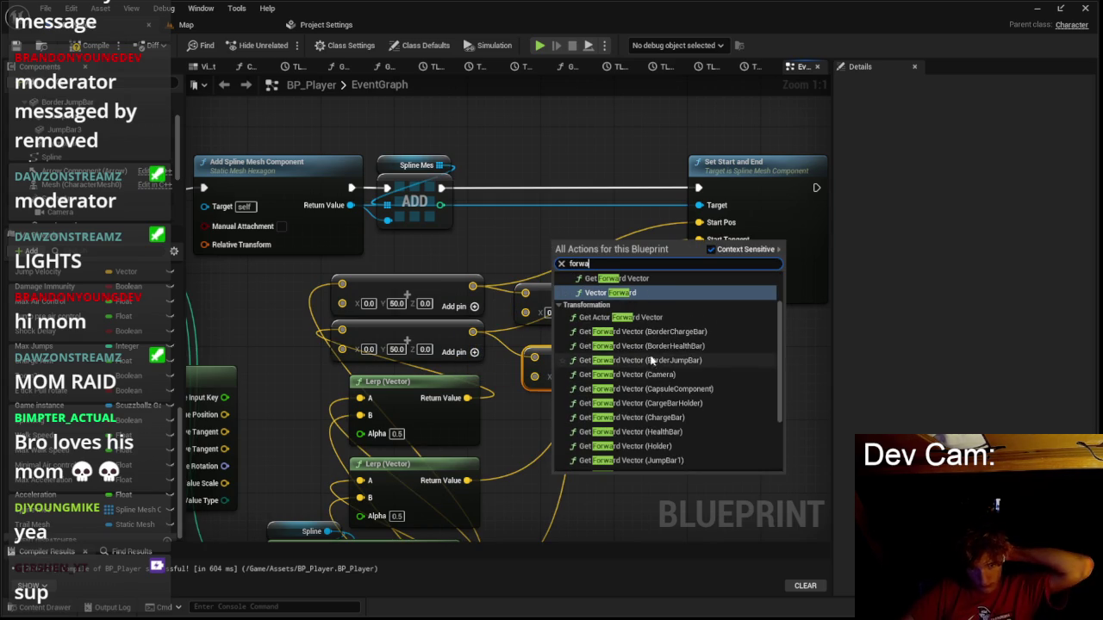
pyautogui.scroll(-2, 668, 427)
pyautogui.scroll(-2, 668, 427)
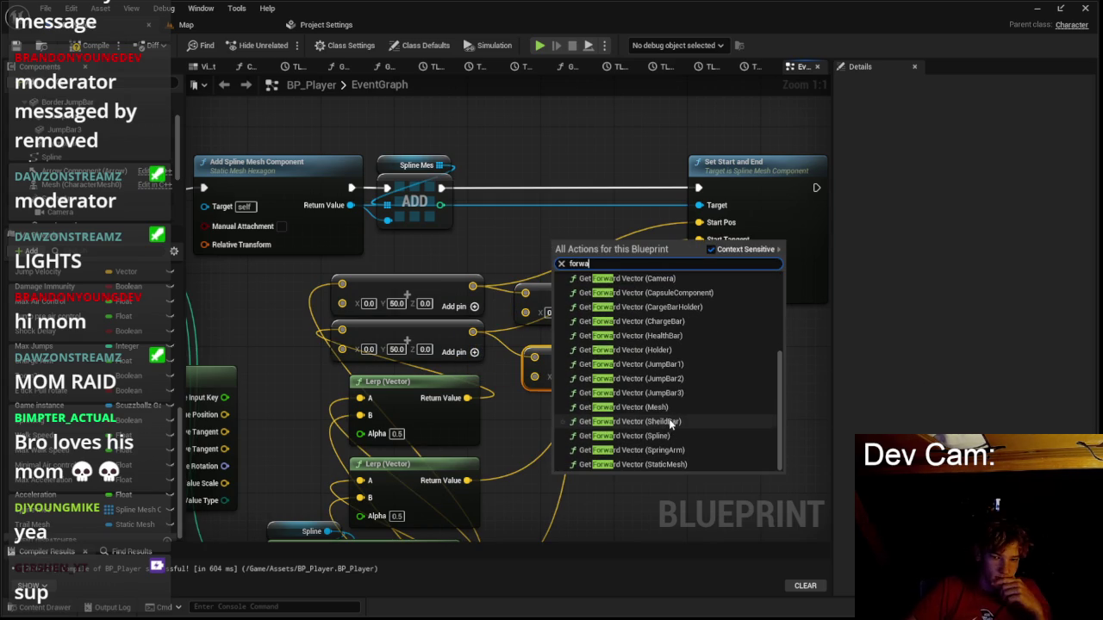
pyautogui.click(676, 454)
pyautogui.moveTo(594, 270)
pyautogui.mouseDown()
pyautogui.moveTo(656, 262)
pyautogui.moveTo(659, 234)
pyautogui.moveTo(551, 362)
pyautogui.moveTo(594, 296)
pyautogui.moveTo(710, 226)
pyautogui.mouseUp()
pyautogui.moveTo(590, 356); pyautogui.dragTo(699, 257)
pyautogui.click(198, 25)
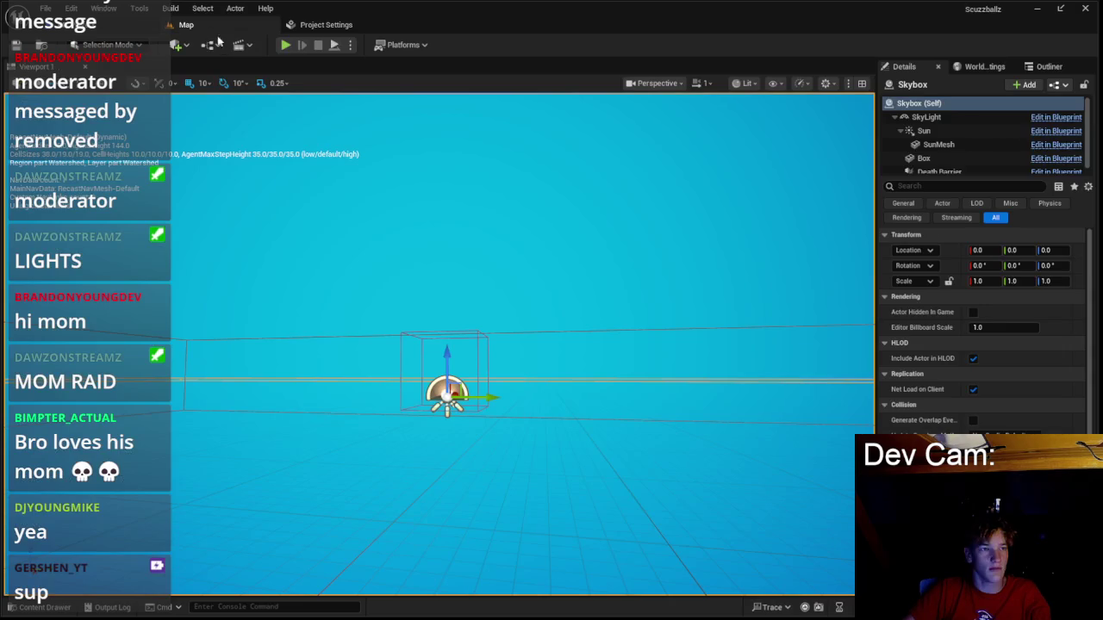
# Play-test the level, moving forward with W, then stop and return to BP_Player.
pyautogui.hotkey('alt', 'p')
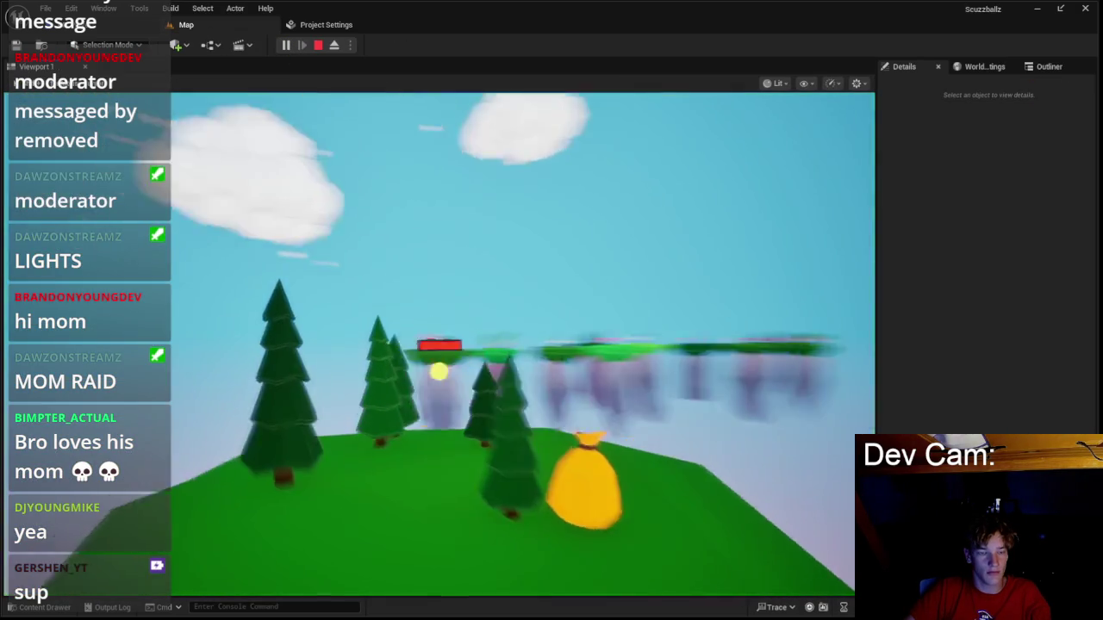
pyautogui.click(523, 344)
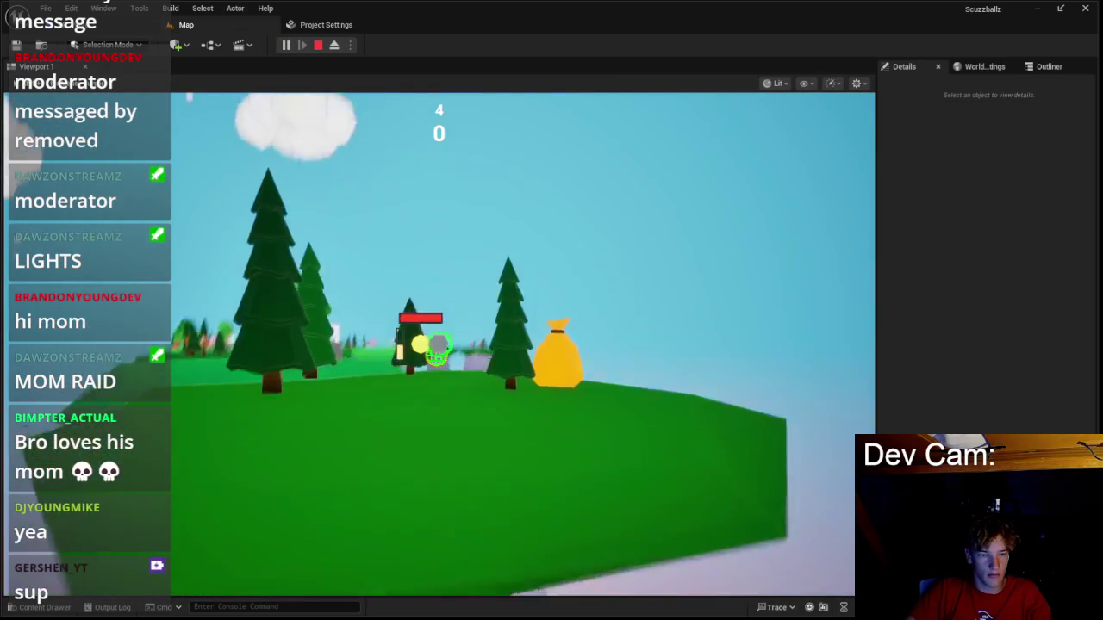
pyautogui.press('w')
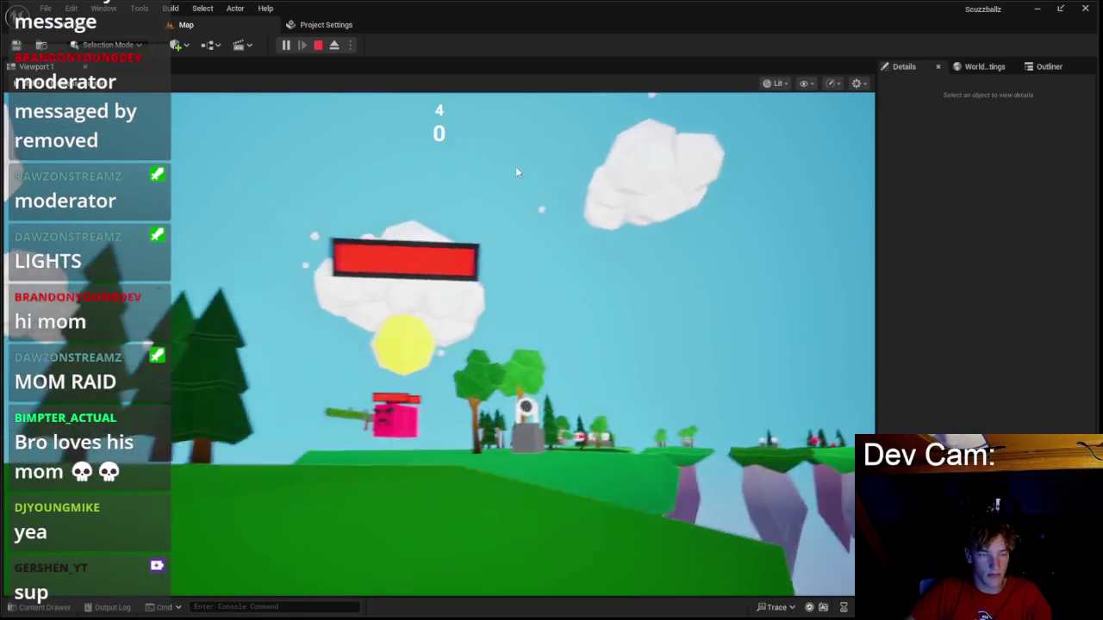
pyautogui.press('Escape')
pyautogui.hotkey('alt', 'Tab')
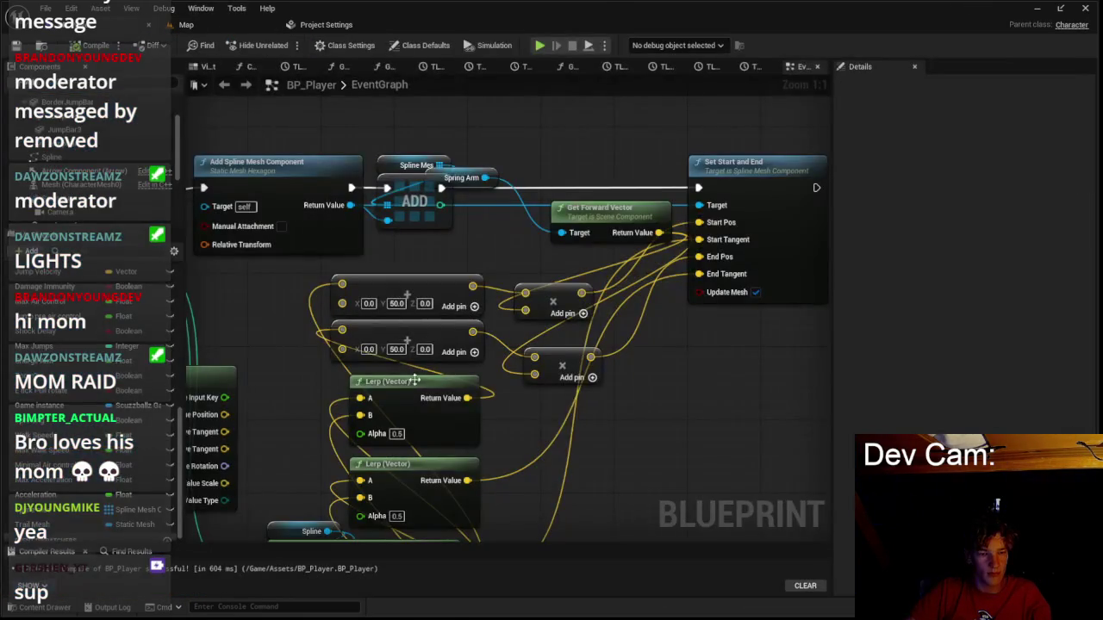
# Switch both Get Location and Tangent at Spline Point nodes to World space and run a play test.
pyautogui.click(516, 447)
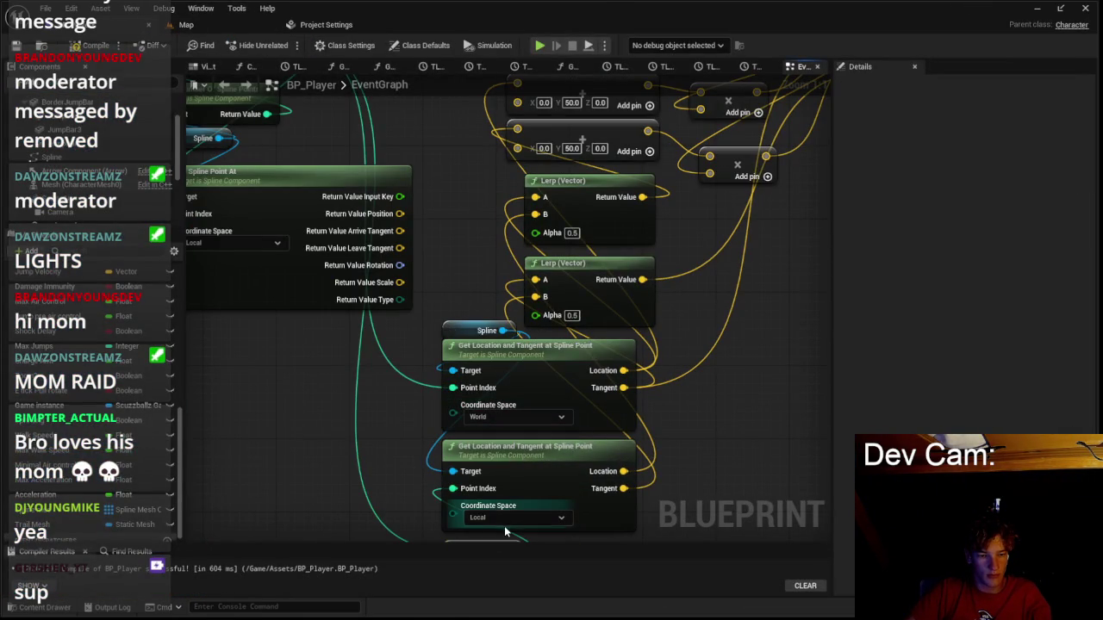
pyautogui.click(507, 545)
pyautogui.hotkey('alt', 'Tab')
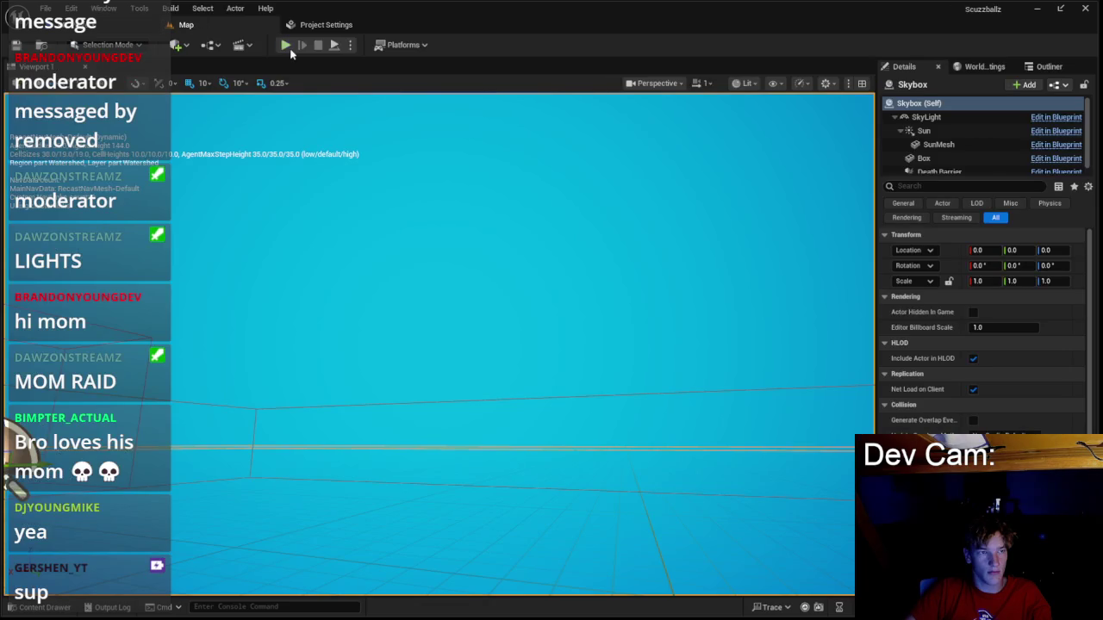
pyautogui.hotkey('alt', 'p')
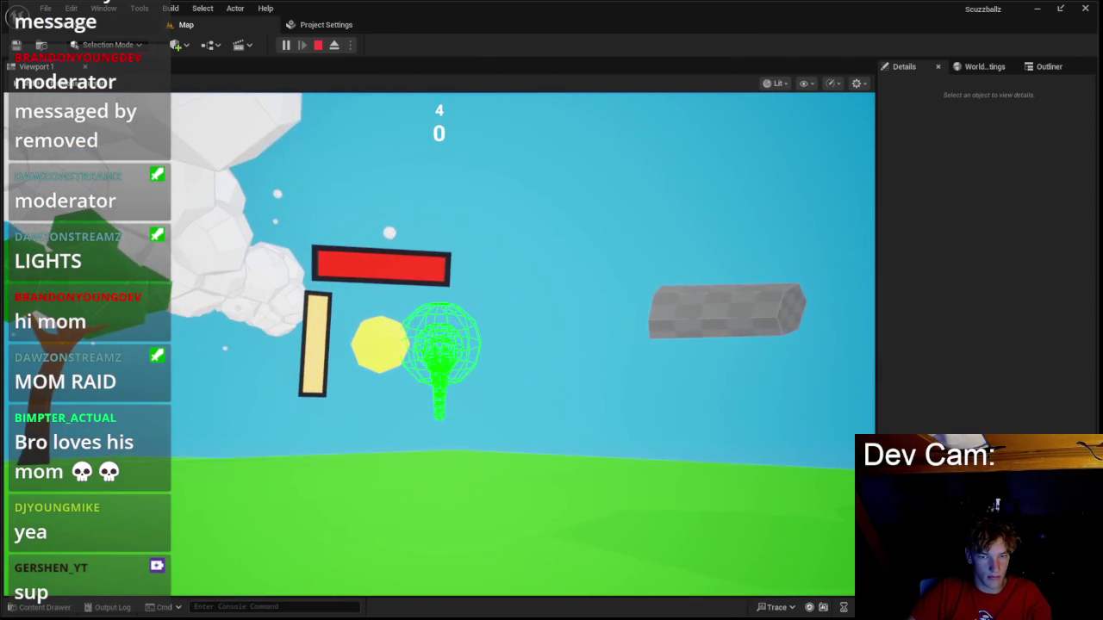
pyautogui.press('Escape')
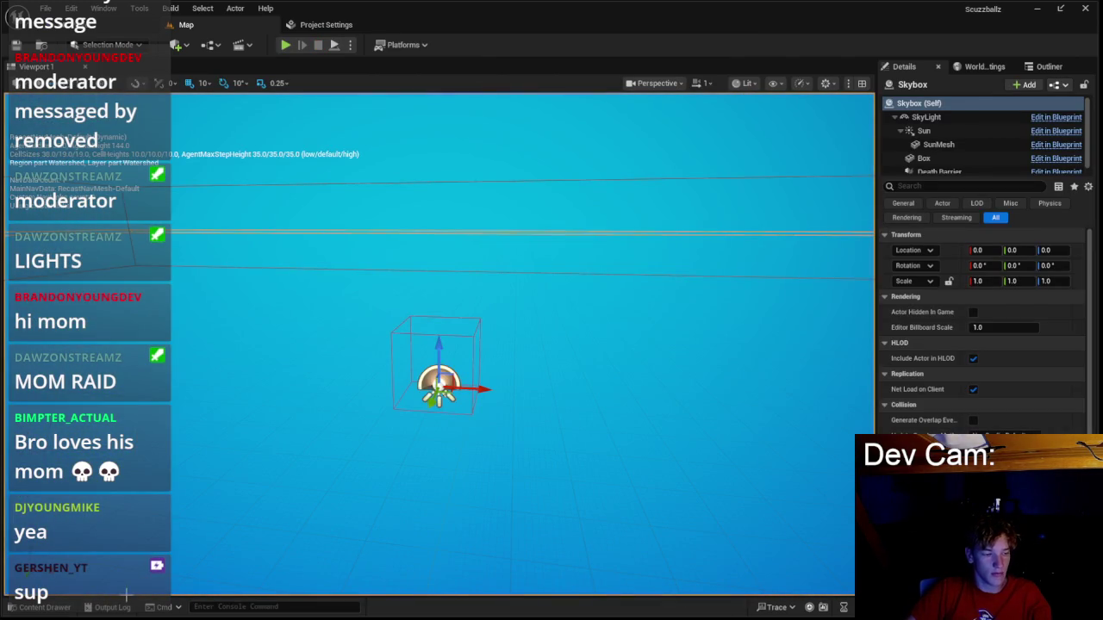
# Browse the asset list, deselect the Skybox actor, and return to BP_Player's Event Graph.
pyautogui.click(40, 608)
pyautogui.scroll(-1, 258, 492)
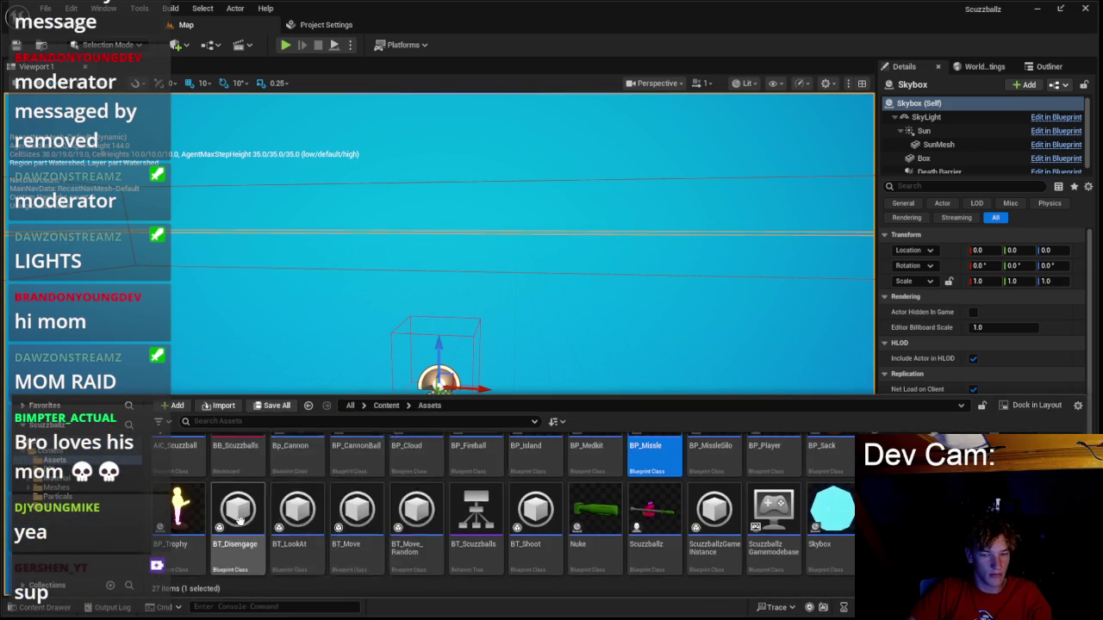
pyautogui.press('Escape')
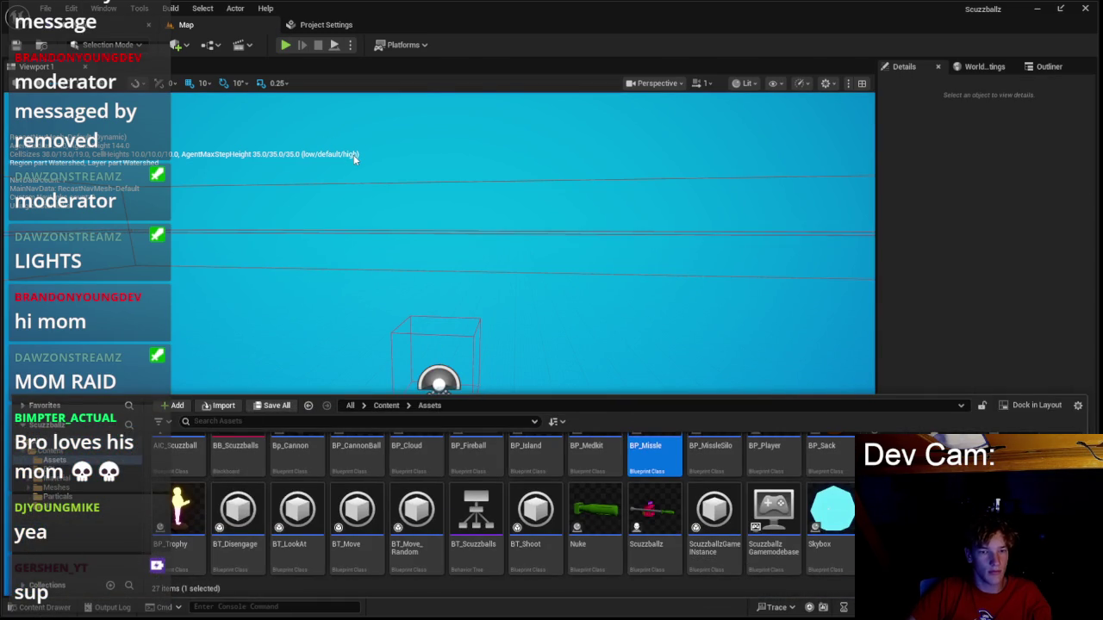
pyautogui.hotkey('alt', 'Tab')
pyautogui.scroll(-2, 424, 230)
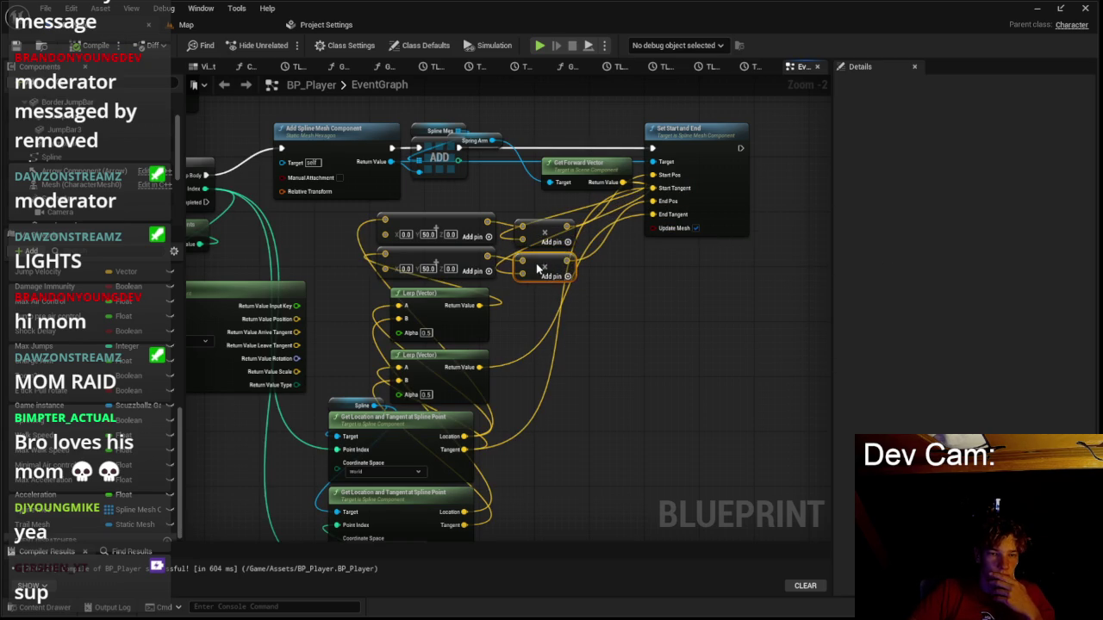
# Shift the SpringArm and Get Forward Vector nodes down-left beside the multiply nodes, then play-test.
pyautogui.scroll(2, 564, 291)
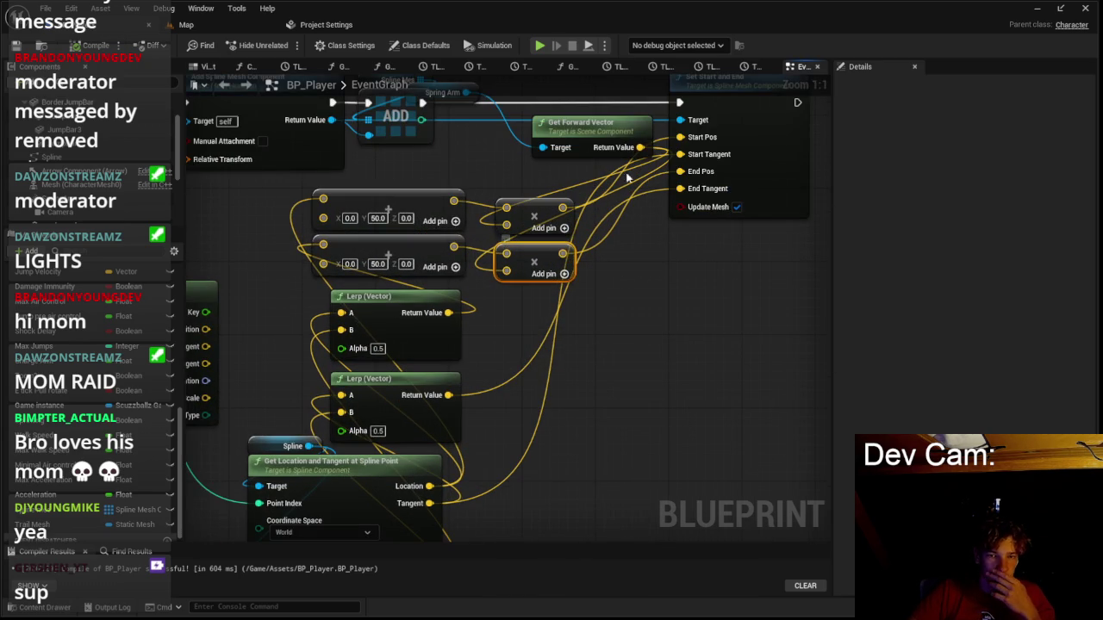
pyautogui.click(481, 161)
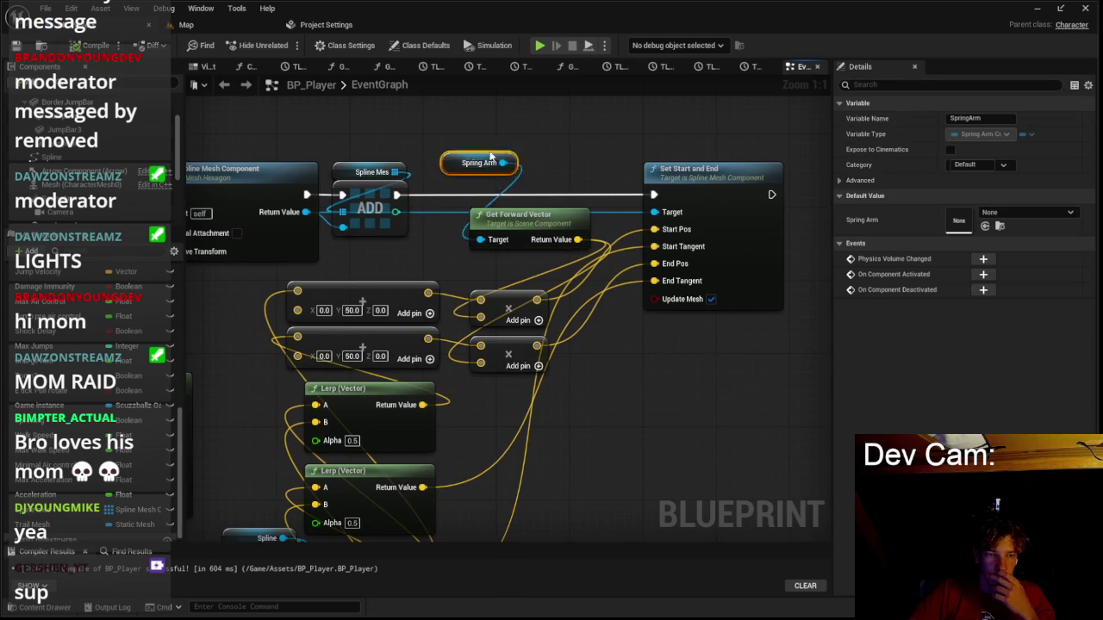
pyautogui.moveTo(502, 226)
pyautogui.mouseDown()
pyautogui.moveTo(483, 245)
pyautogui.moveTo(491, 252)
pyautogui.mouseUp()
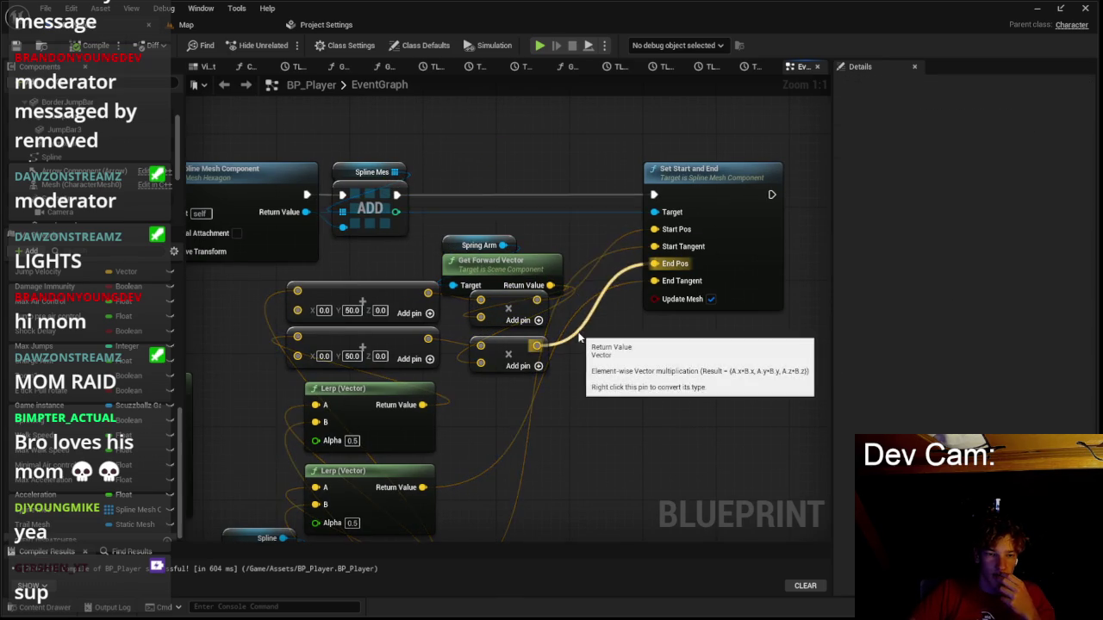
pyautogui.click(186, 26)
pyautogui.hotkey('alt', 'p')
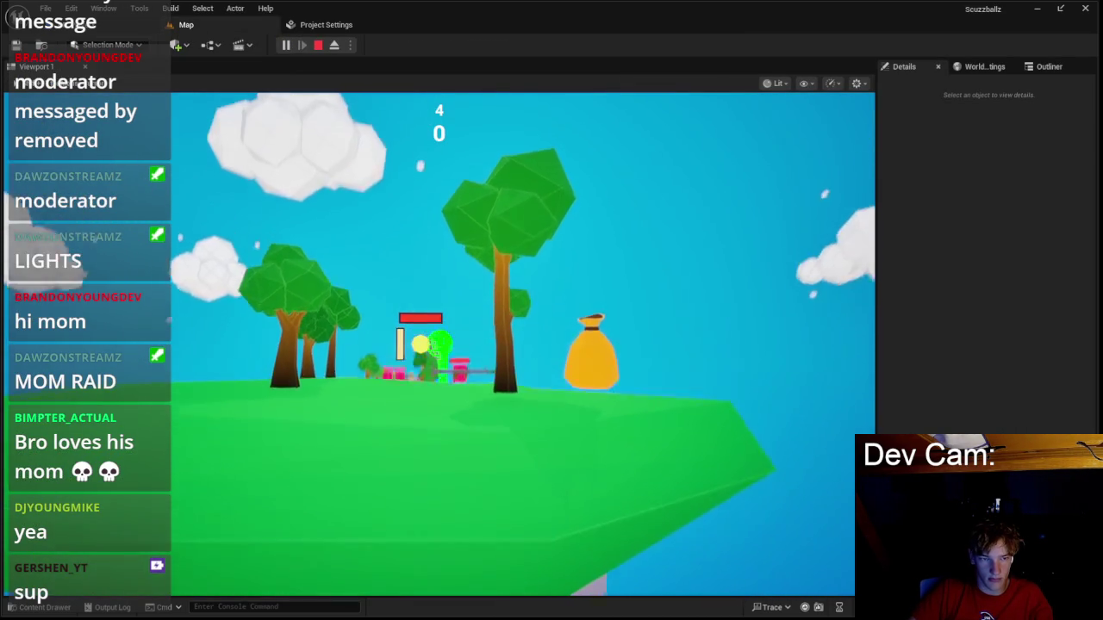
# Launch the player with Space to watch the green trajectory arc, then stop the play test.
pyautogui.press('space')
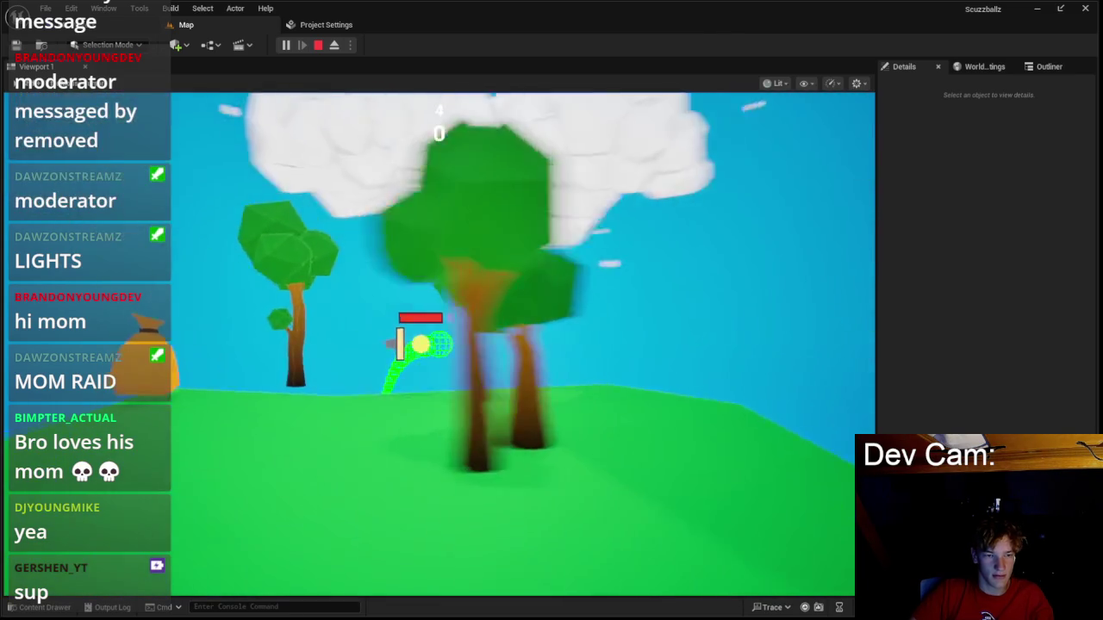
pyautogui.press('Escape')
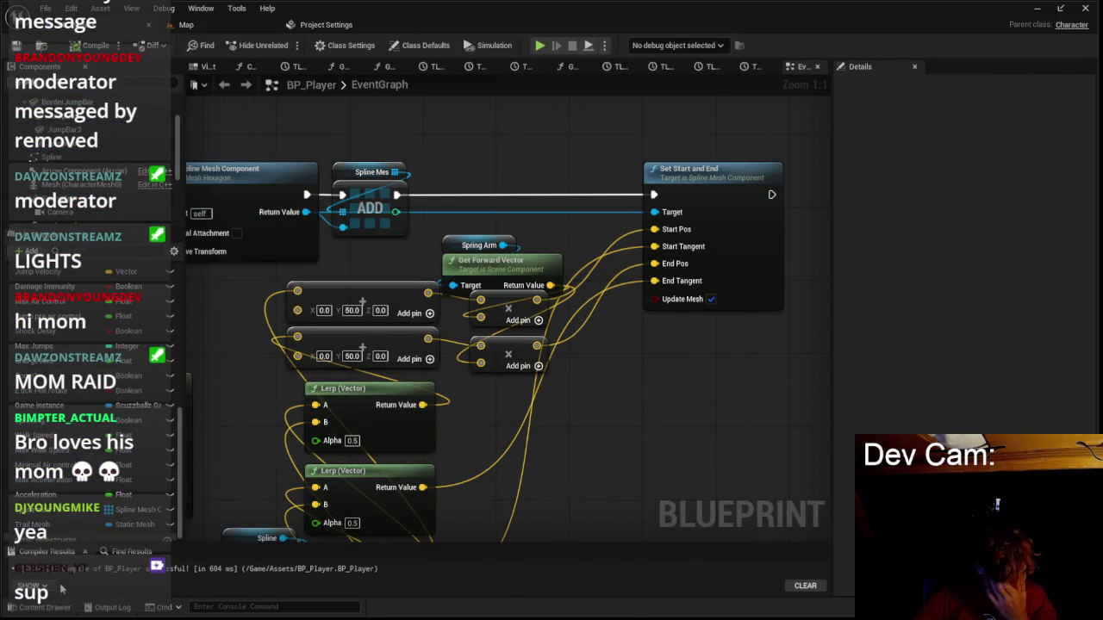
# Pan BP_Player's graph across the loop, spline and Set Start and End nodes, then return to the Map.
pyautogui.scroll(-1, 540, 367)
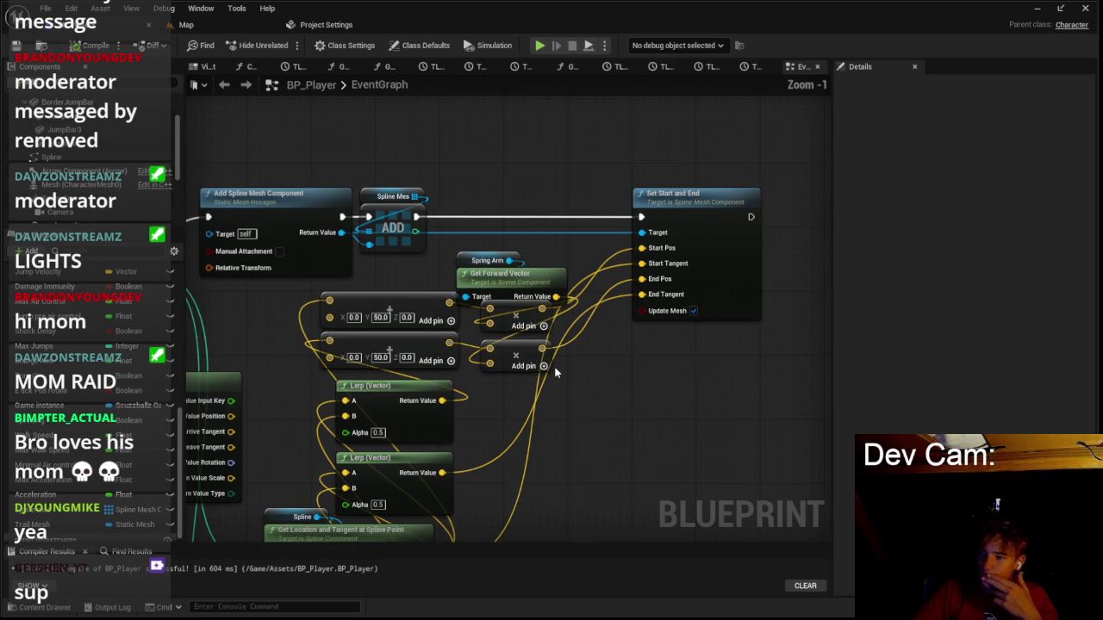
pyautogui.scroll(-2, 571, 395)
pyautogui.scroll(2, 543, 408)
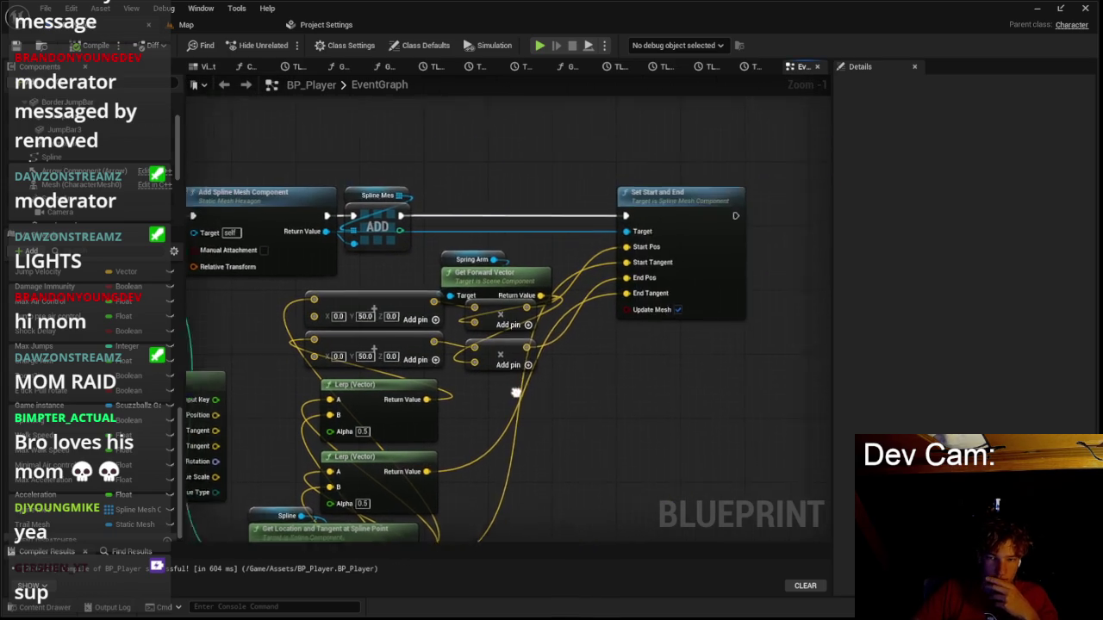
pyautogui.moveTo(521, 414)
pyautogui.mouseDown()
pyautogui.moveTo(712, 366)
pyautogui.moveTo(699, 297)
pyautogui.mouseUp()
pyautogui.scroll(-1, 710, 352)
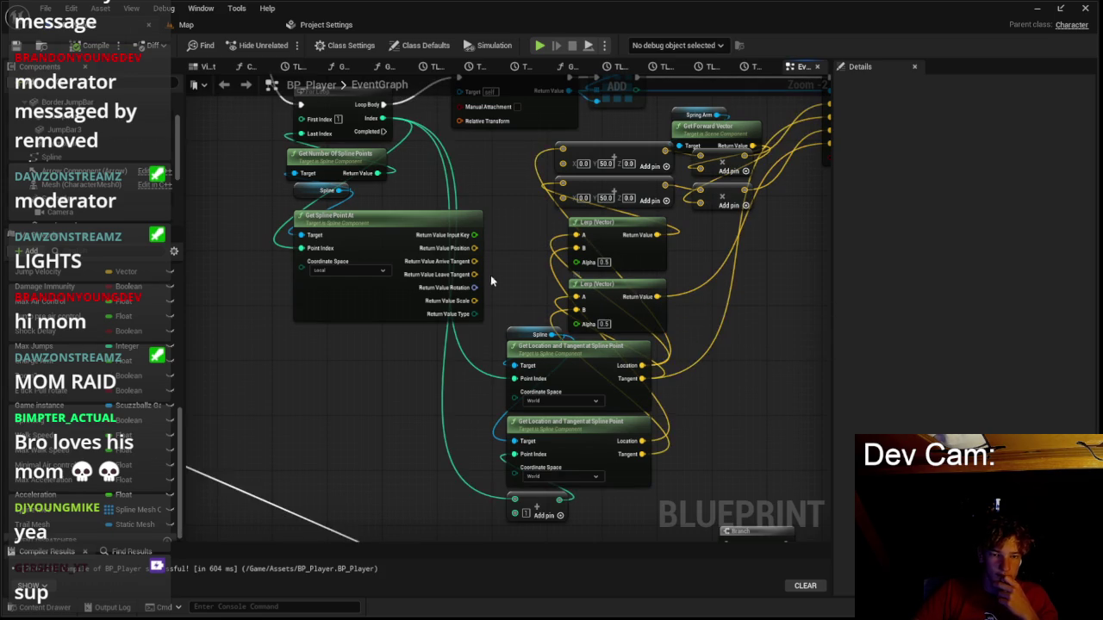
pyautogui.moveTo(563, 348); pyautogui.dragTo(560, 385)
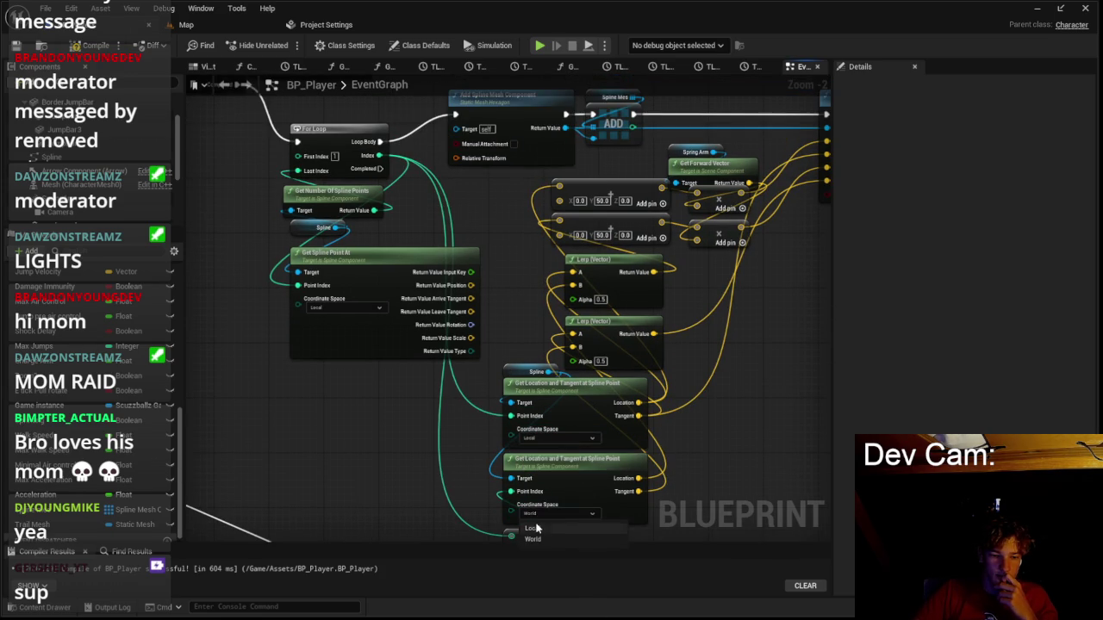
pyautogui.moveTo(738, 364); pyautogui.dragTo(600, 360)
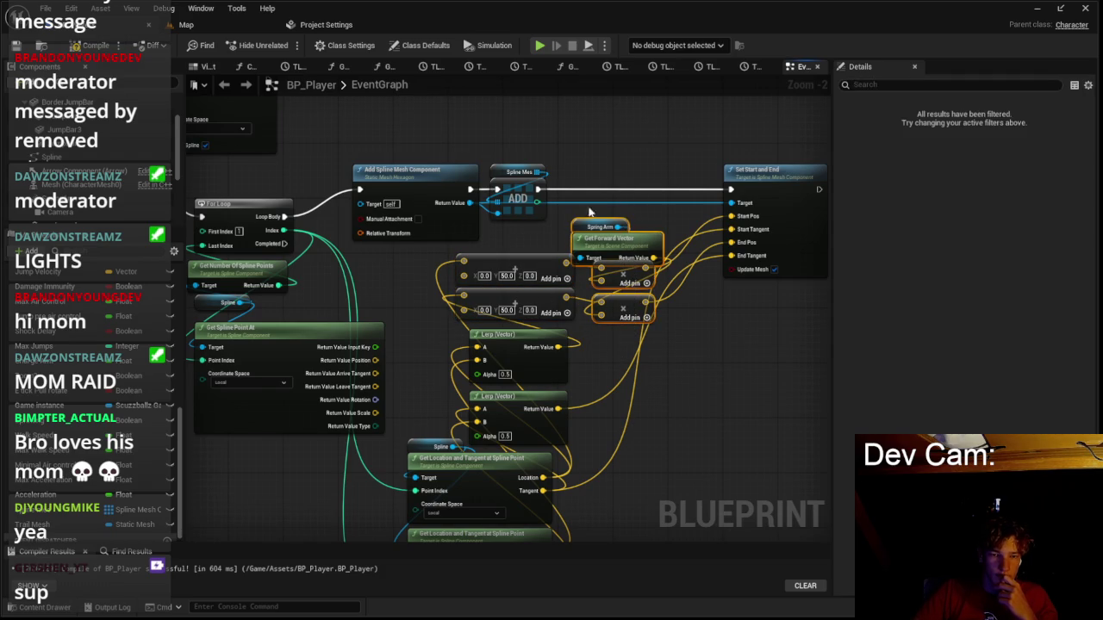
pyautogui.scroll(2, 614, 205)
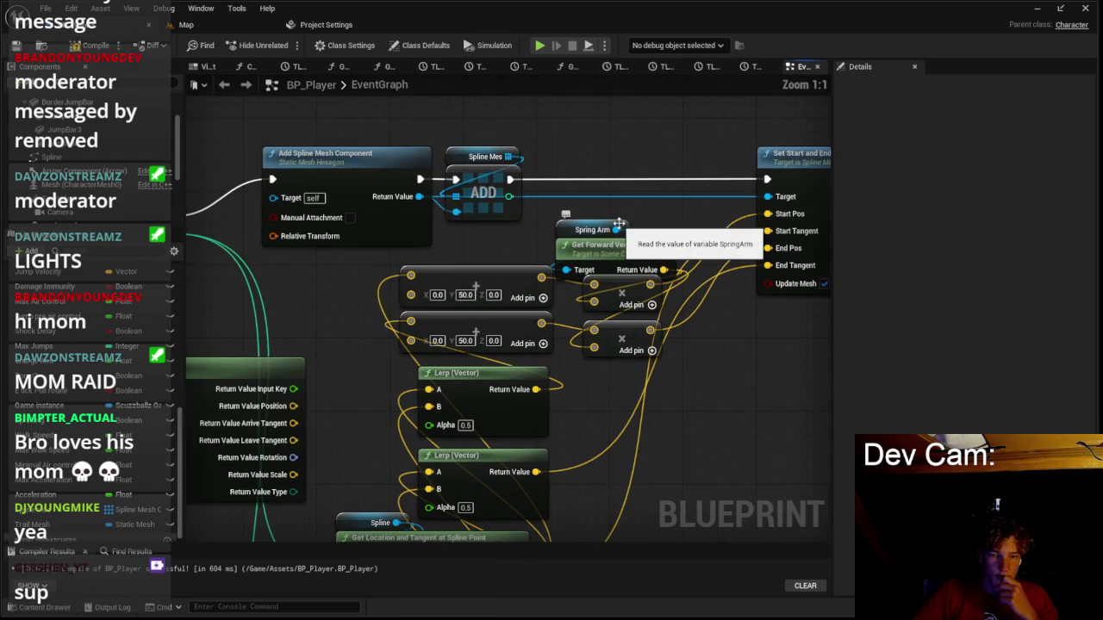
pyautogui.click(186, 24)
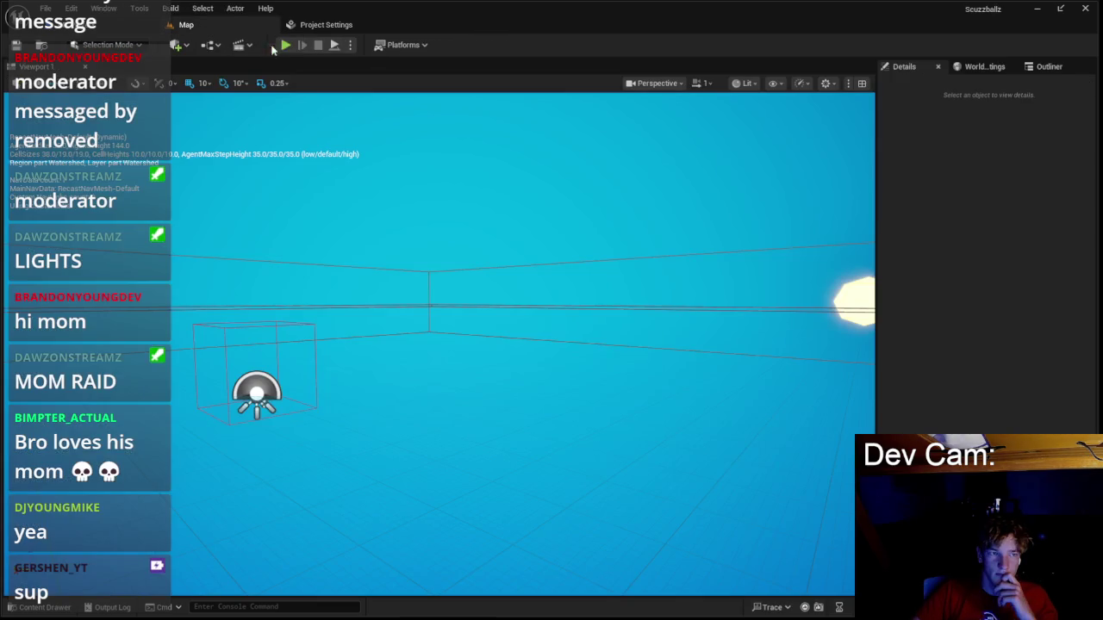
# Play-test the level past the title menu, watch the grey trajectory mesh, then stop.
pyautogui.hotkey('alt', 'p')
pyautogui.click(487, 306)
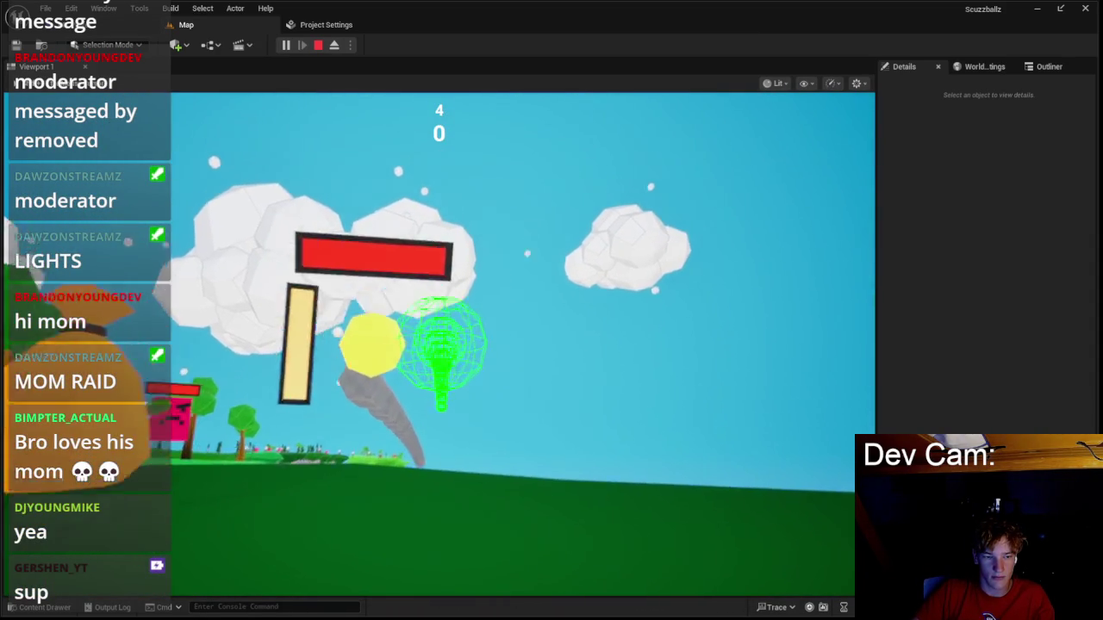
pyautogui.press('Escape')
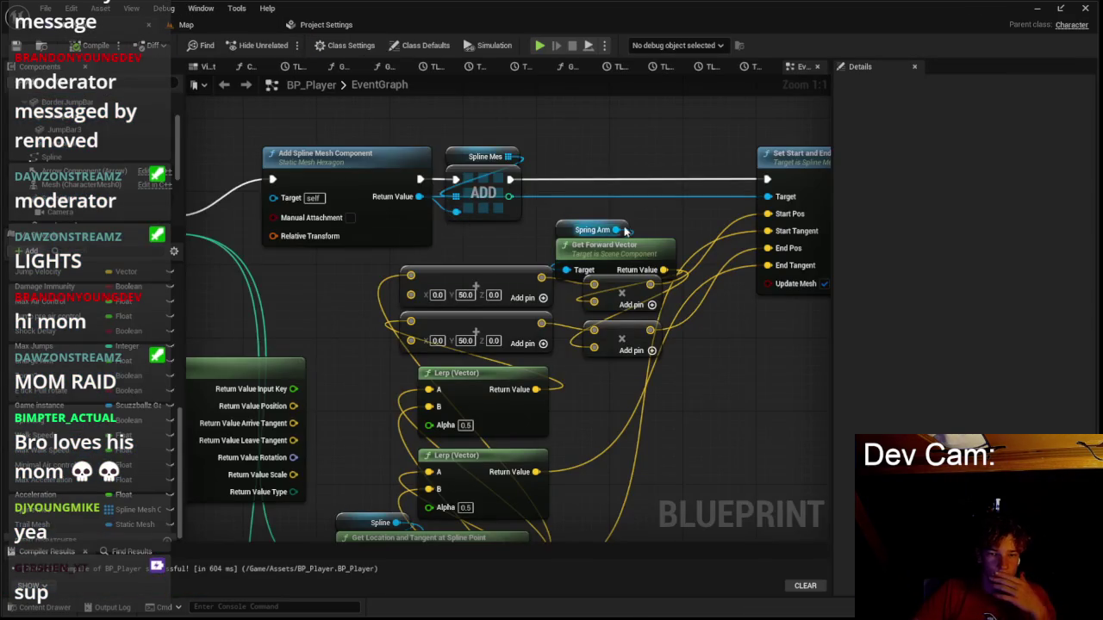
# Shift Set Start and End right and paste copies of the spring-arm forward-vector multiply nodes.
pyautogui.scroll(-2, 613, 232)
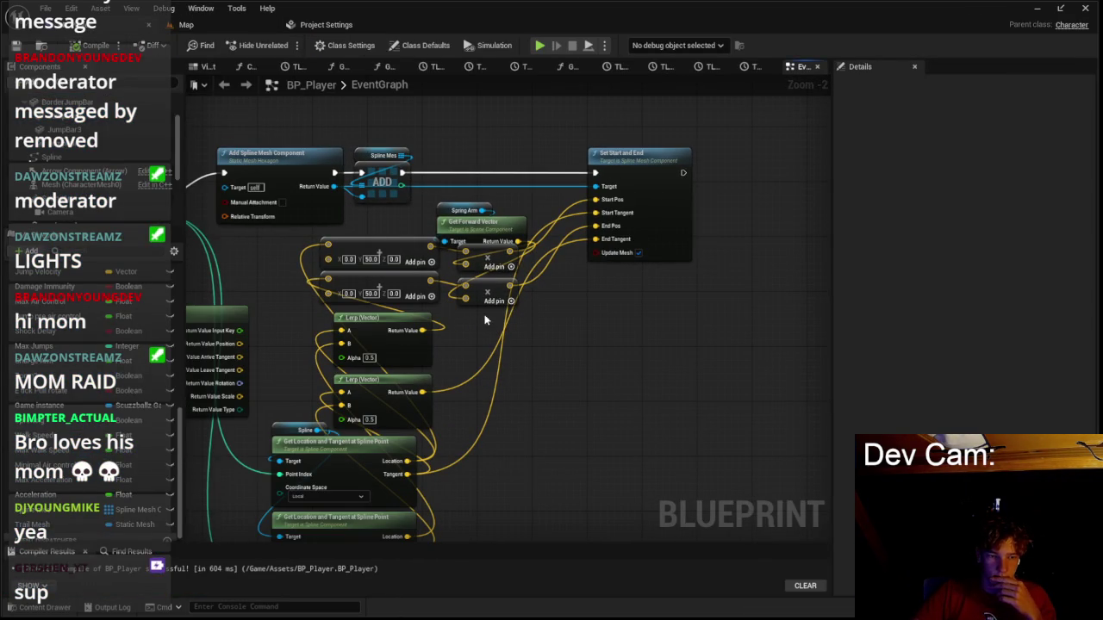
pyautogui.moveTo(623, 176); pyautogui.dragTo(752, 189)
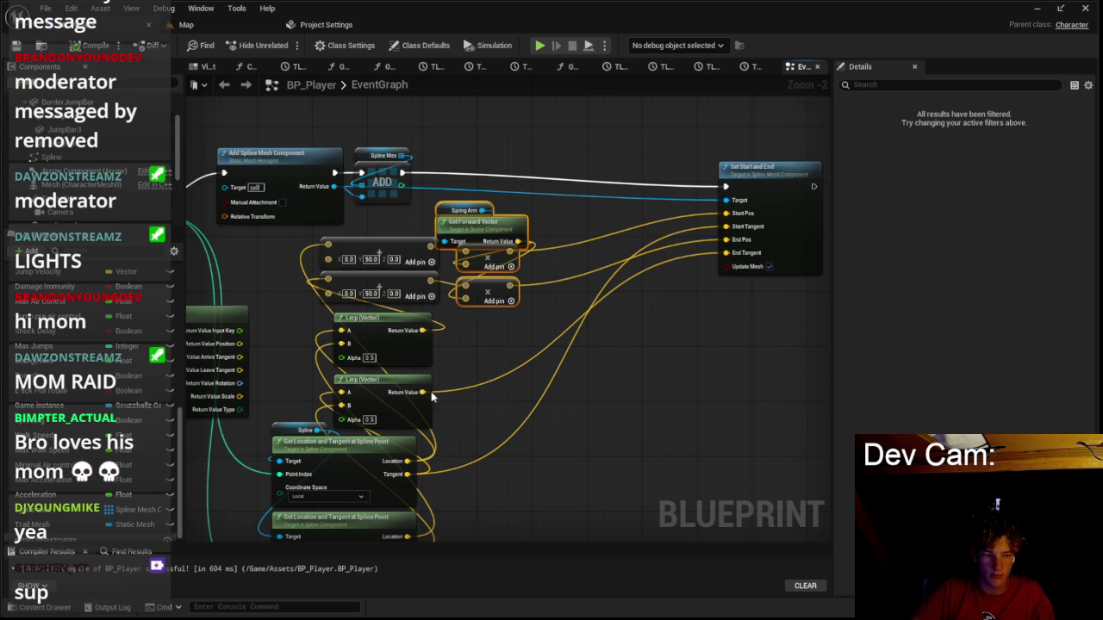
pyautogui.hotkey('ctrl', 'v')
# Wire the spline Tangent into the copied multiply node and its result into End Tangent.
pyautogui.moveTo(422, 392); pyautogui.dragTo(549, 357)
pyautogui.moveTo(413, 437); pyautogui.dragTo(551, 366)
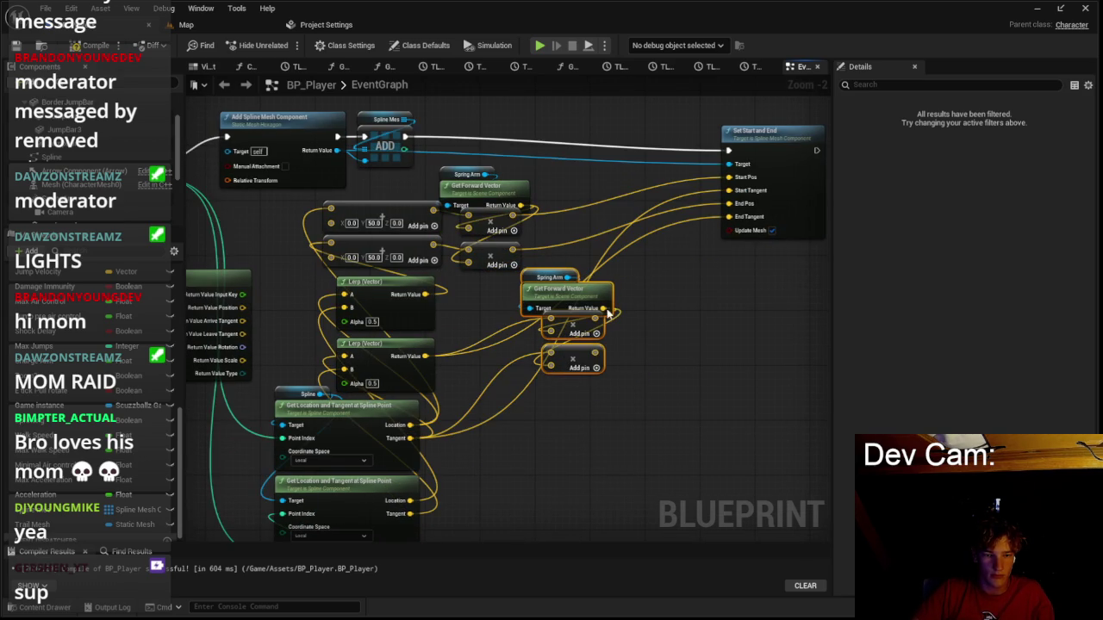
pyautogui.moveTo(595, 318); pyautogui.dragTo(603, 318)
pyautogui.moveTo(743, 209); pyautogui.dragTo(732, 217)
pyautogui.moveTo(596, 351); pyautogui.dragTo(729, 216)
pyautogui.click(186, 24)
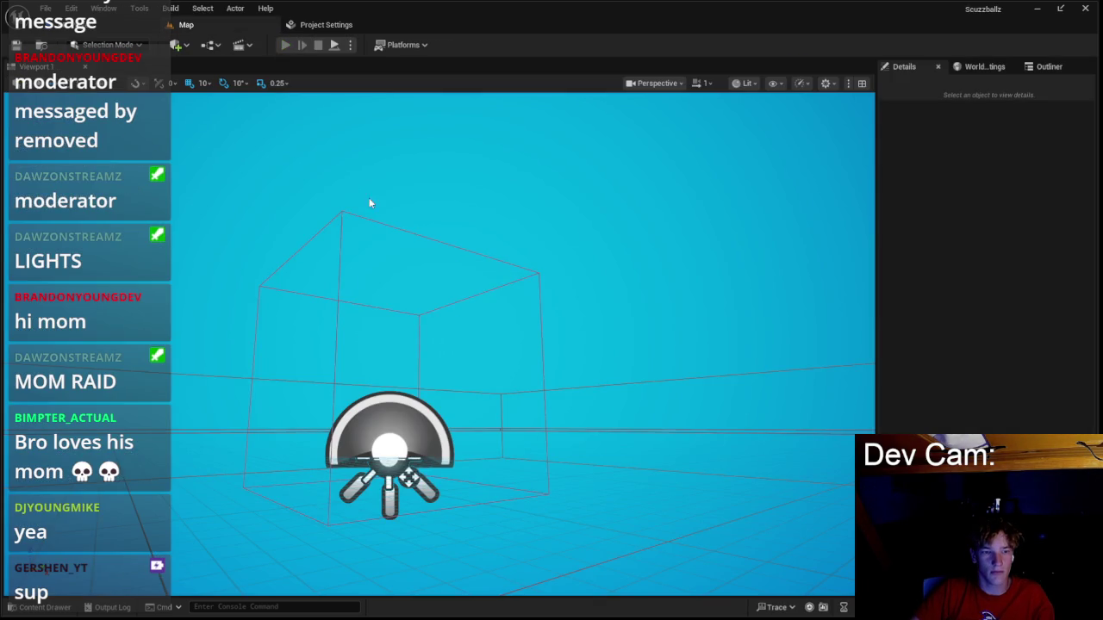
# Run a play test with the scaled tangent wiring, then stop it.
pyautogui.hotkey('alt', 'p')
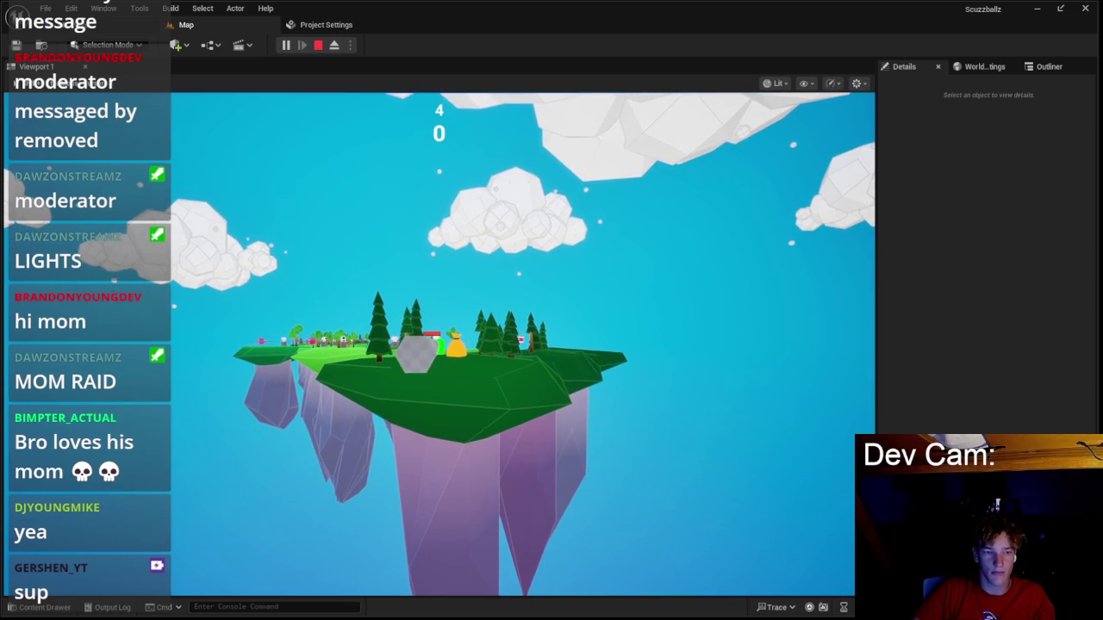
pyautogui.press('Escape')
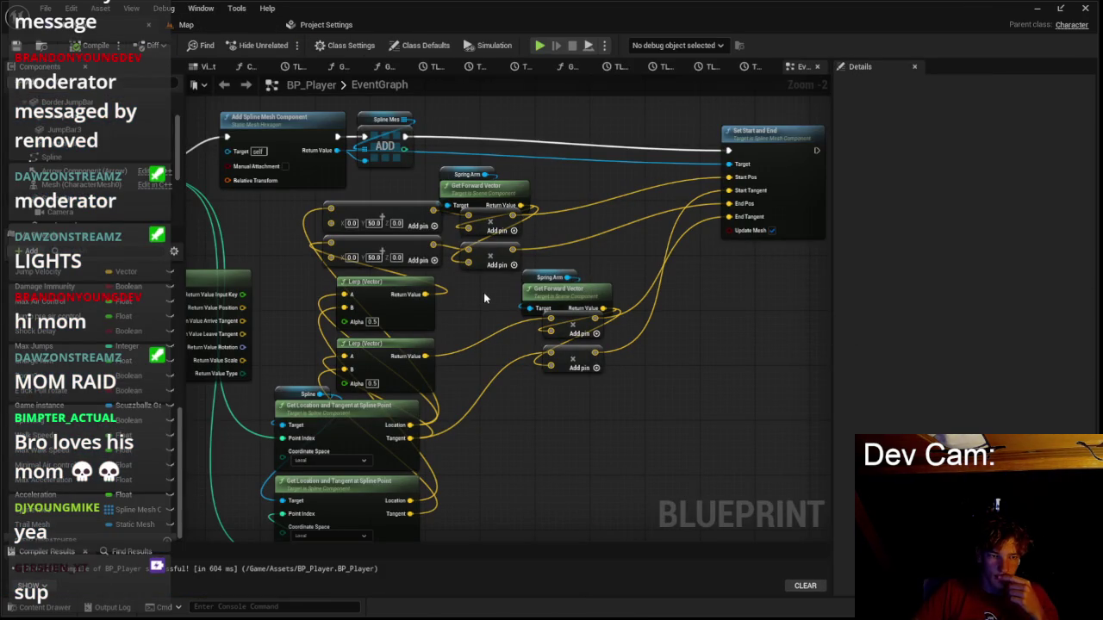
# Delete the Spring Arm getter, Get Forward Vector and add nodes from the graph.
pyautogui.click(466, 175)
pyautogui.scroll(1, 465, 179)
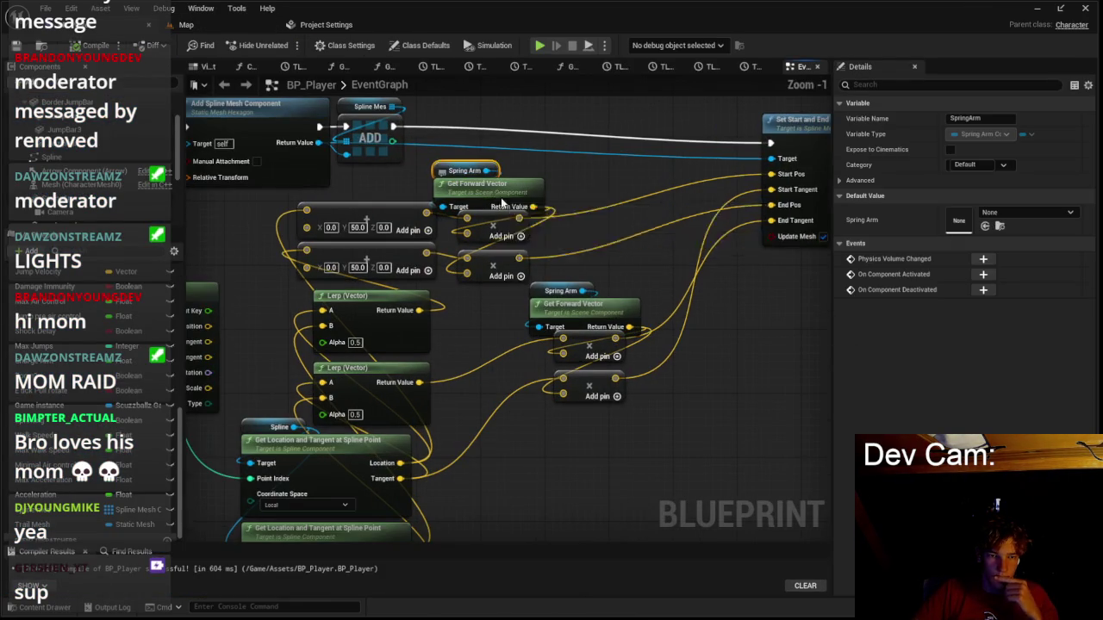
pyautogui.click(487, 191)
pyautogui.scroll(1, 431, 155)
pyautogui.moveTo(420, 145)
pyautogui.mouseDown()
pyautogui.moveTo(528, 205)
pyautogui.moveTo(528, 194)
pyautogui.mouseUp()
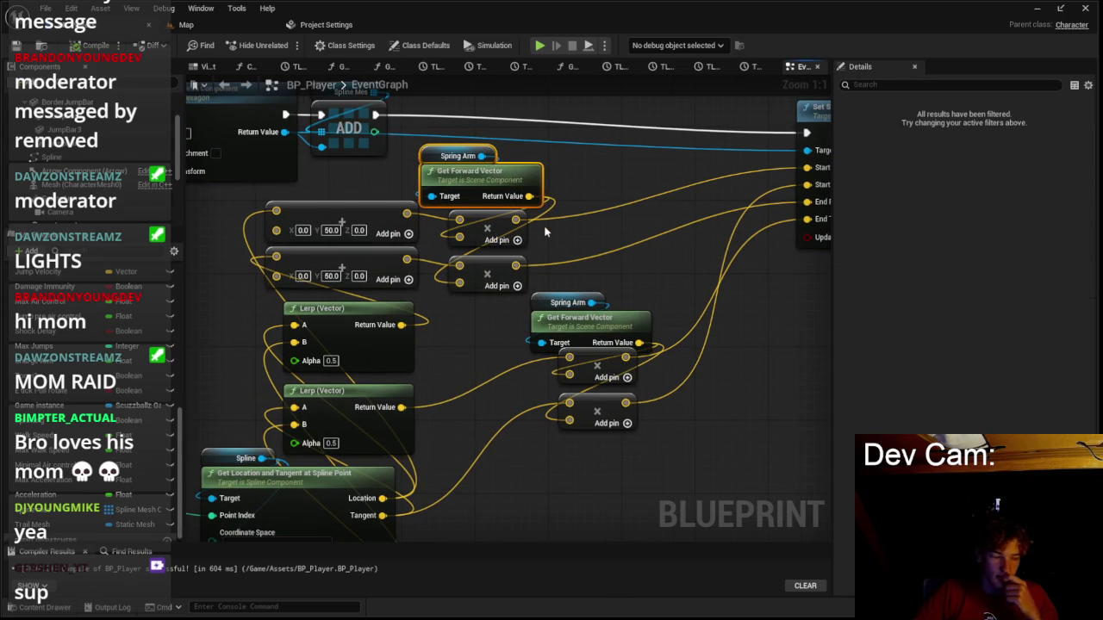
pyautogui.scroll(-2, 545, 231)
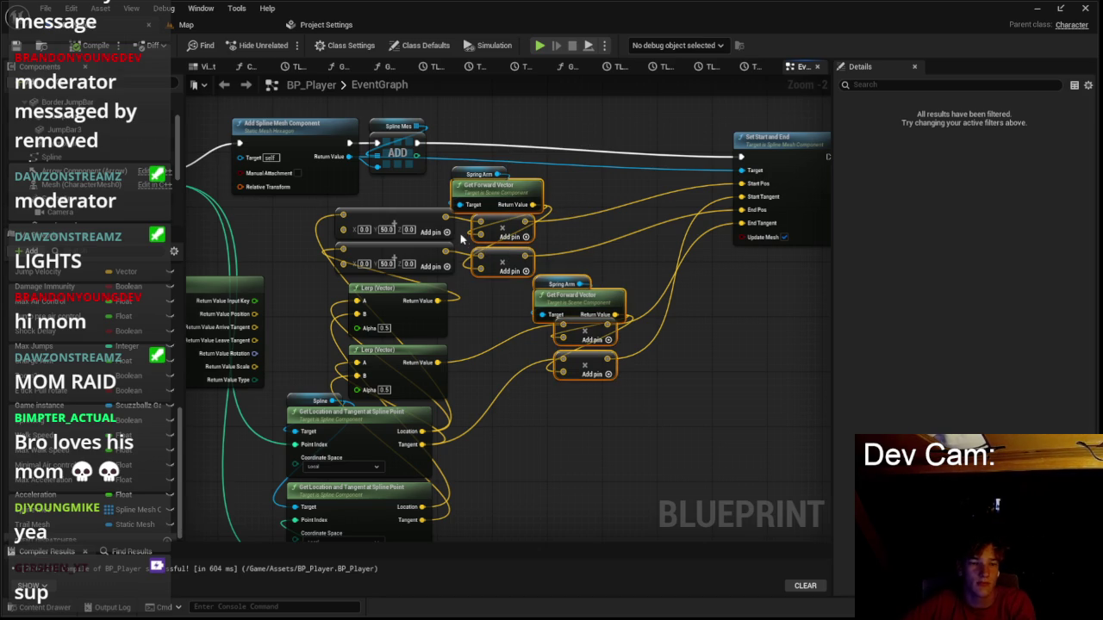
pyautogui.press('Delete')
pyautogui.moveTo(445, 215); pyautogui.dragTo(597, 213)
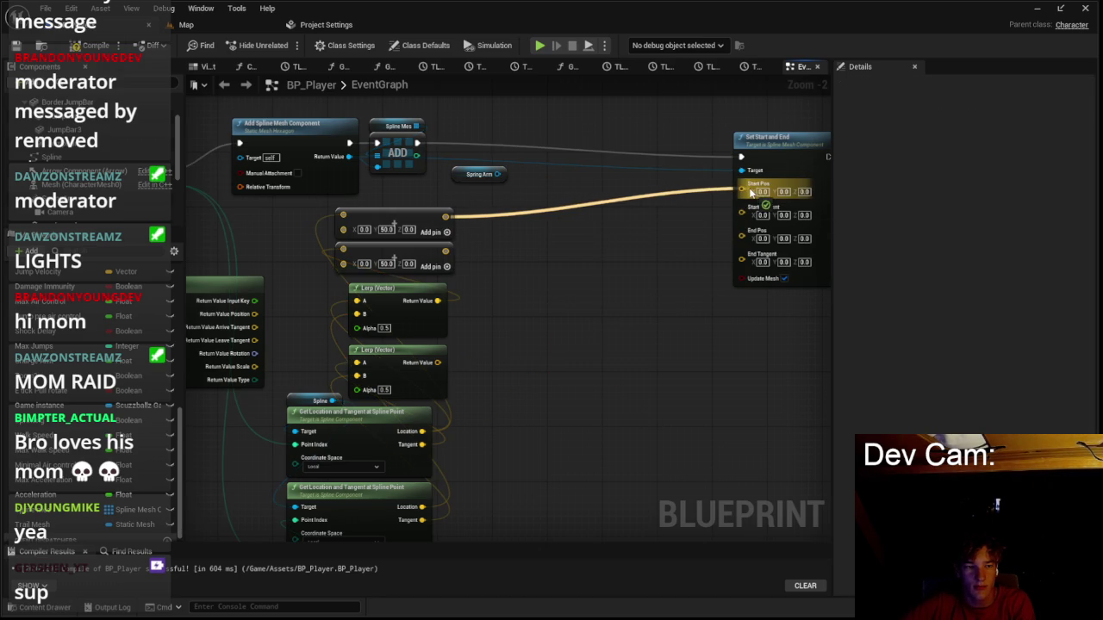
pyautogui.press('Delete')
# Wire spline Location, Lerp results and both offset vectors into Set Start and End, then play-test.
pyautogui.moveTo(422, 431)
pyautogui.mouseDown()
pyautogui.moveTo(741, 188)
pyautogui.moveTo(690, 184)
pyautogui.moveTo(695, 207)
pyautogui.mouseUp()
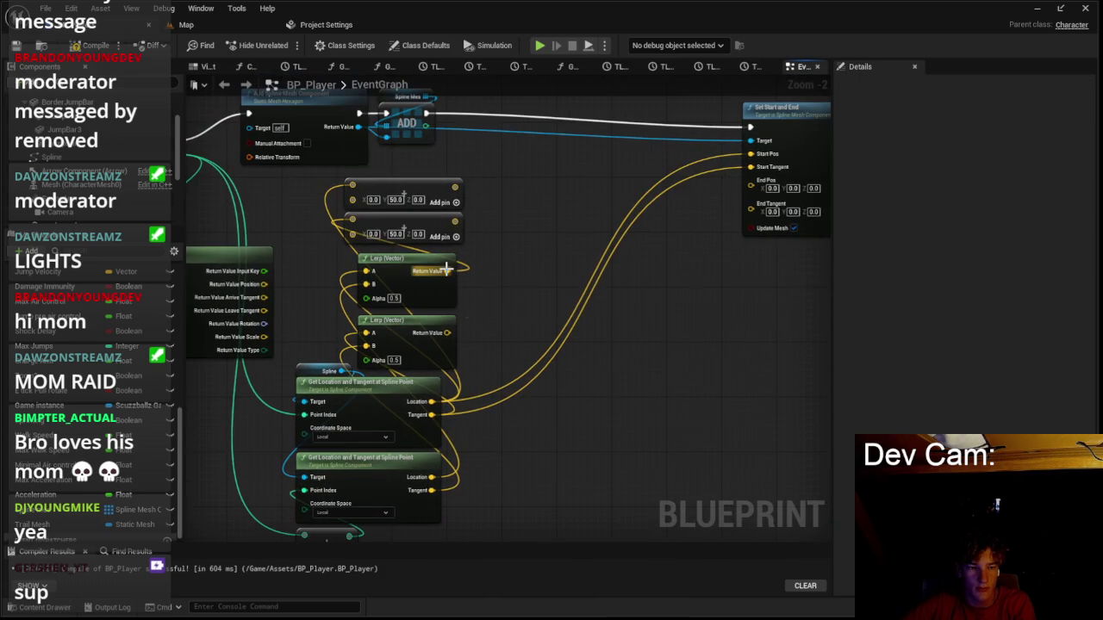
pyautogui.moveTo(446, 271)
pyautogui.mouseDown()
pyautogui.moveTo(763, 184)
pyautogui.moveTo(751, 181)
pyautogui.moveTo(444, 343)
pyautogui.moveTo(447, 333)
pyautogui.mouseUp()
pyautogui.moveTo(455, 186); pyautogui.dragTo(647, 185)
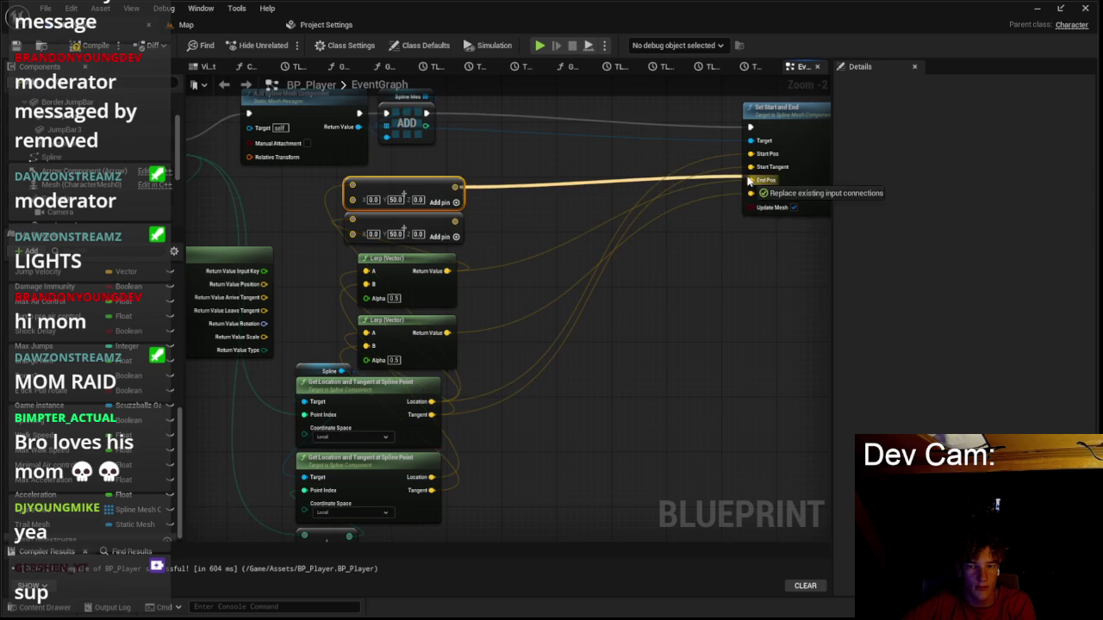
pyautogui.moveTo(738, 159); pyautogui.dragTo(750, 154)
pyautogui.moveTo(455, 220); pyautogui.dragTo(751, 180)
pyautogui.click(183, 25)
pyautogui.click(284, 45)
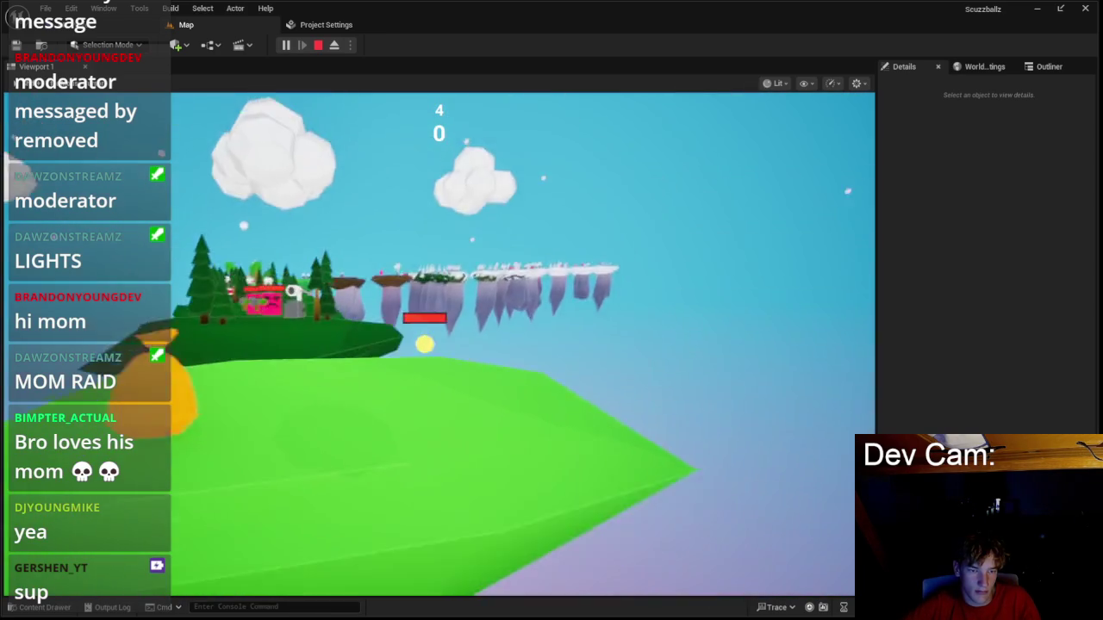
# End the Play-In-Editor session to get back to BP_Player's Event Graph.
pyautogui.press('Escape')
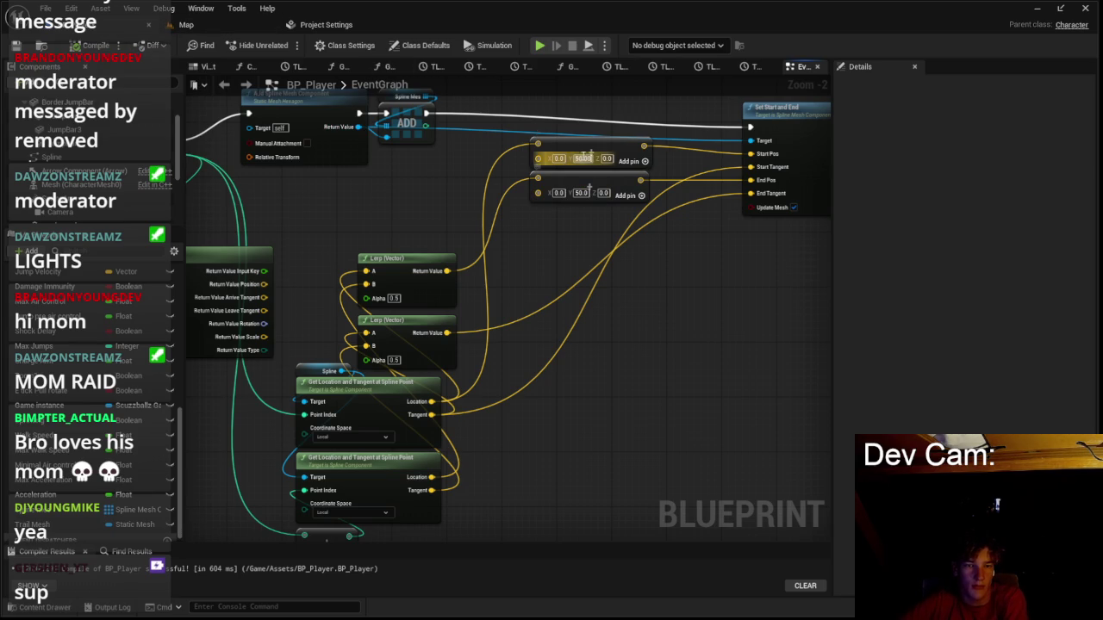
# Set the offset vector's Y to 0 and launch a play test from the Map.
pyautogui.write('0')
pyautogui.press('Return')
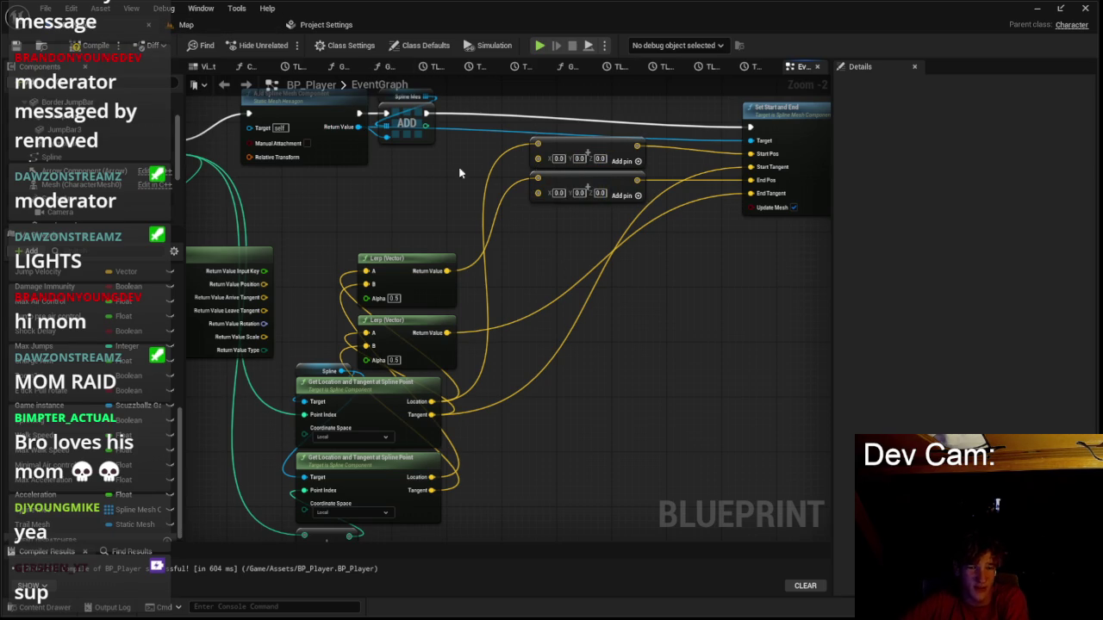
pyautogui.click(197, 26)
pyautogui.click(286, 46)
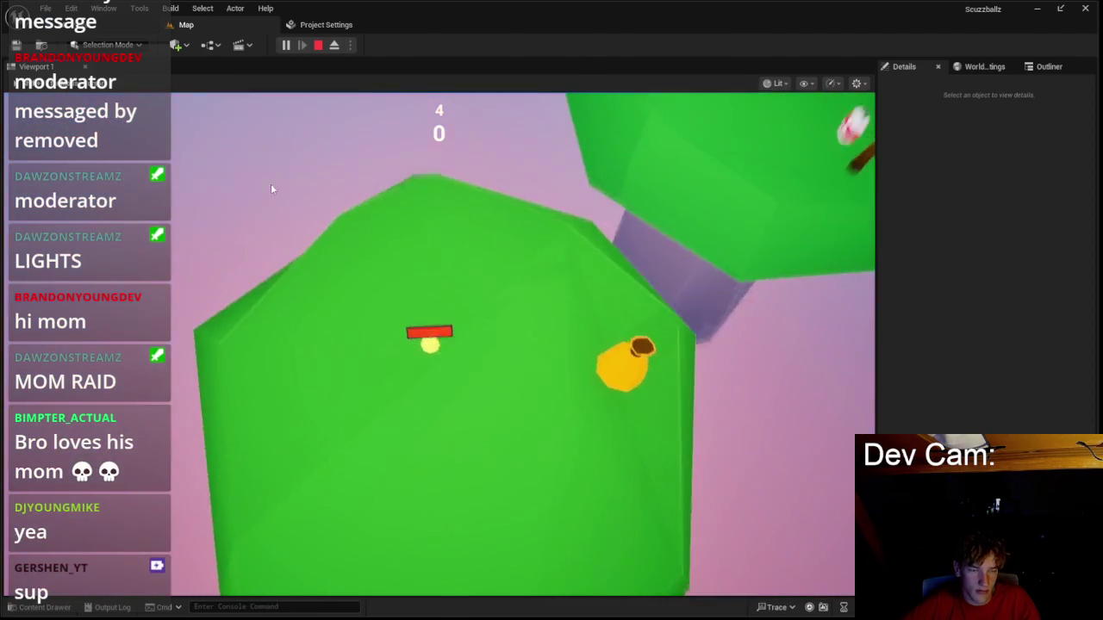
# Stop the play test and bring the BP_Player blueprint back to the front.
pyautogui.press('Escape')
pyautogui.click(312, 26)
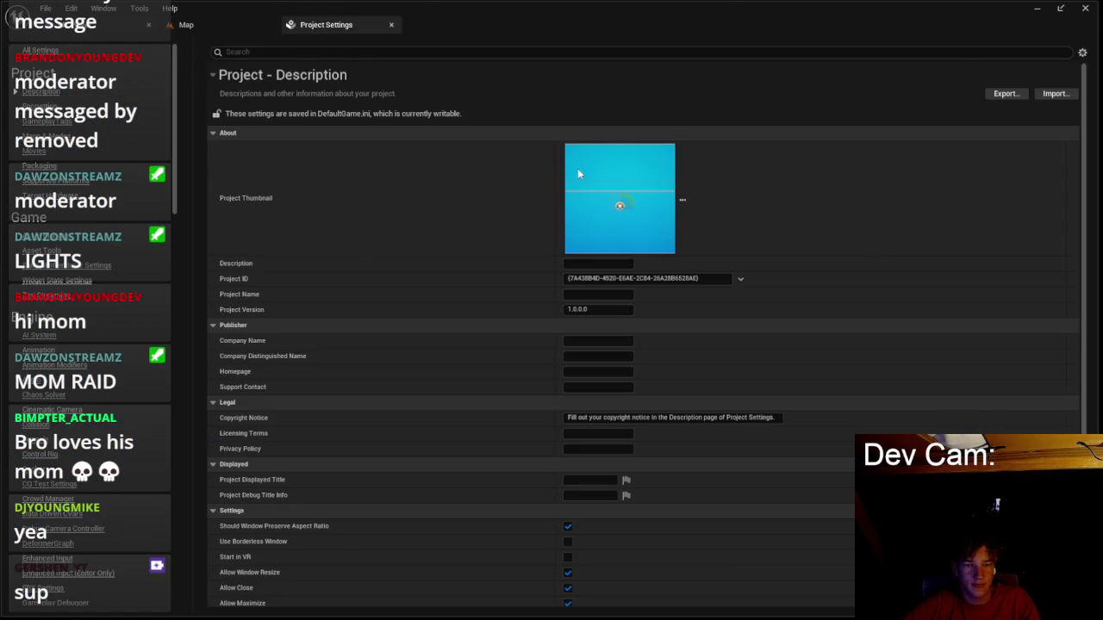
pyautogui.hotkey('alt', 'Tab')
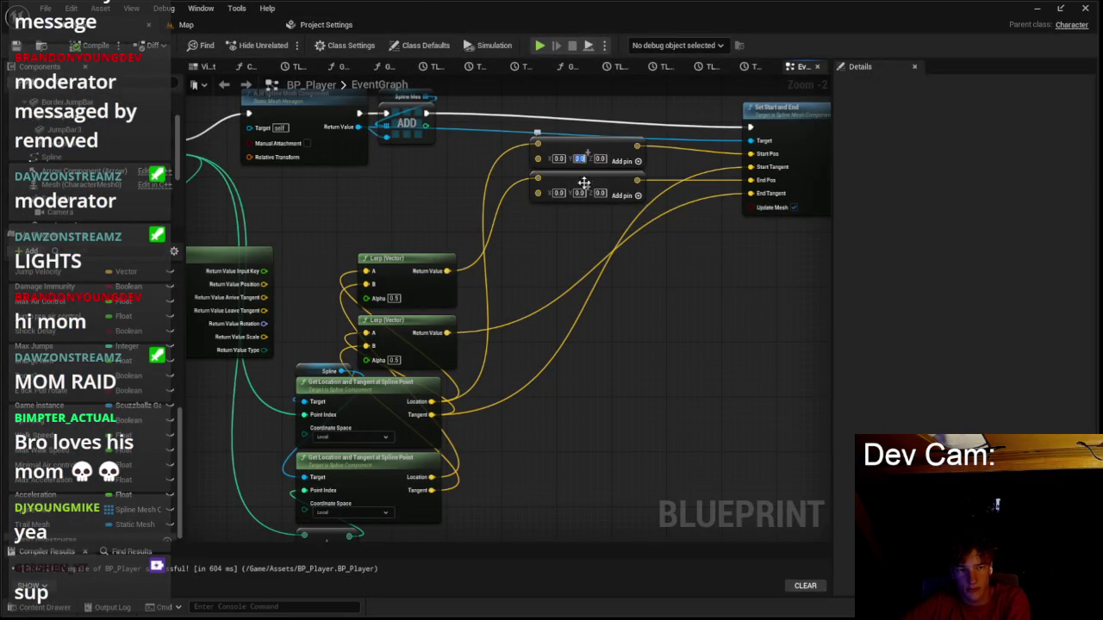
# Save the modified assets and run another play test from the Map, then stop it.
pyautogui.click(186, 24)
pyautogui.hotkey('ctrl', 's')
pyautogui.hotkey('alt', 'p')
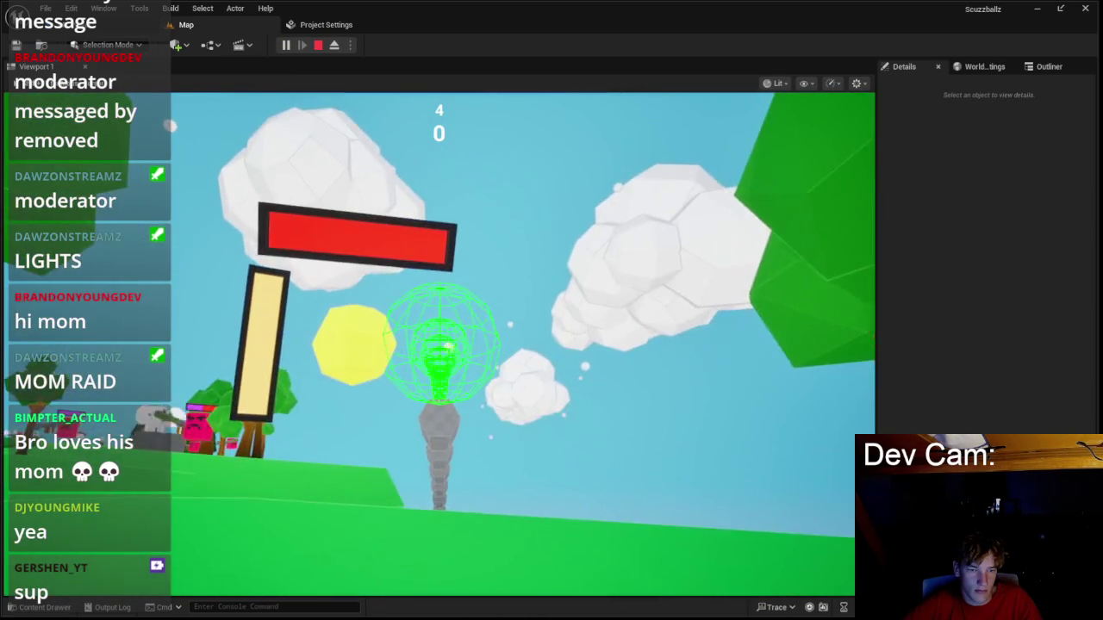
pyautogui.press('Escape')
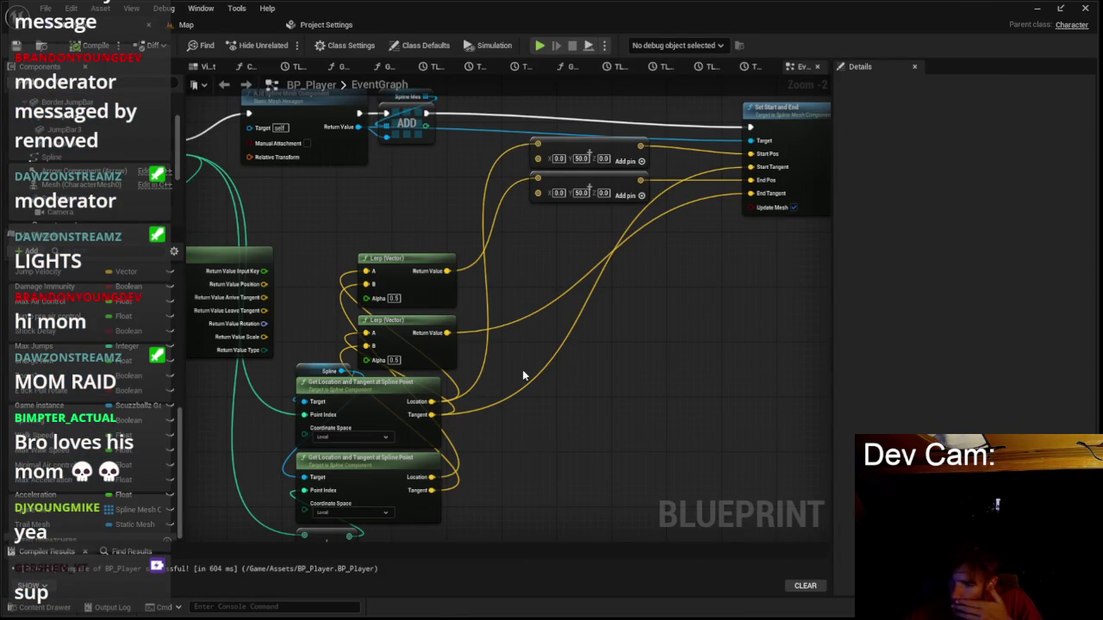
# Check the Return Value Type pin's options, then start gameplay from the Map's title menu.
pyautogui.scroll(-2, 523, 376)
pyautogui.scroll(3, 386, 371)
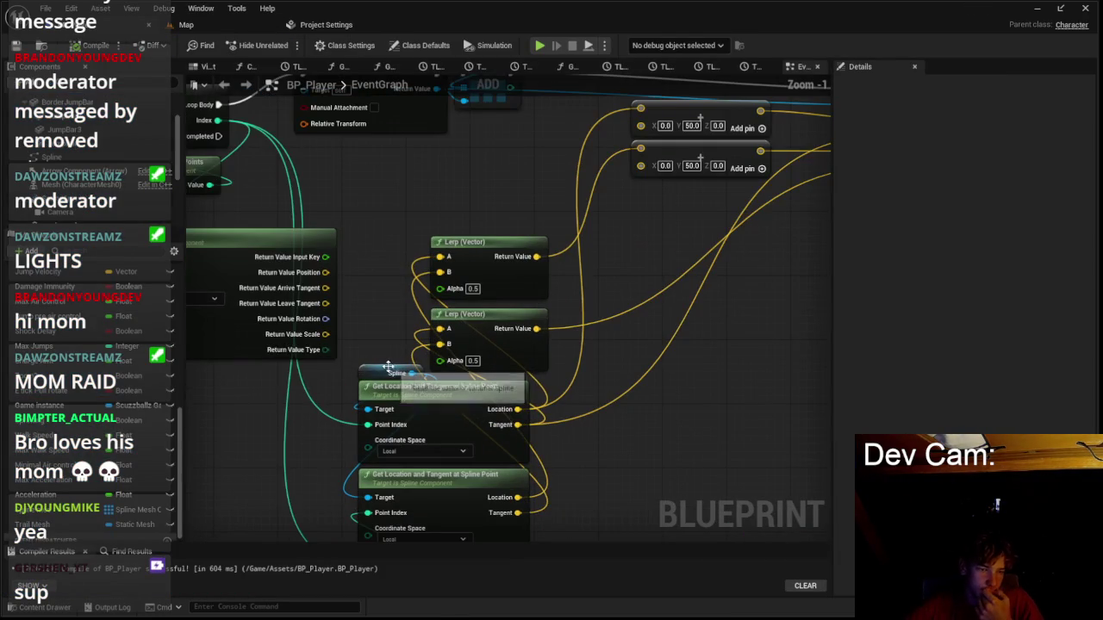
pyautogui.rightClick(320, 351)
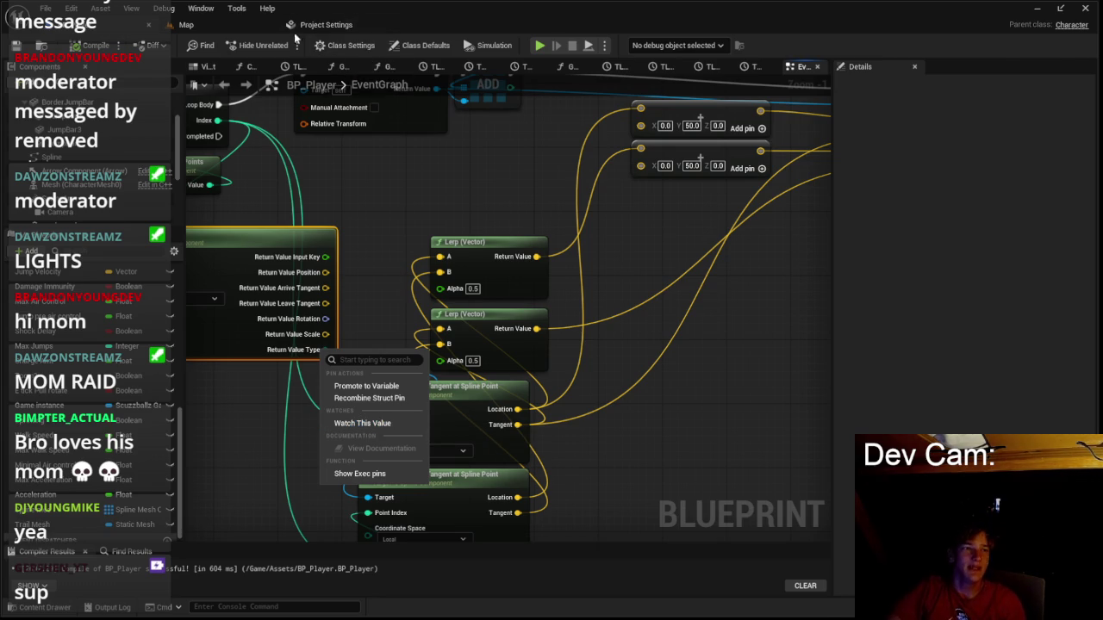
pyautogui.click(272, 26)
pyautogui.click(439, 325)
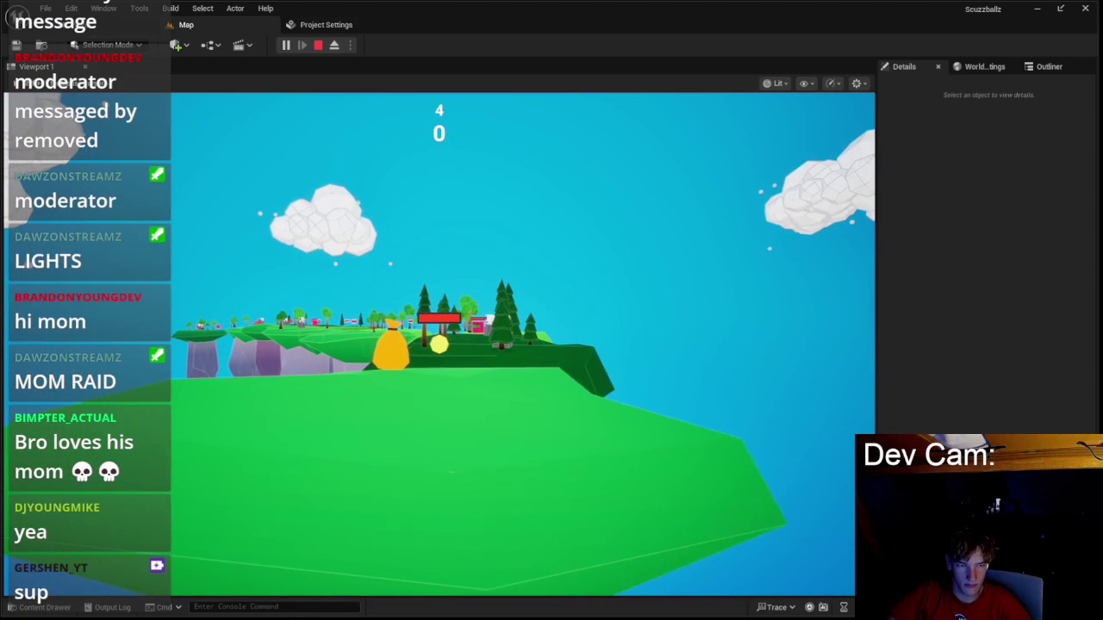
# Stop the play test and pan BP_Player's graph to bring the spline mesh nodes into view.
pyautogui.press('Escape')
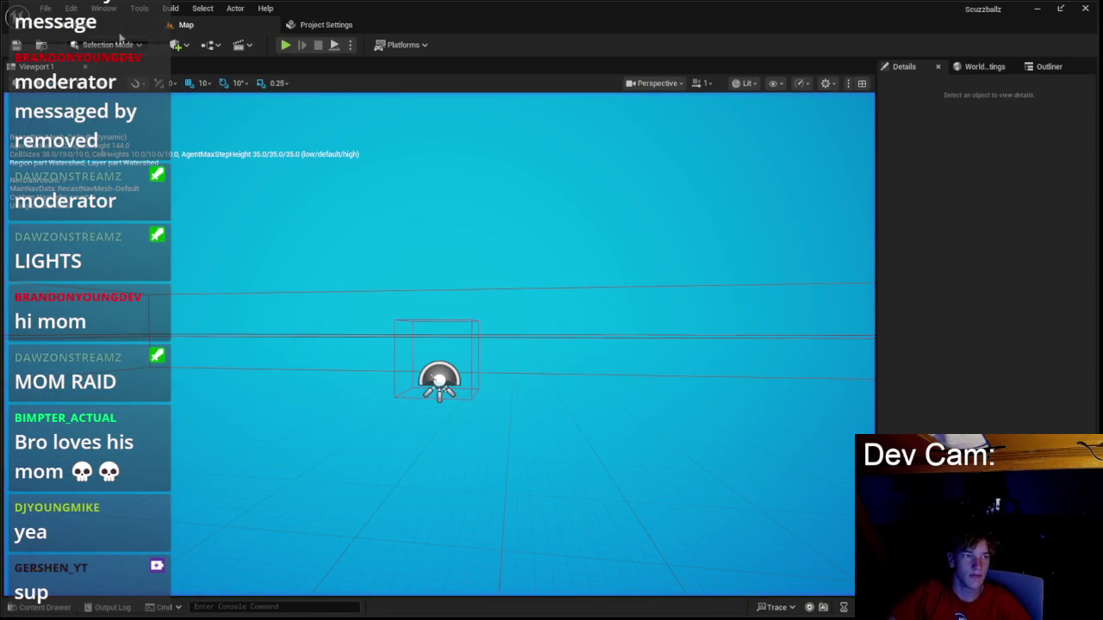
pyautogui.moveTo(450, 161)
pyautogui.mouseDown()
pyautogui.moveTo(419, 224)
pyautogui.moveTo(443, 210)
pyautogui.moveTo(417, 208)
pyautogui.mouseUp()
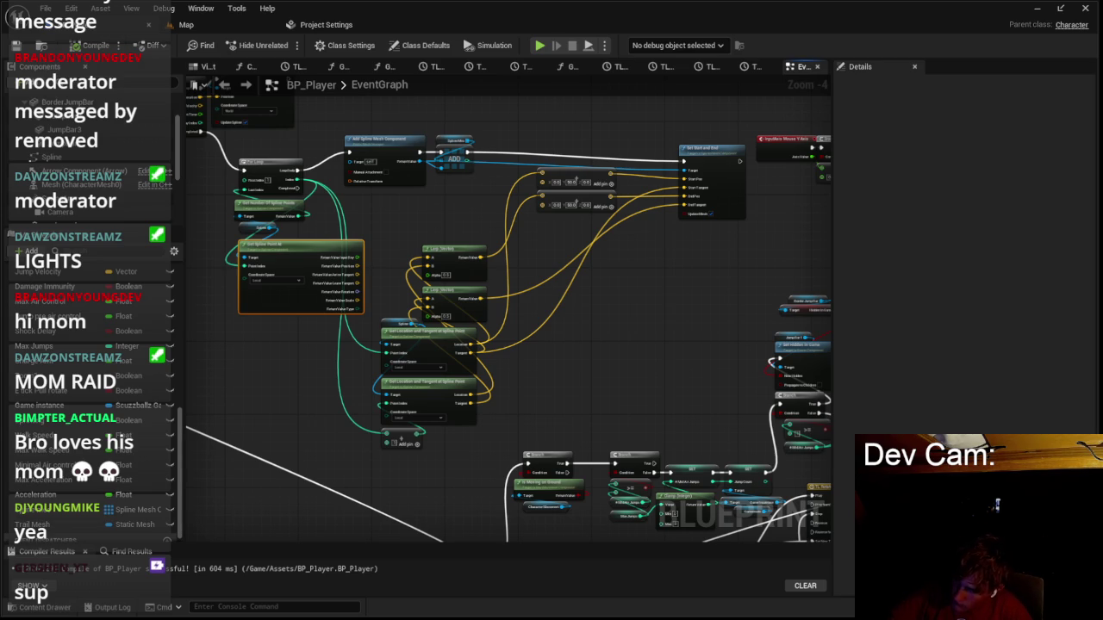
# Run a quick play-test in the level viewport to check the current trajectory, then stop it.
pyautogui.moveTo(509, 319); pyautogui.dragTo(451, 356)
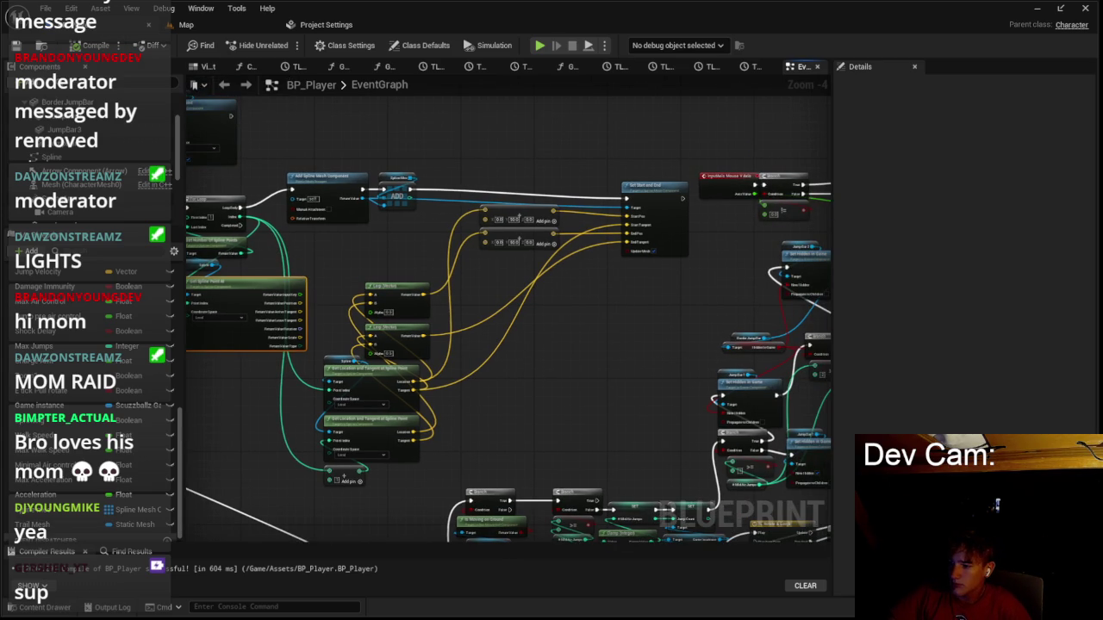
pyautogui.scroll(3, 224, 218)
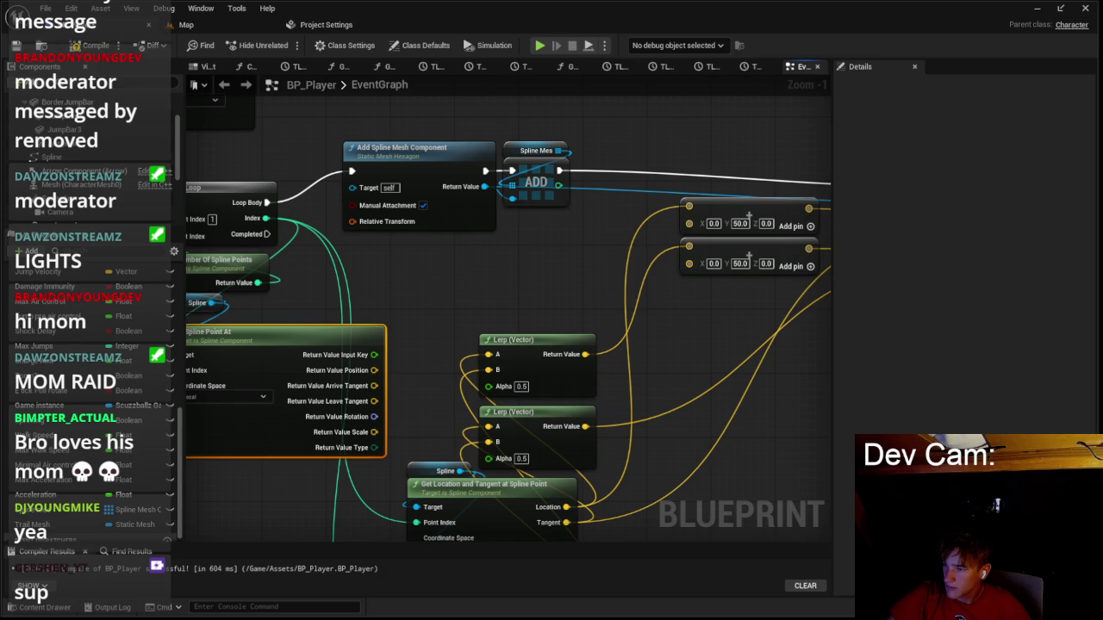
pyautogui.click(274, 26)
pyautogui.hotkey('alt', 'p')
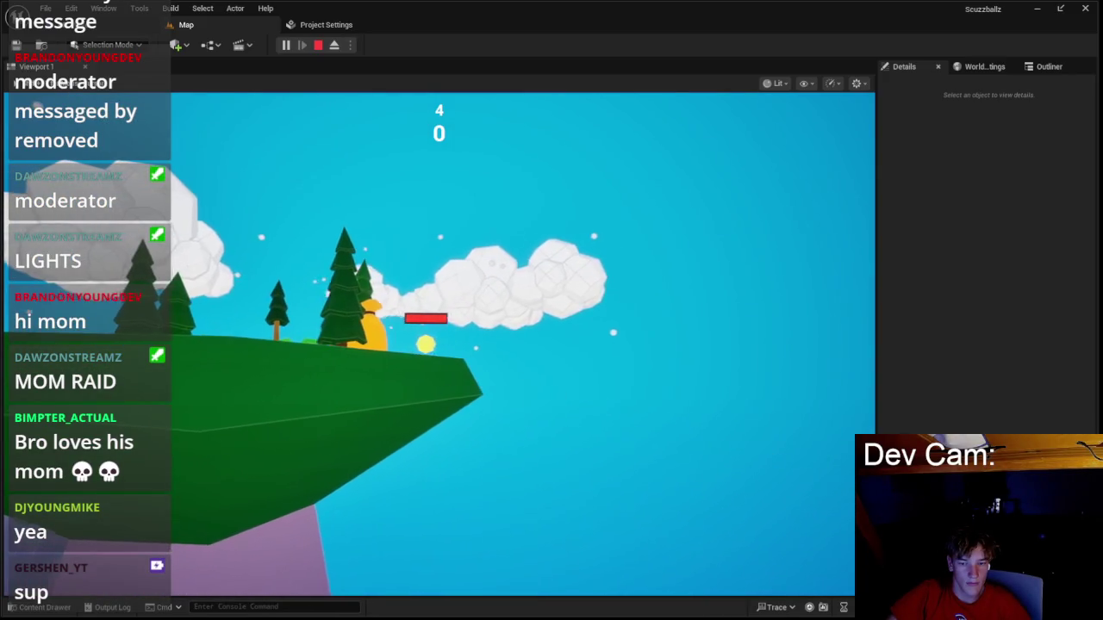
pyautogui.press('Escape')
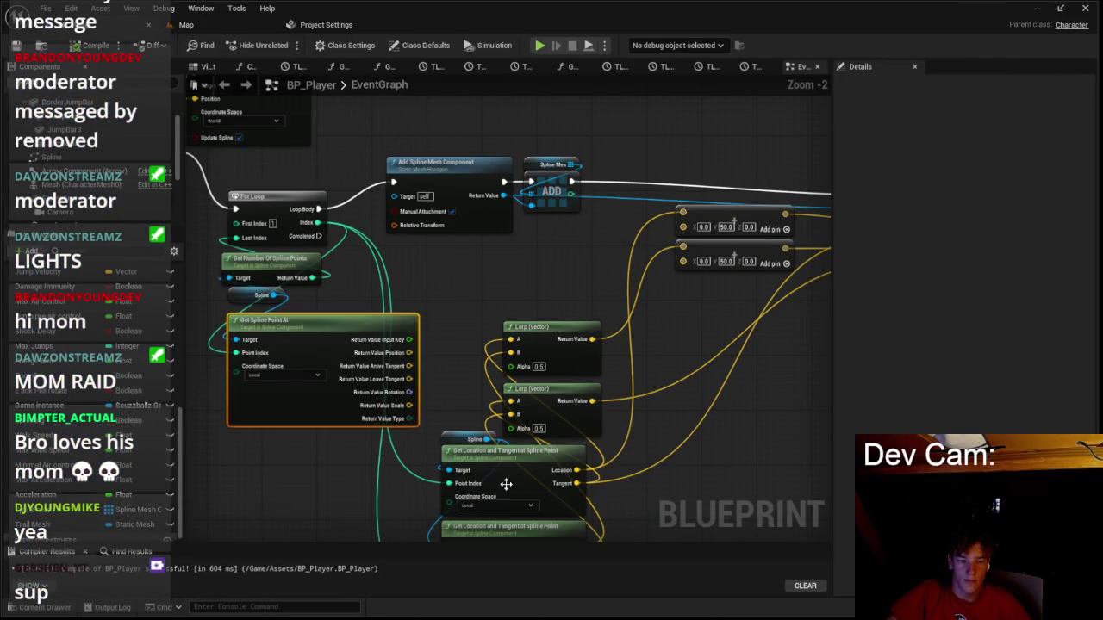
# Set Get Location and Tangent at Spline Point to World coordinate space and play-test again.
pyautogui.click(506, 505)
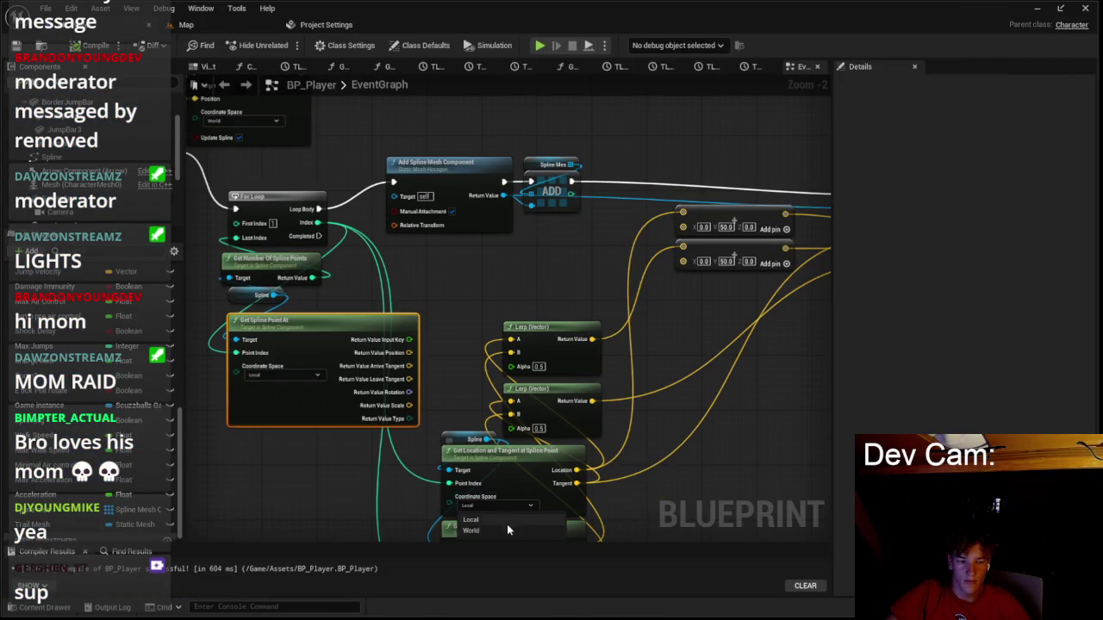
pyautogui.click(505, 498)
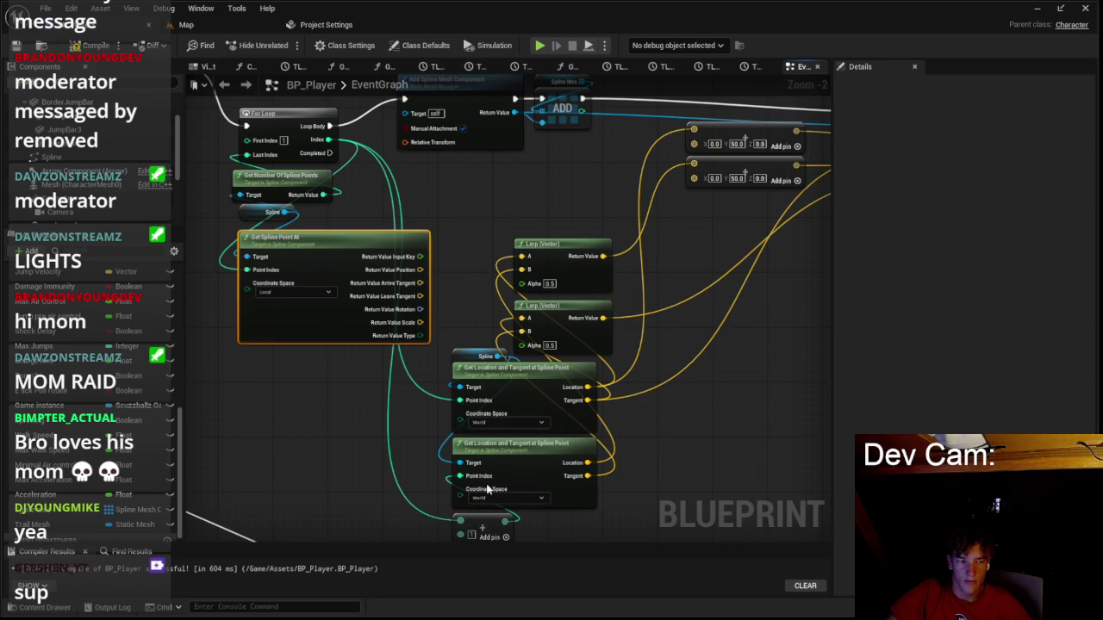
pyautogui.click(191, 25)
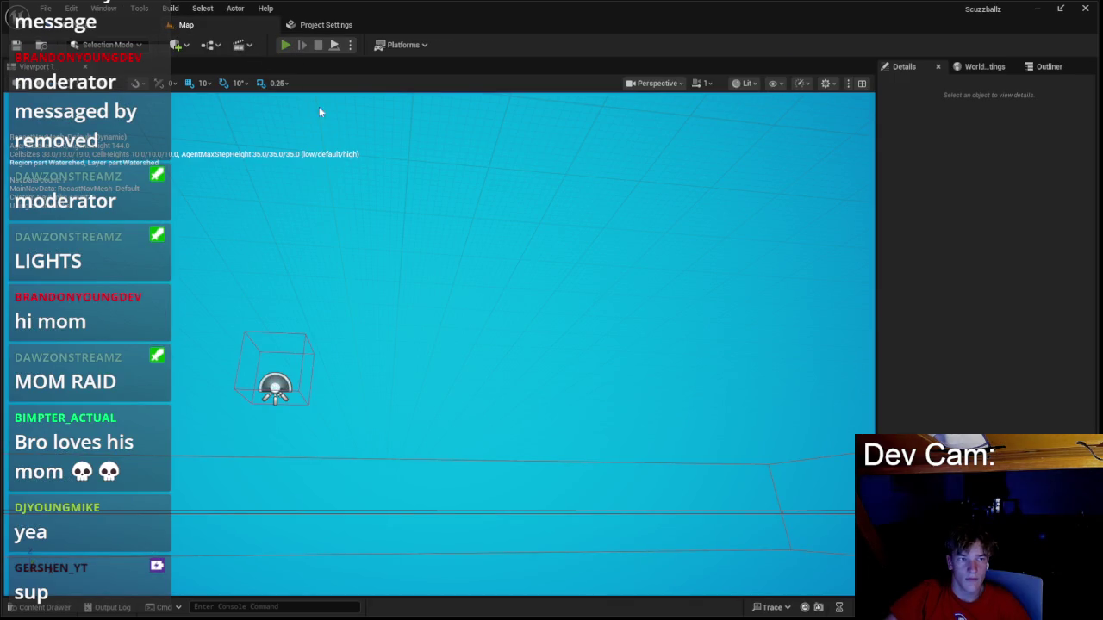
pyautogui.hotkey('alt', 'p')
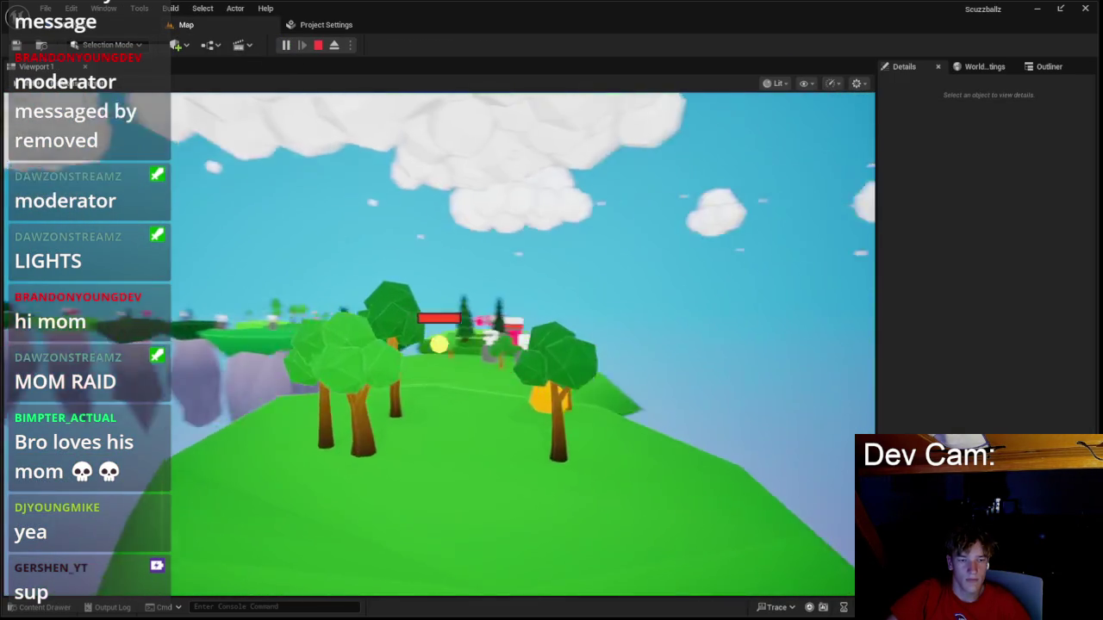
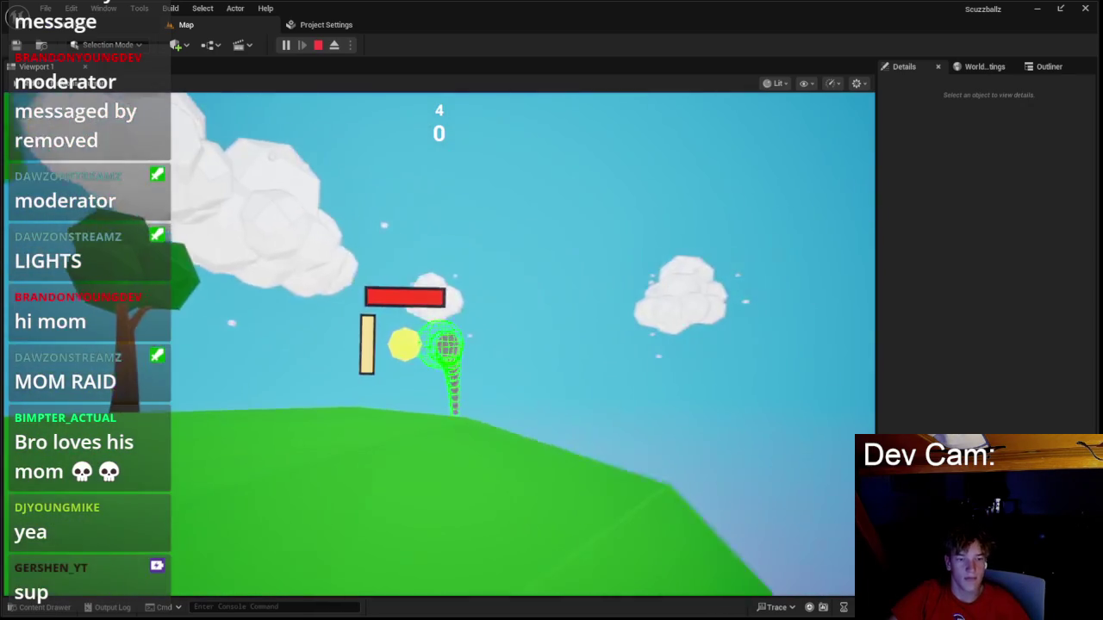
# Stop the play test and set the first Make Vector node's Y value to 0.
pyautogui.press('Escape')
pyautogui.click(143, 31)
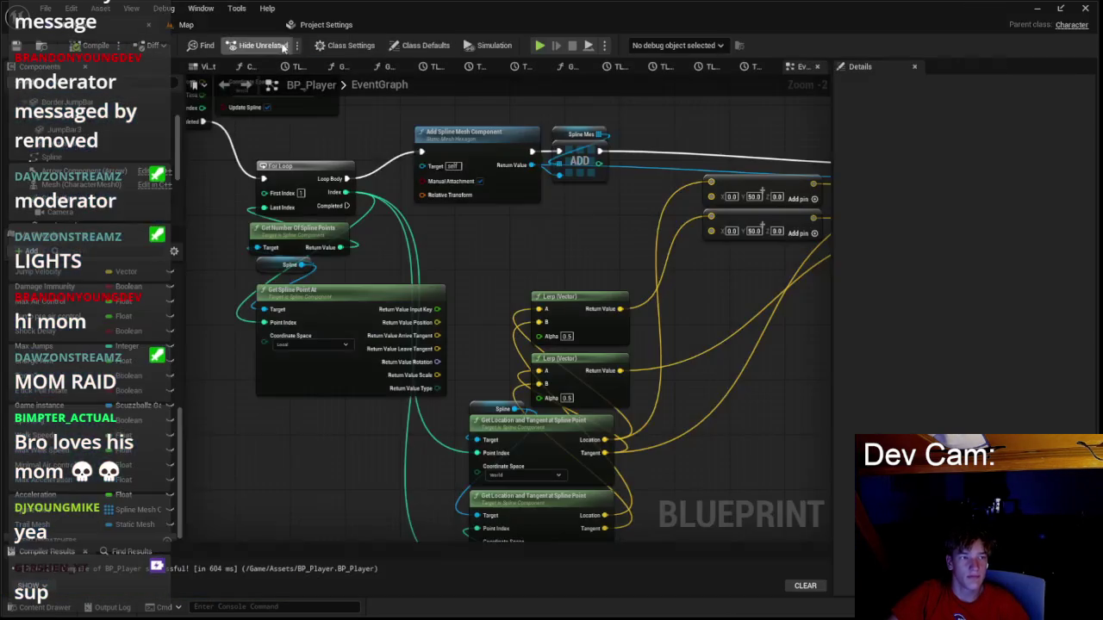
pyautogui.scroll(1, 633, 215)
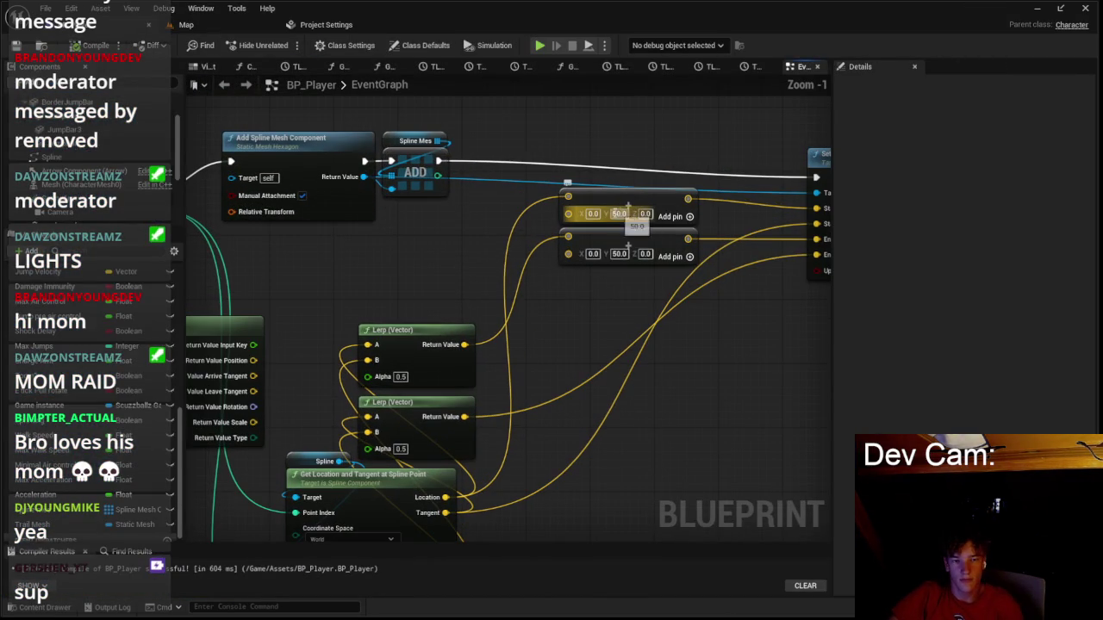
pyautogui.click(628, 211)
pyautogui.moveTo(629, 211); pyautogui.dragTo(556, 252)
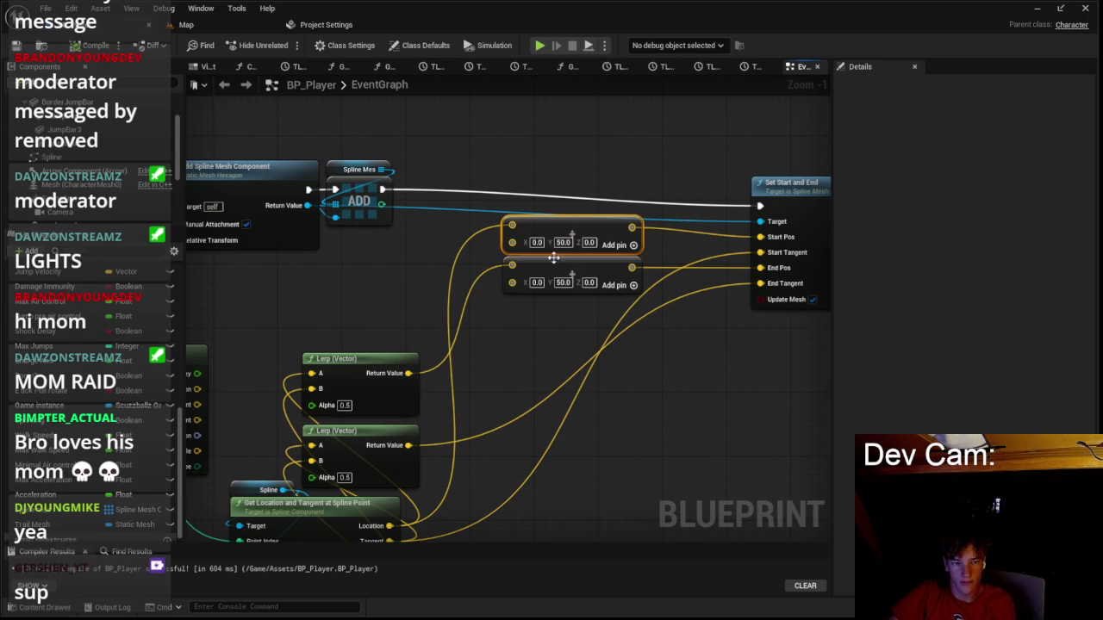
pyautogui.click(563, 242)
pyautogui.write('0')
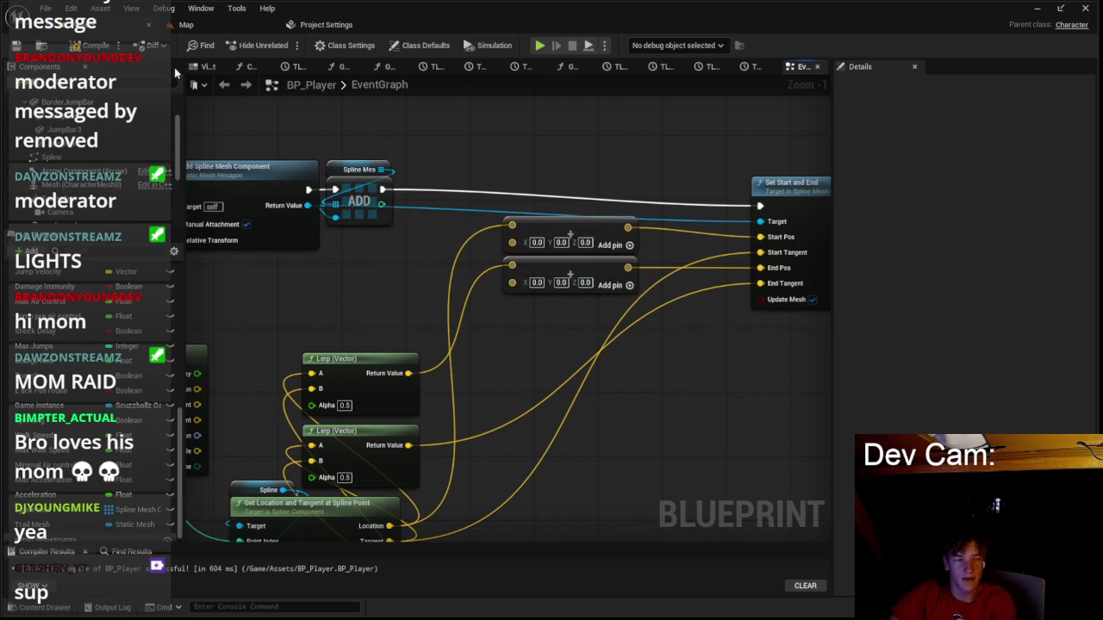
# Play-test the game from the main menu to check the trail.
pyautogui.click(186, 24)
pyautogui.hotkey('alt', 'p')
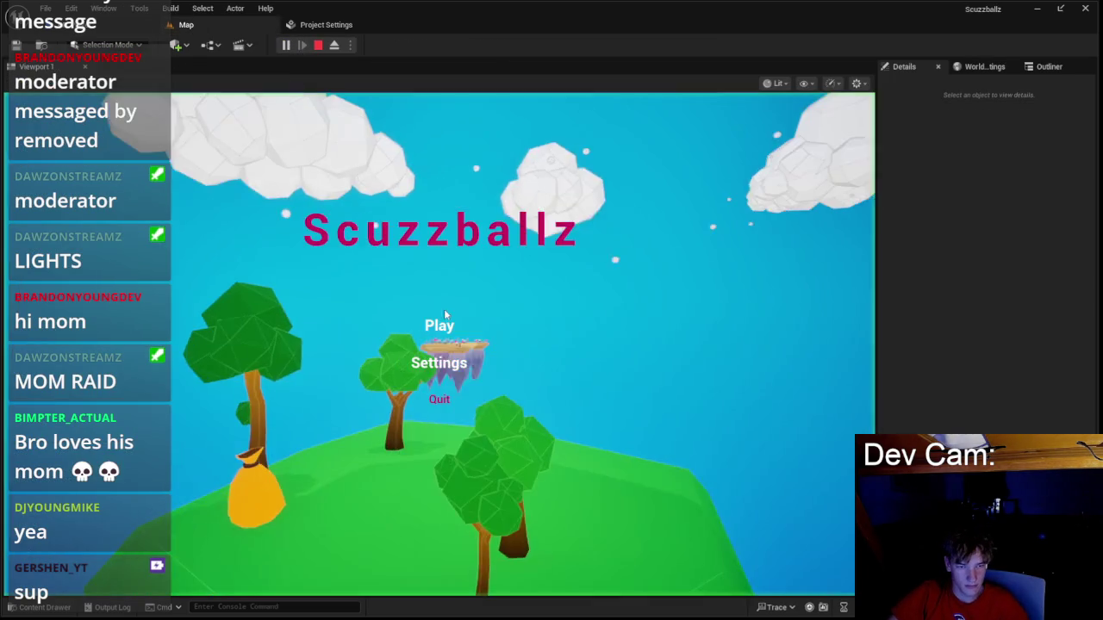
pyautogui.click(440, 320)
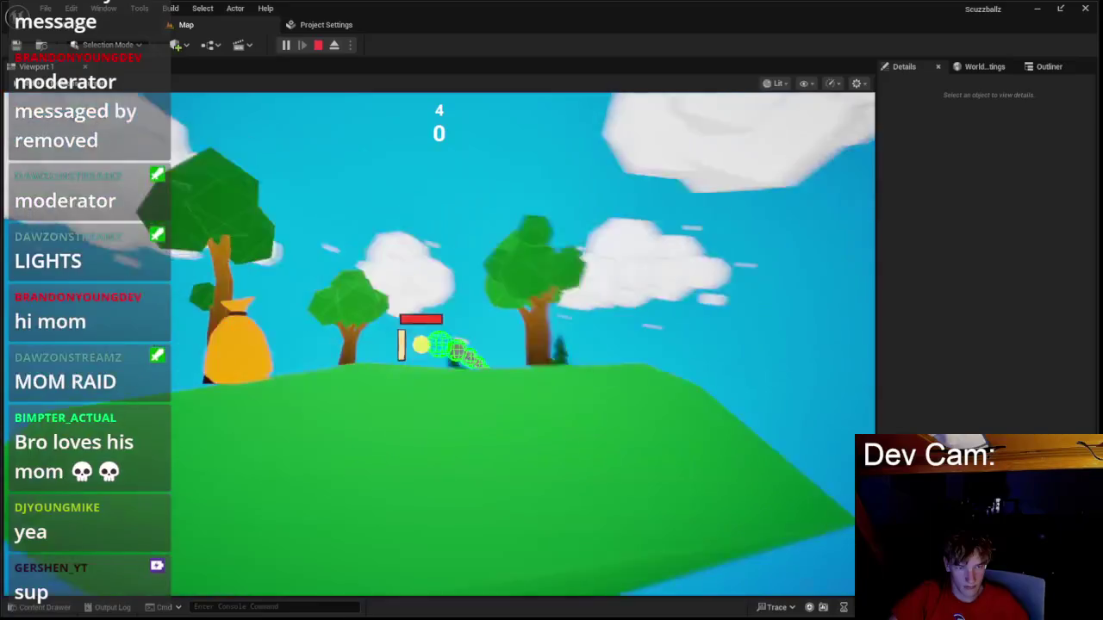
pyautogui.press('Escape')
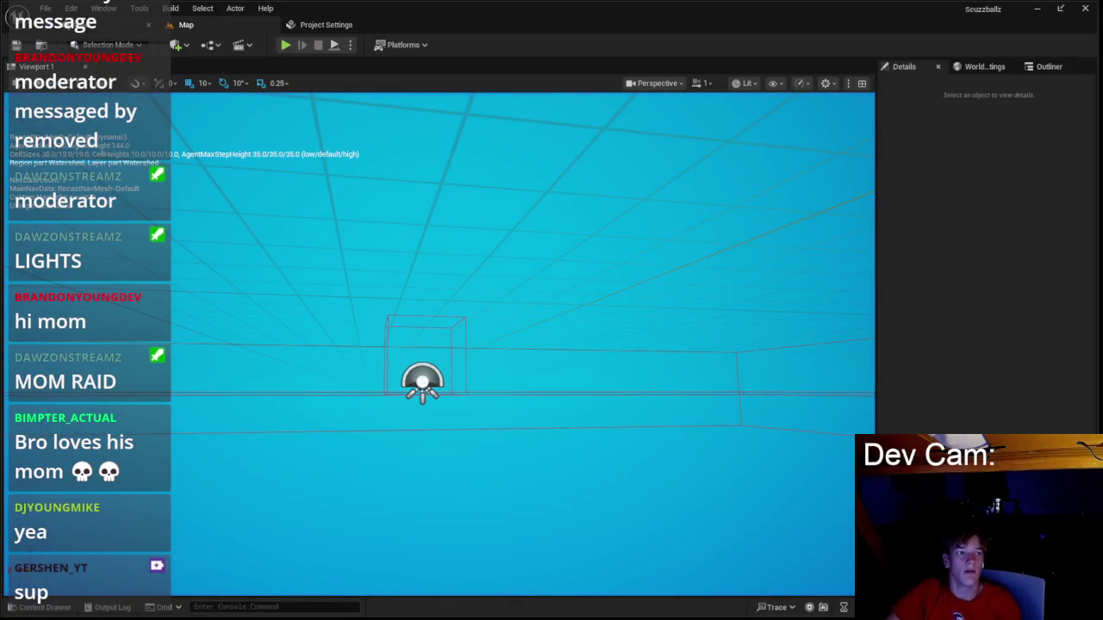
# Delete both Make Vector nodes and wire the Lerp and spline-point Location into Start Pos and End Pos.
pyautogui.click(95, 25)
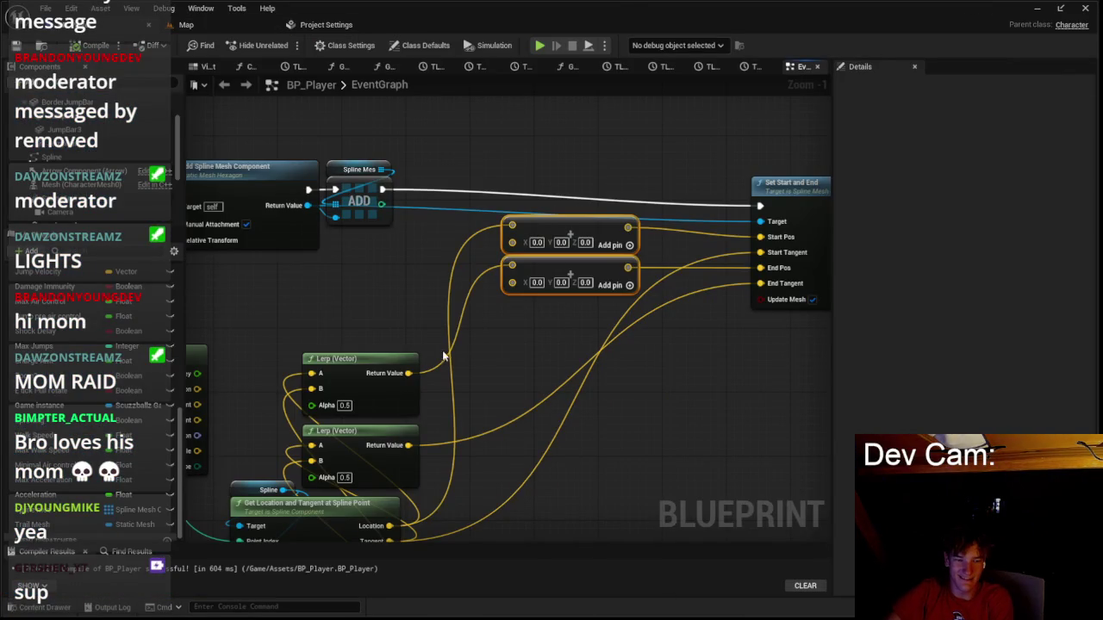
pyautogui.press('Delete')
pyautogui.moveTo(406, 373)
pyautogui.mouseDown()
pyautogui.moveTo(763, 244)
pyautogui.moveTo(398, 443)
pyautogui.moveTo(431, 382)
pyautogui.moveTo(394, 374)
pyautogui.moveTo(448, 416)
pyautogui.moveTo(438, 413)
pyautogui.moveTo(408, 300)
pyautogui.mouseUp()
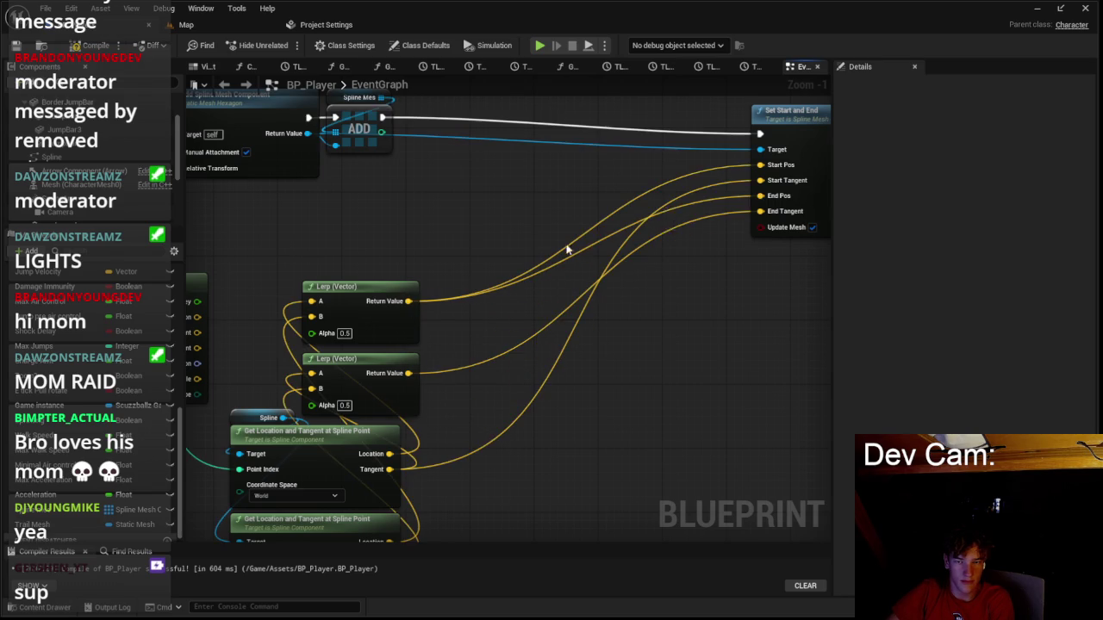
pyautogui.moveTo(776, 168)
pyautogui.mouseDown()
pyautogui.moveTo(423, 456)
pyautogui.moveTo(392, 454)
pyautogui.mouseUp()
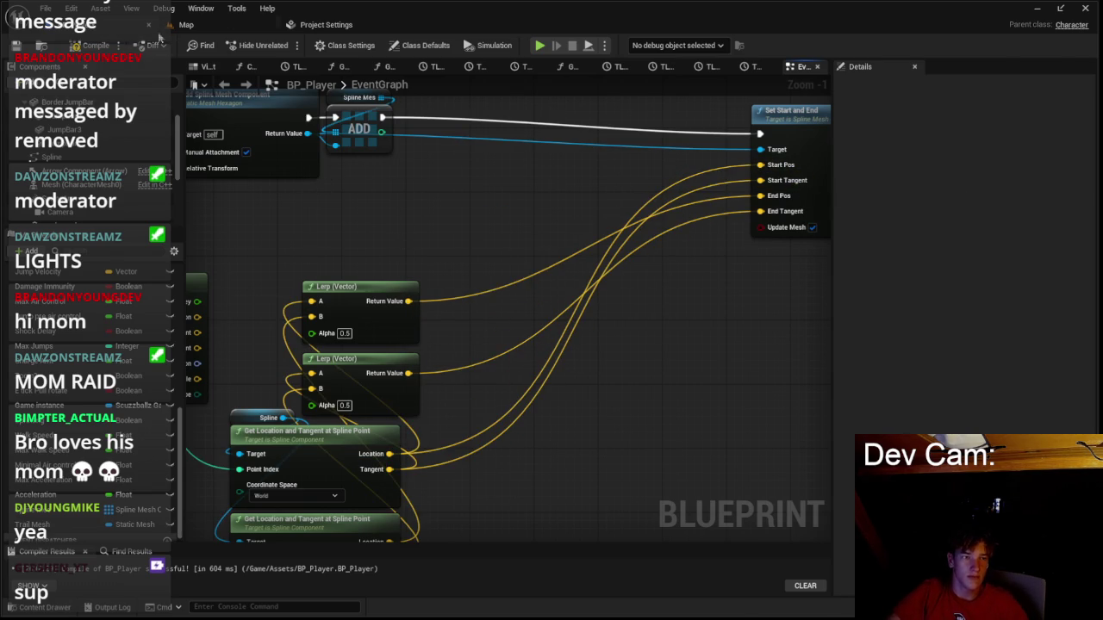
# Play-test again to check the trail now follows the spline points.
pyautogui.click(183, 24)
pyautogui.hotkey('alt', 'p')
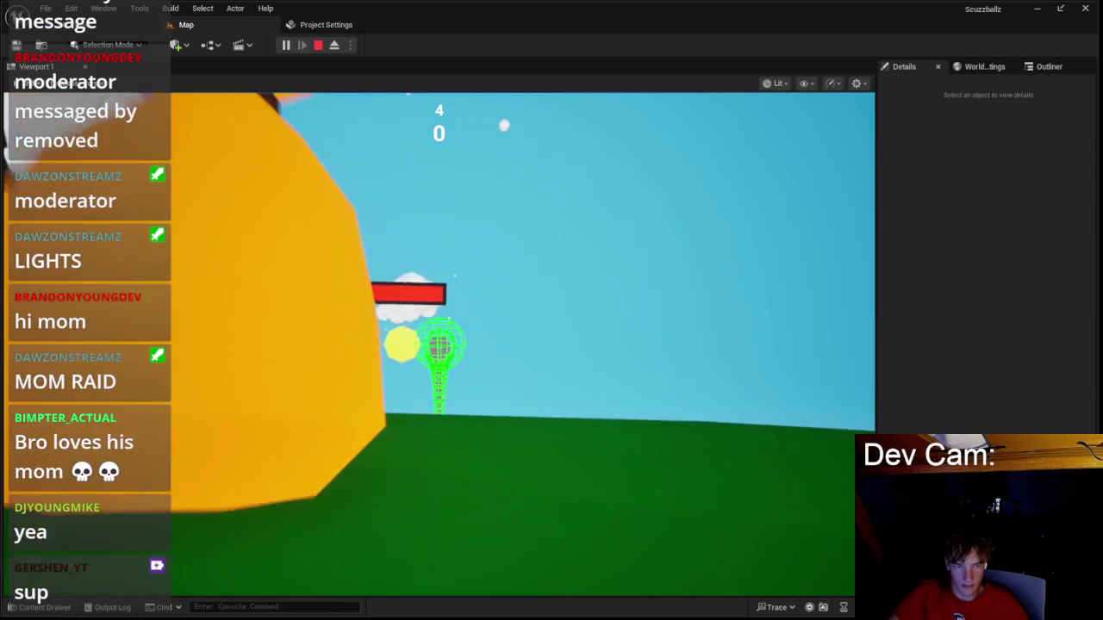
pyautogui.press('Escape')
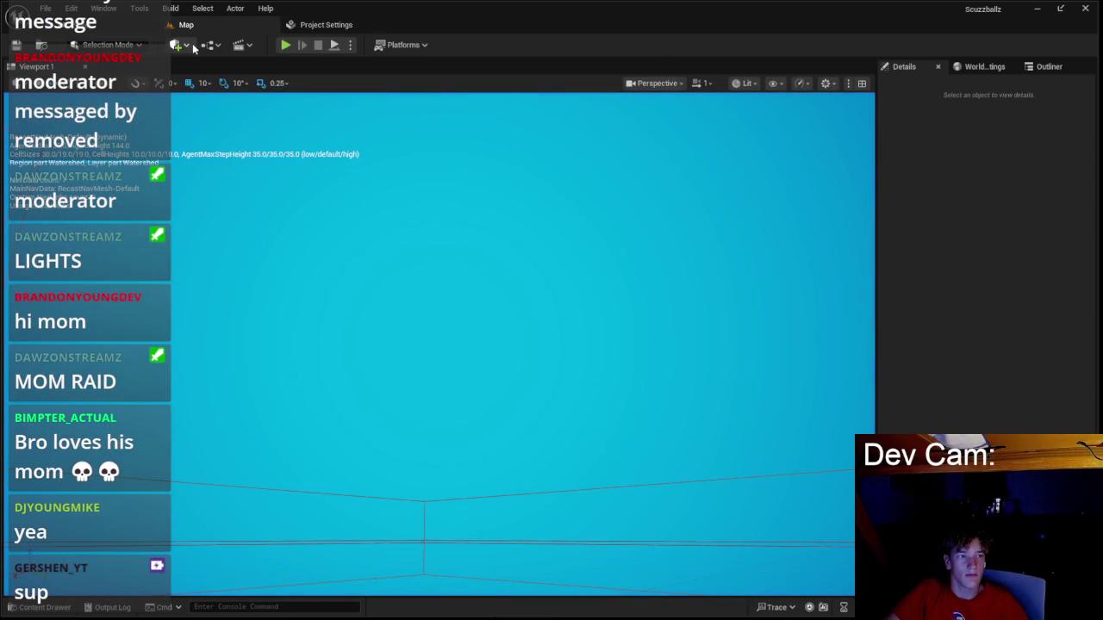
pyautogui.hotkey('ctrl', 'Tab')
pyautogui.scroll(3, 529, 184)
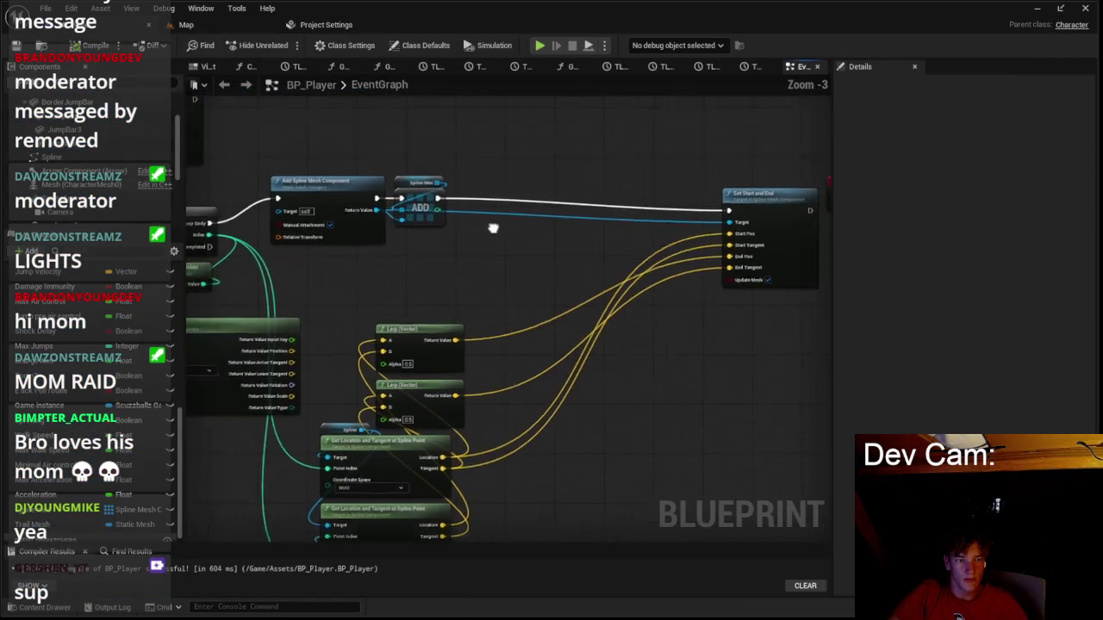
# Add a Set Material node after ADD and assign it the White material.
pyautogui.moveTo(458, 216); pyautogui.dragTo(556, 229)
pyautogui.write('set n')
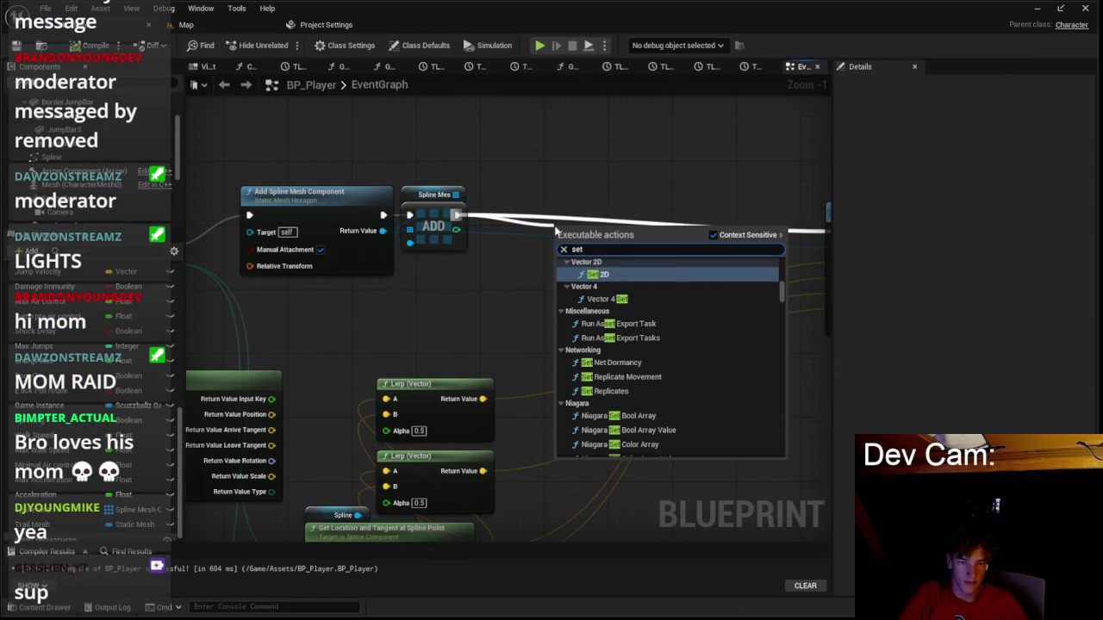
pyautogui.press('BackSpace')
pyautogui.write('material')
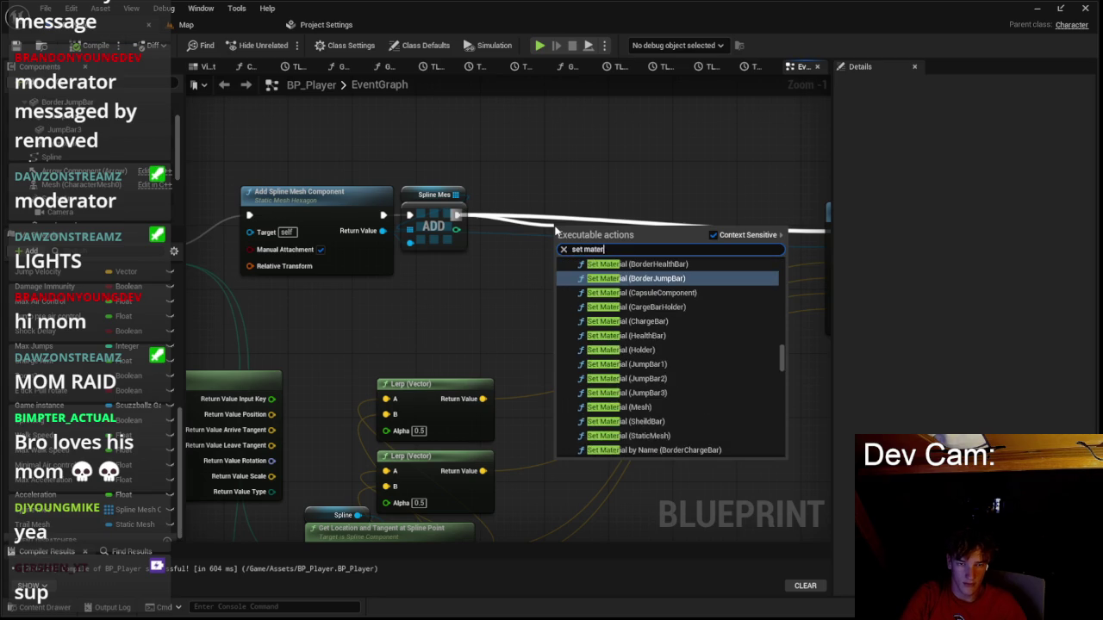
pyautogui.press('Return')
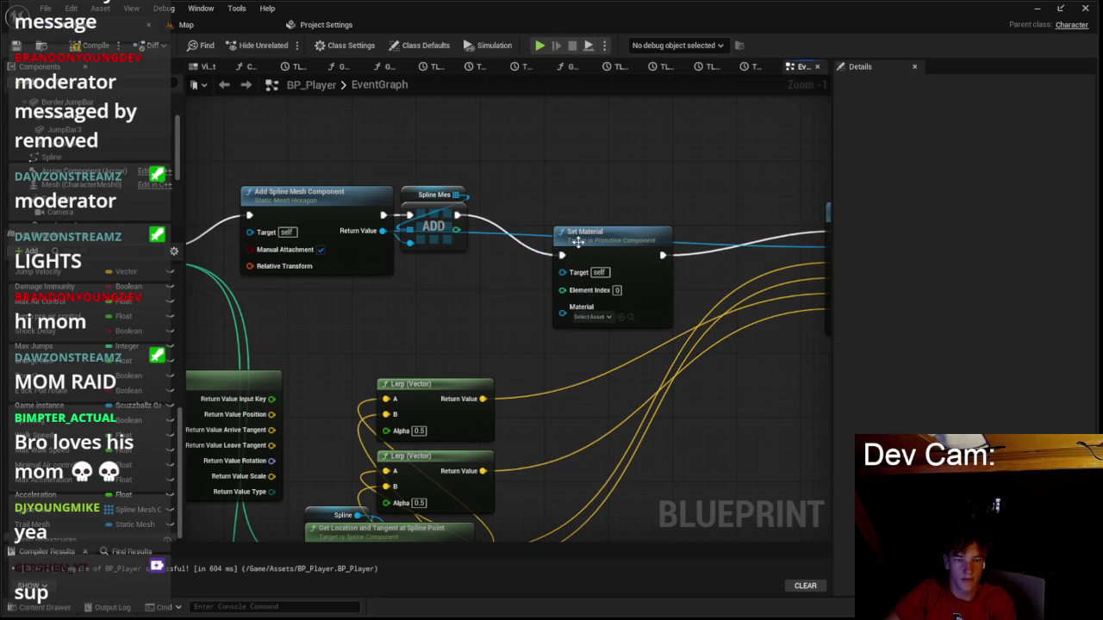
pyautogui.moveTo(575, 253); pyautogui.dragTo(560, 221)
pyautogui.click(578, 285)
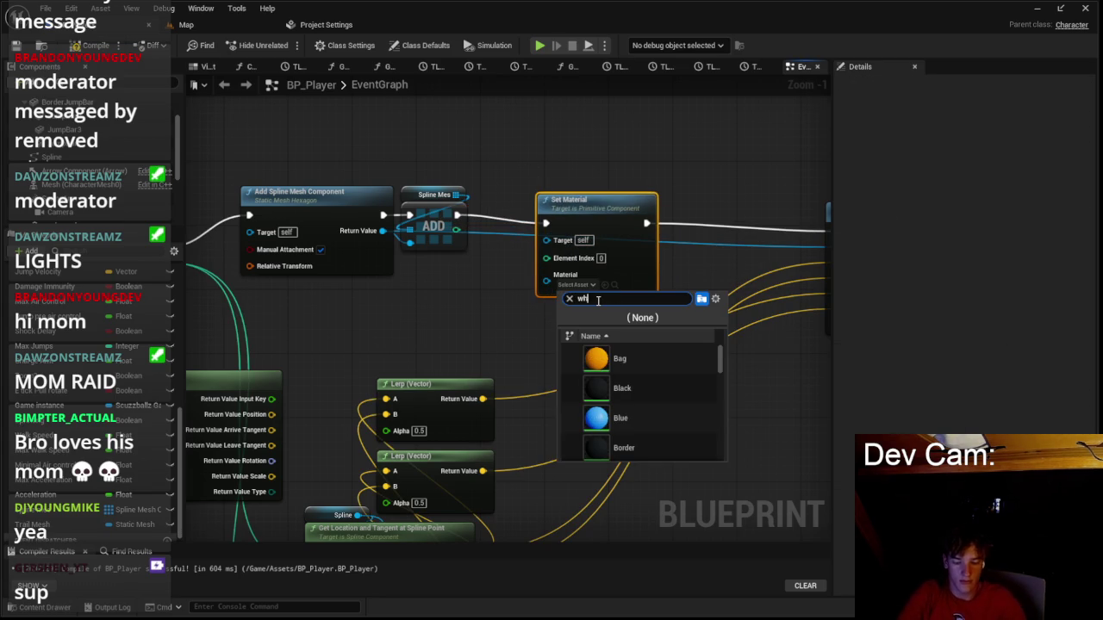
pyautogui.press('Return')
pyautogui.click(593, 278)
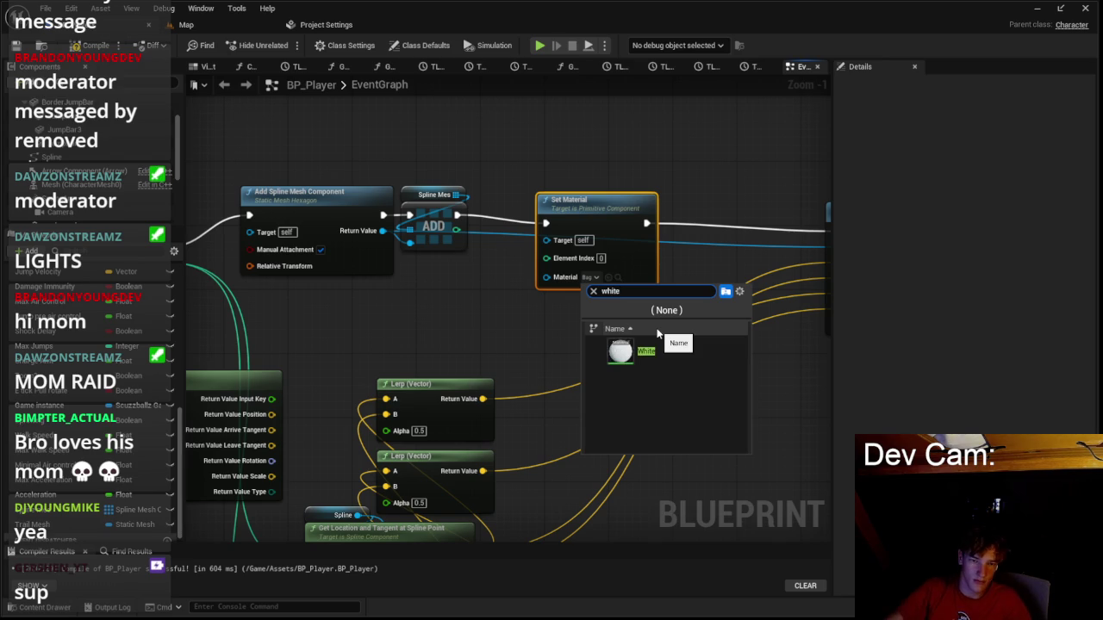
pyautogui.click(633, 351)
# Save BP_Player and start a play test.
pyautogui.moveTo(378, 235)
pyautogui.mouseDown()
pyautogui.moveTo(436, 260)
pyautogui.moveTo(515, 270)
pyautogui.moveTo(674, 267)
pyautogui.mouseUp()
pyautogui.hotkey('ctrl', 's')
pyautogui.click(197, 27)
pyautogui.click(285, 45)
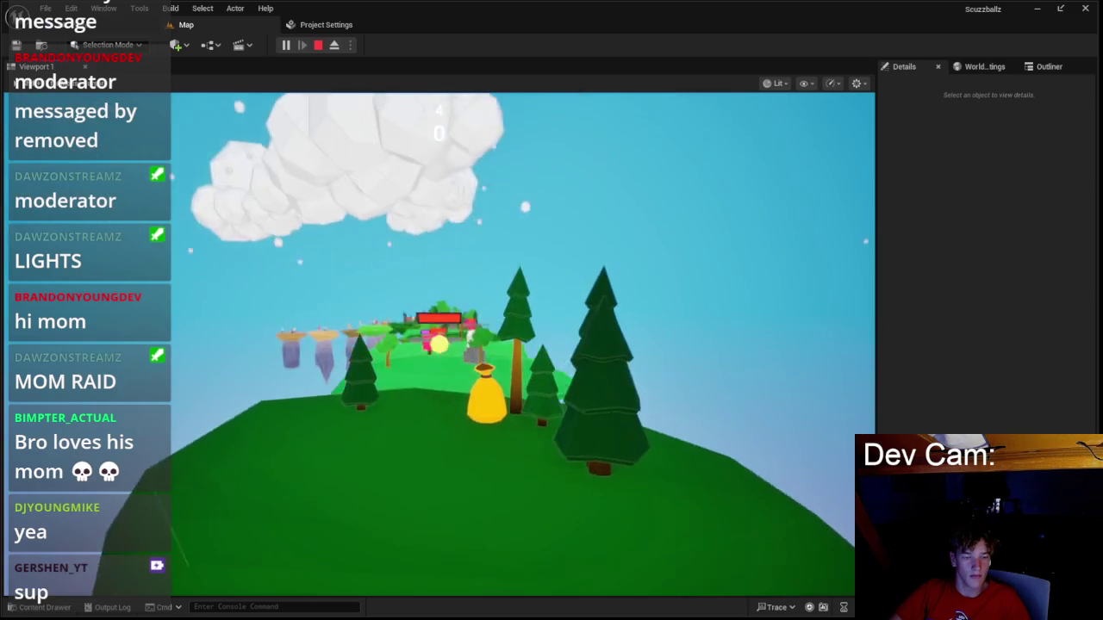
pyautogui.press('Escape')
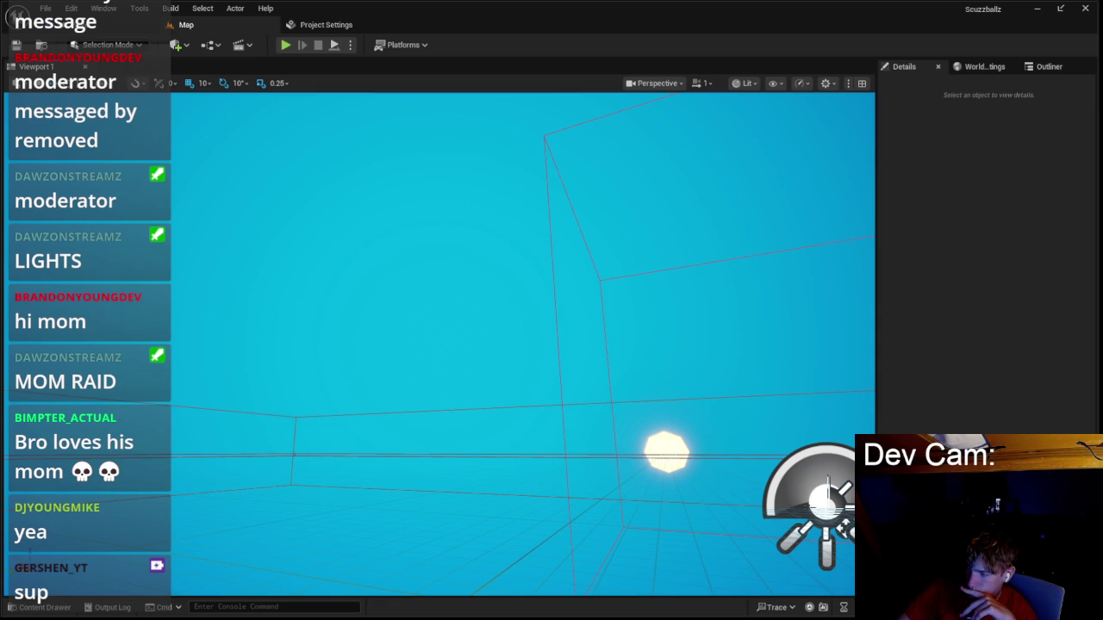
# Create a new M_Trail material in the Material folder and dock its editor.
pyautogui.click(41, 607)
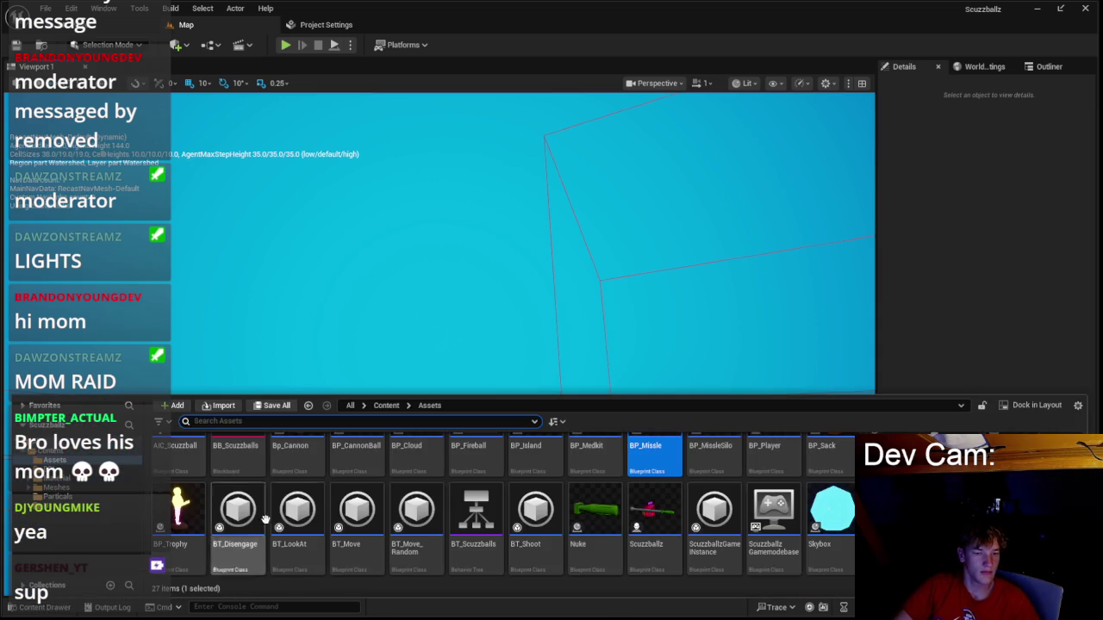
pyautogui.click(51, 478)
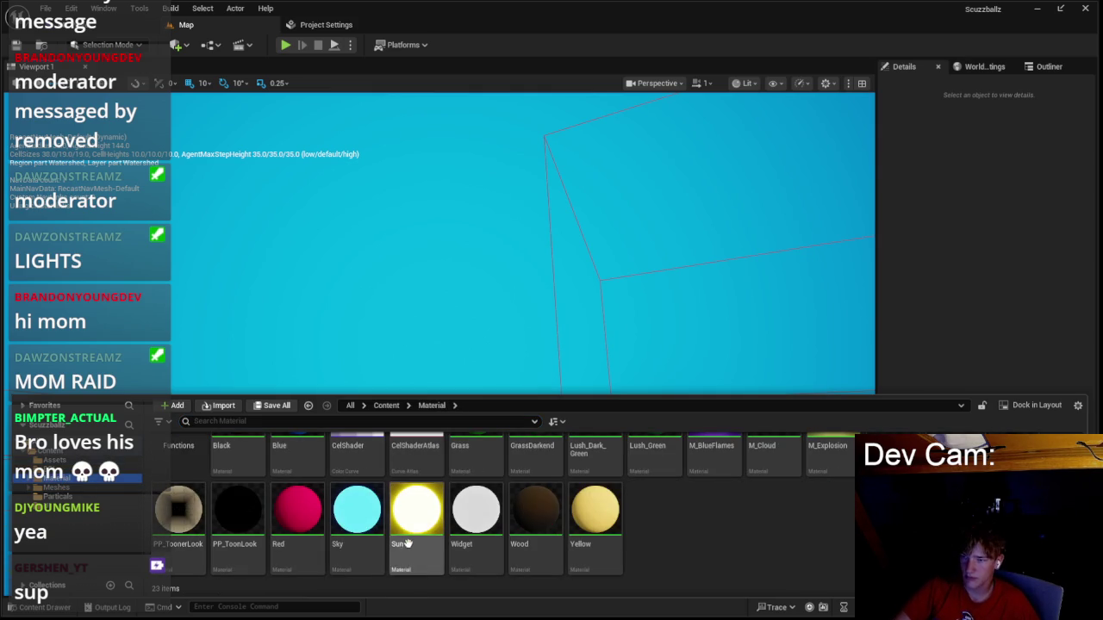
pyautogui.scroll(1, 489, 538)
pyautogui.scroll(-1, 743, 560)
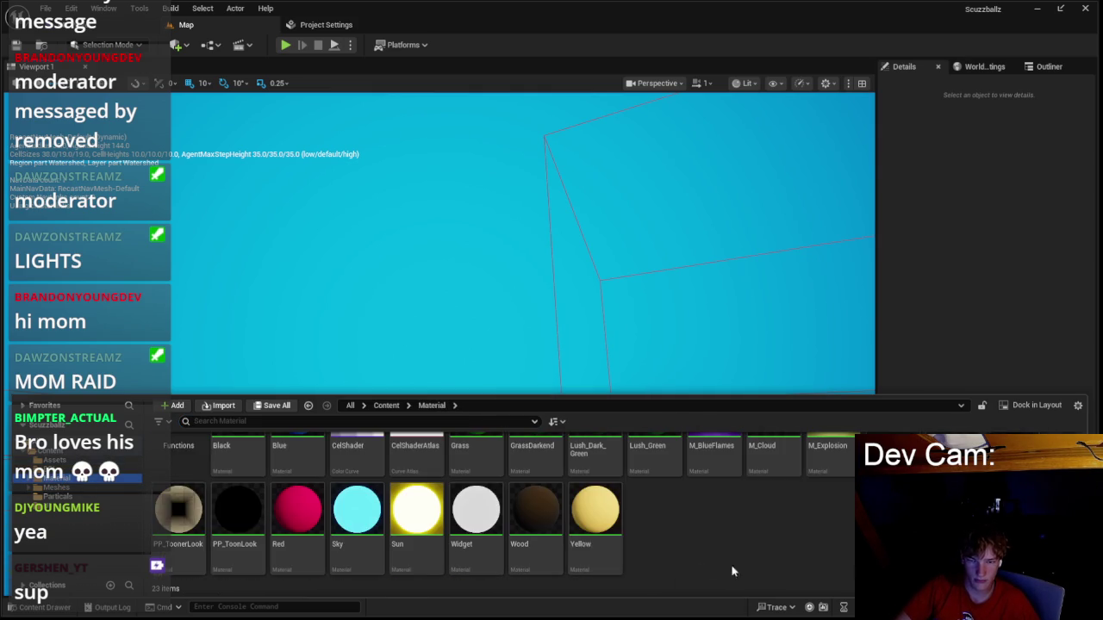
pyautogui.scroll(1, 680, 569)
pyautogui.rightClick(680, 568)
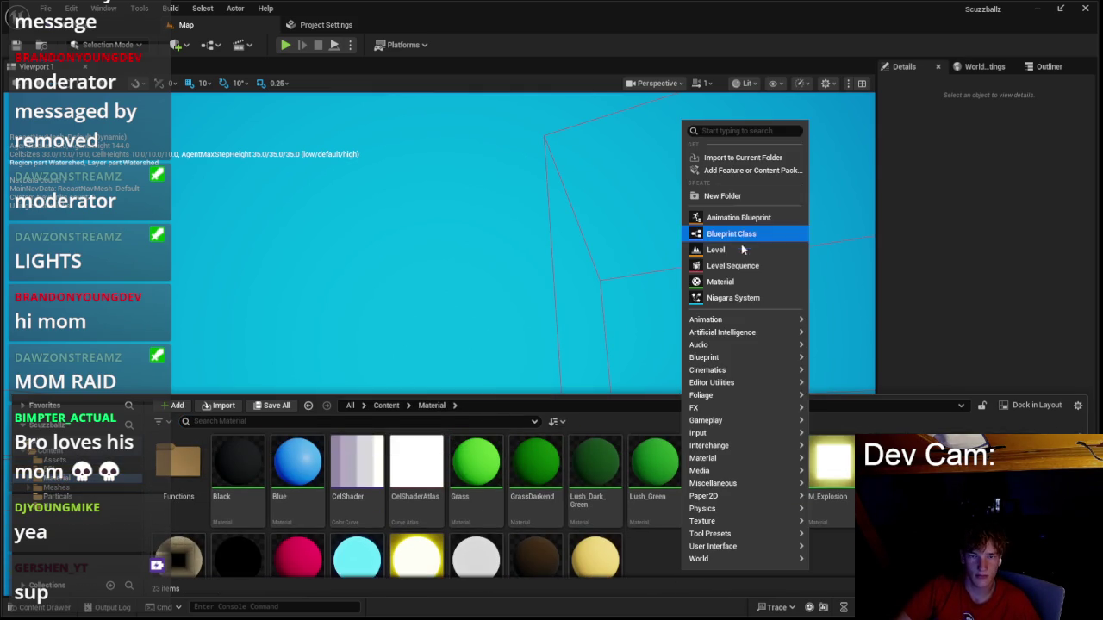
pyautogui.click(741, 278)
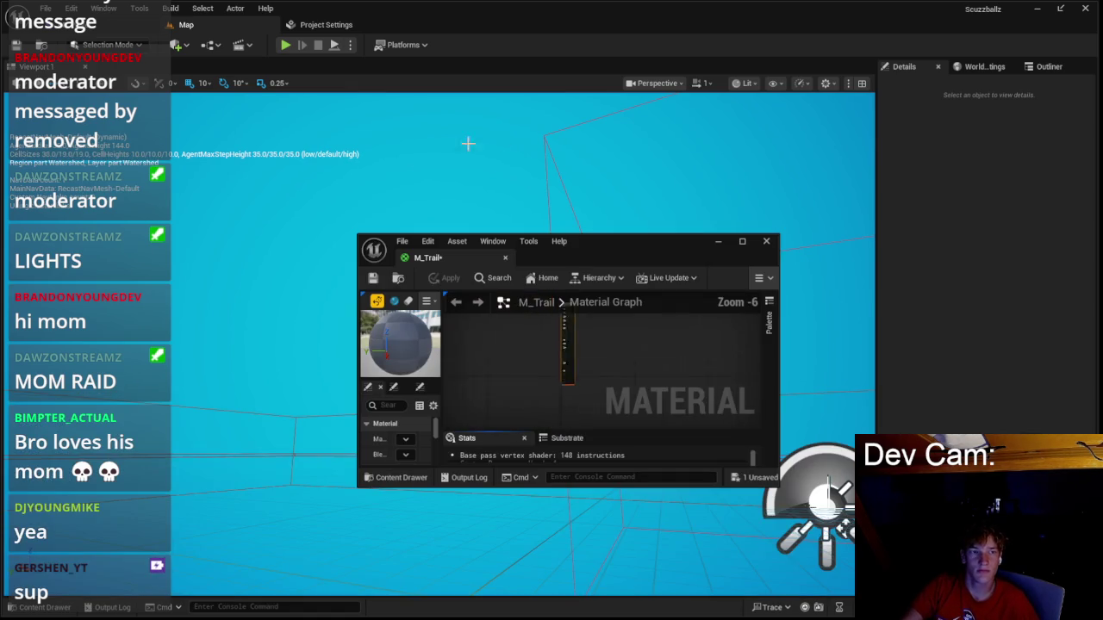
pyautogui.moveTo(435, 250)
pyautogui.mouseDown()
pyautogui.moveTo(515, 61)
pyautogui.moveTo(487, 30)
pyautogui.mouseUp()
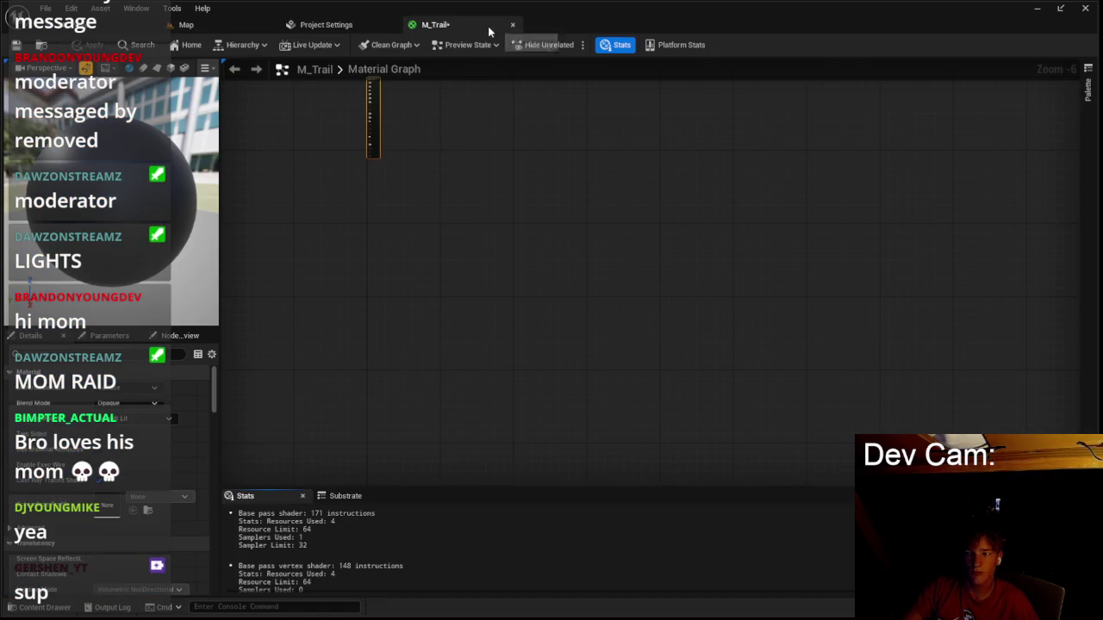
pyautogui.scroll(7, 530, 210)
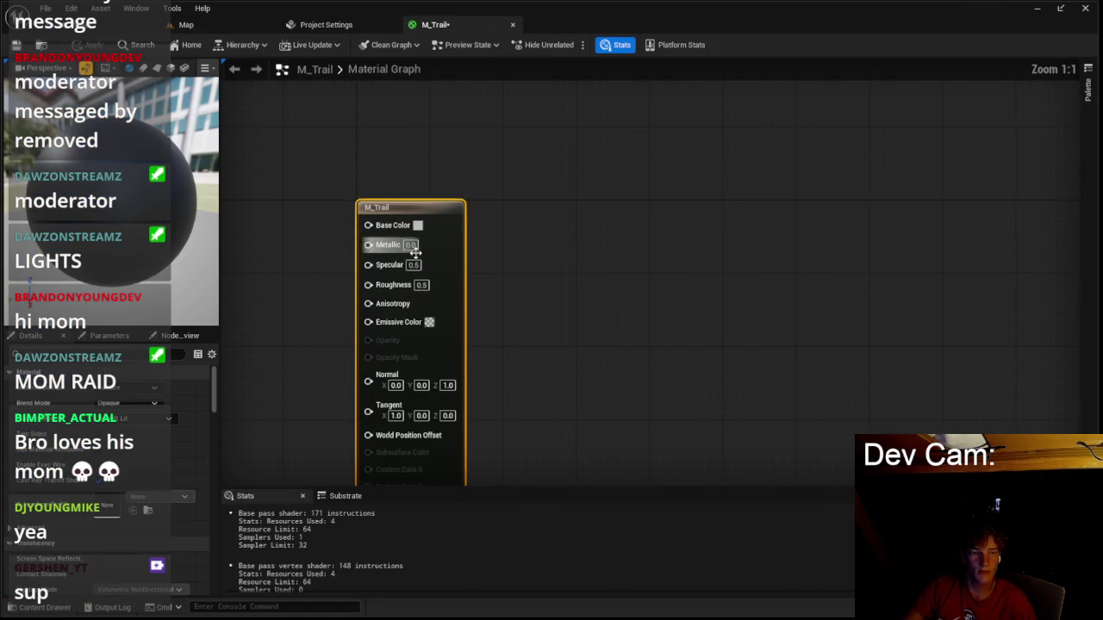
pyautogui.moveTo(429, 285); pyautogui.dragTo(561, 246)
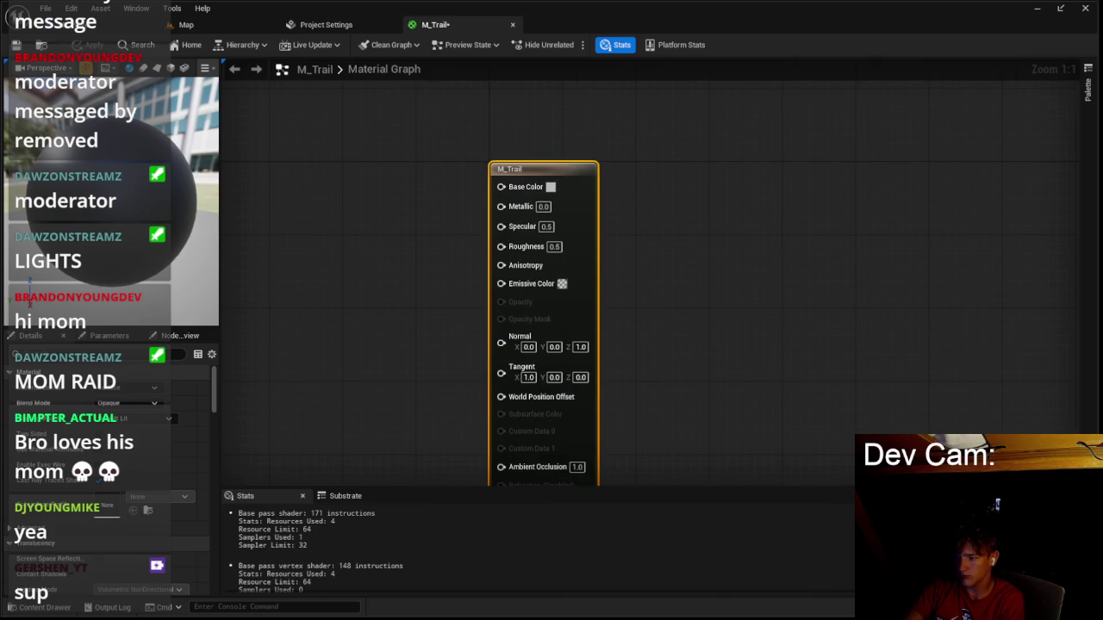
pyautogui.moveTo(746, 306)
pyautogui.mouseDown()
pyautogui.moveTo(812, 296)
pyautogui.moveTo(771, 299)
pyautogui.moveTo(580, 253)
pyautogui.moveTo(613, 274)
pyautogui.mouseUp()
# Feed a white constant colour node into M_Trail's Base Color.
pyautogui.click(459, 225)
pyautogui.moveTo(568, 247)
pyautogui.mouseDown()
pyautogui.moveTo(699, 239)
pyautogui.moveTo(739, 295)
pyautogui.moveTo(726, 335)
pyautogui.moveTo(698, 332)
pyautogui.mouseUp()
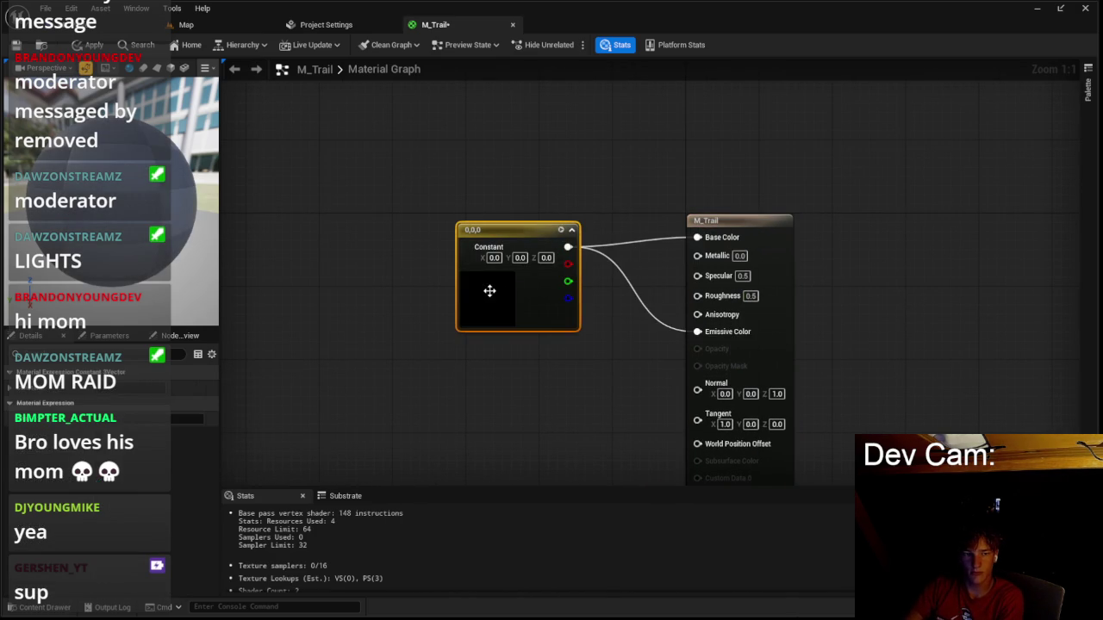
pyautogui.doubleClick(490, 290)
pyautogui.click(661, 300)
pyautogui.click(660, 535)
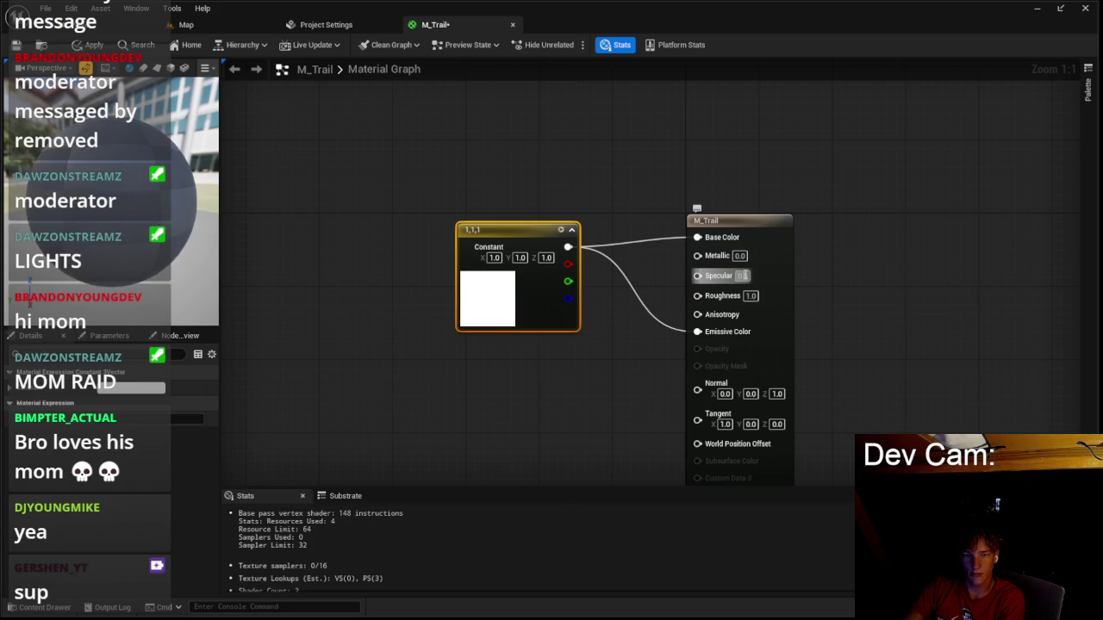
pyautogui.write('0')
# Set M_Trail's Blend Mode to Masked and apply the change.
pyautogui.click(345, 402)
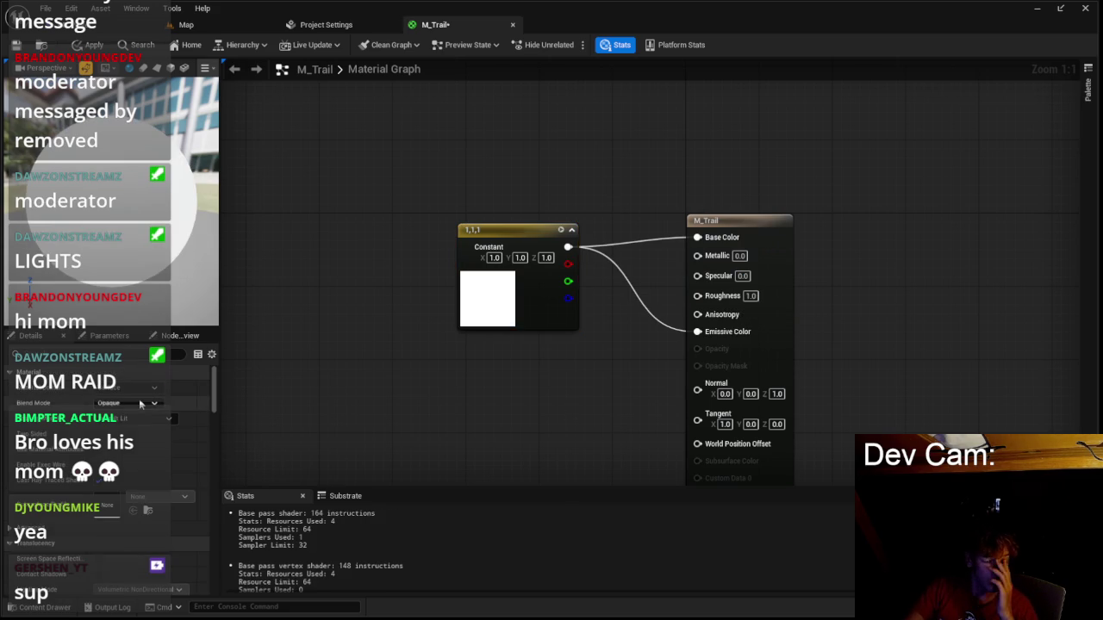
pyautogui.click(138, 403)
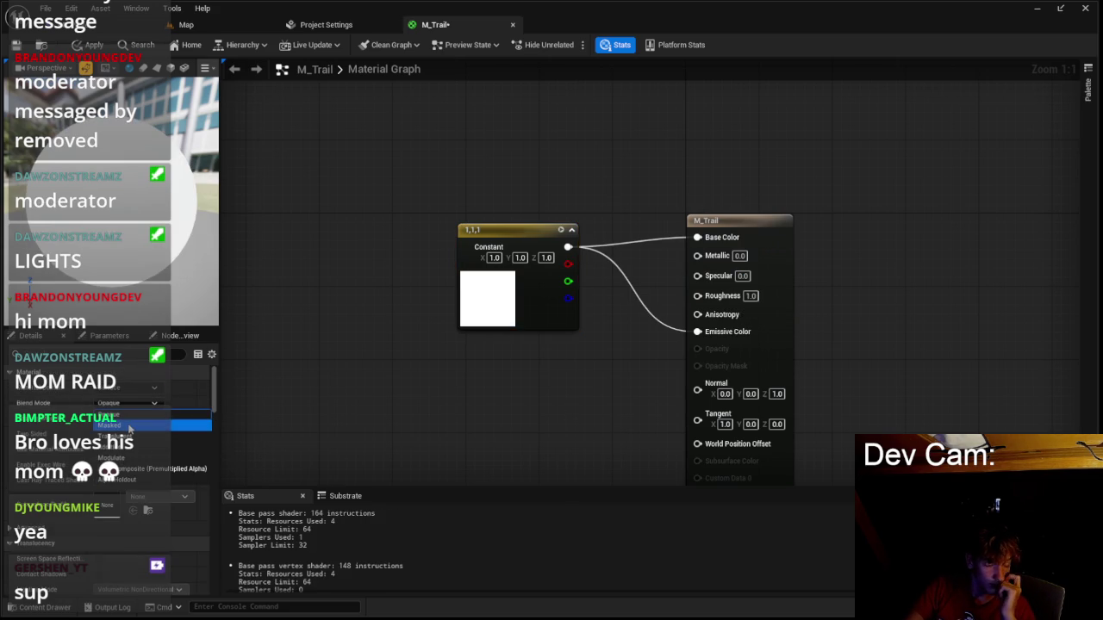
pyautogui.click(129, 426)
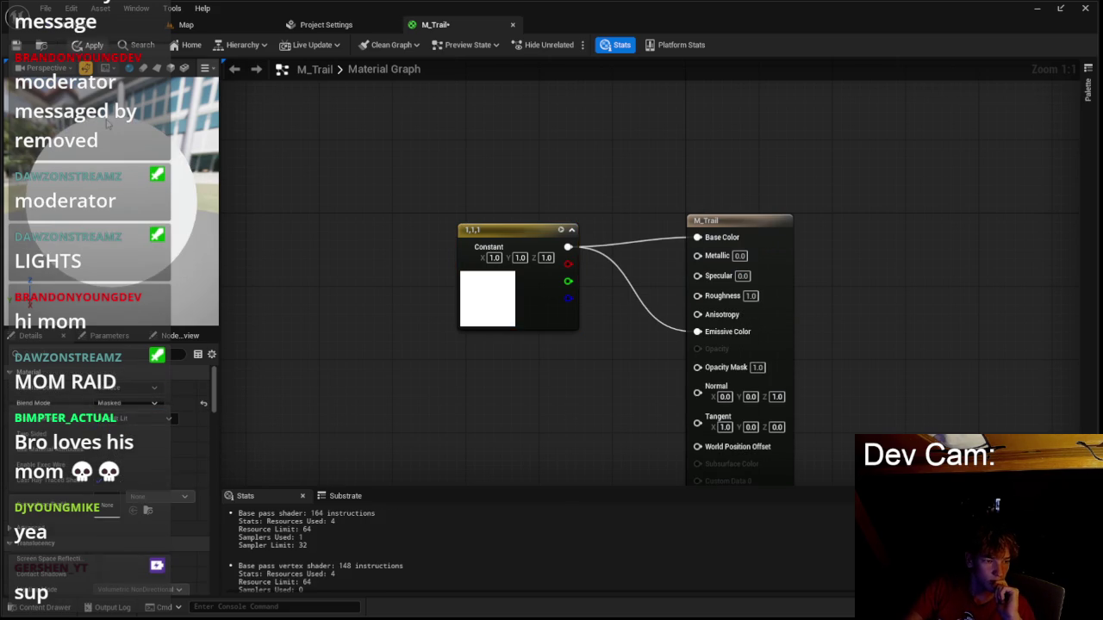
pyautogui.click(92, 45)
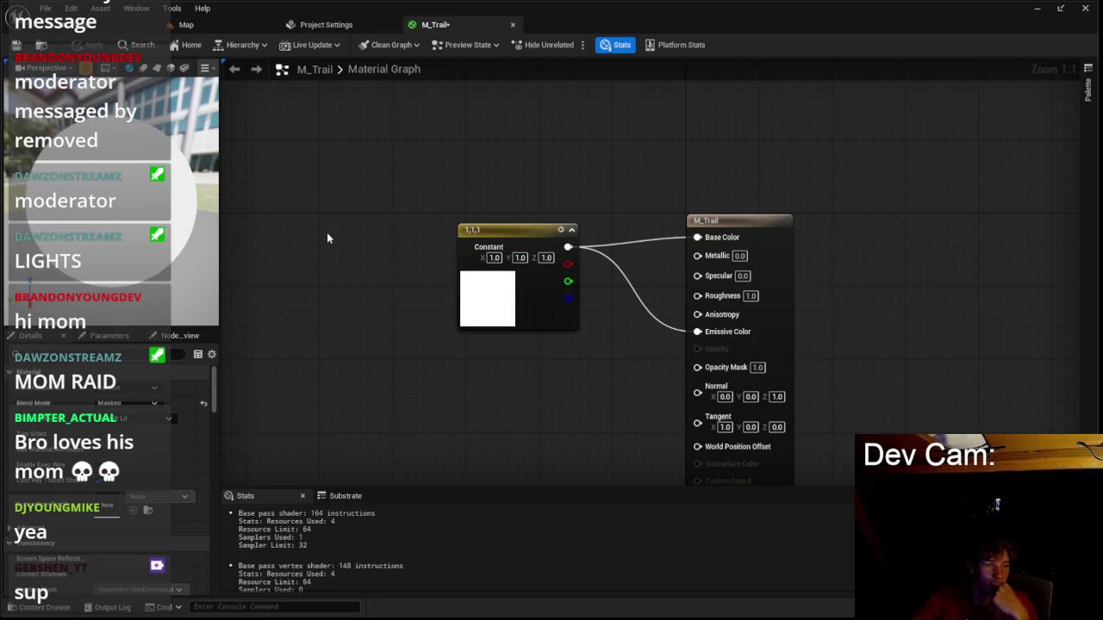
pyautogui.click(39, 606)
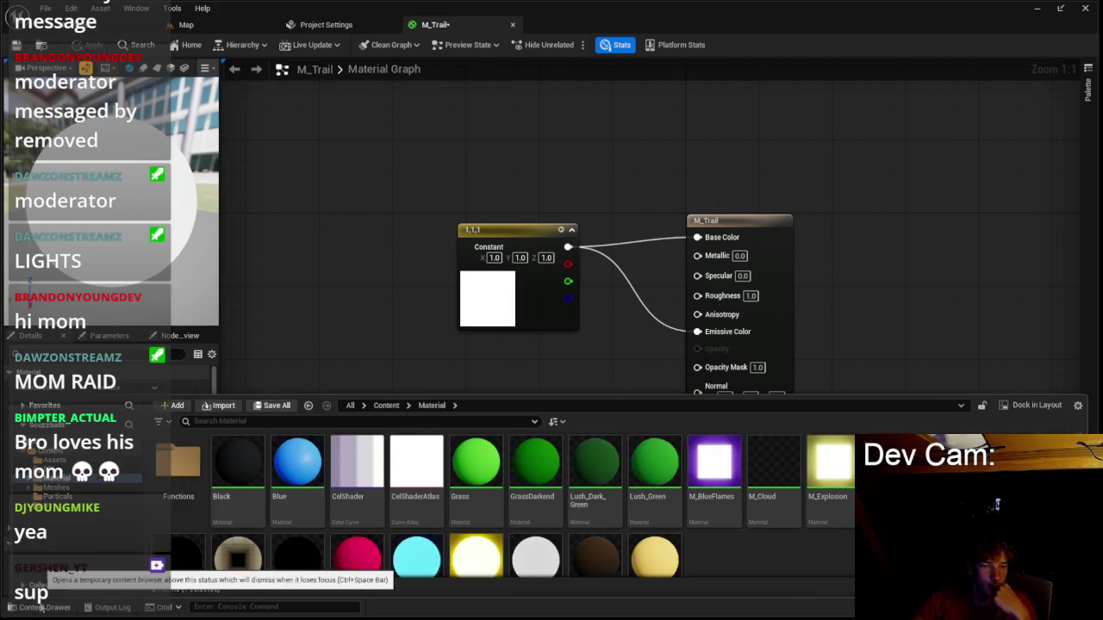
# Assign M_Trail to the spline mesh's Element 0 material slot.
pyautogui.click(62, 496)
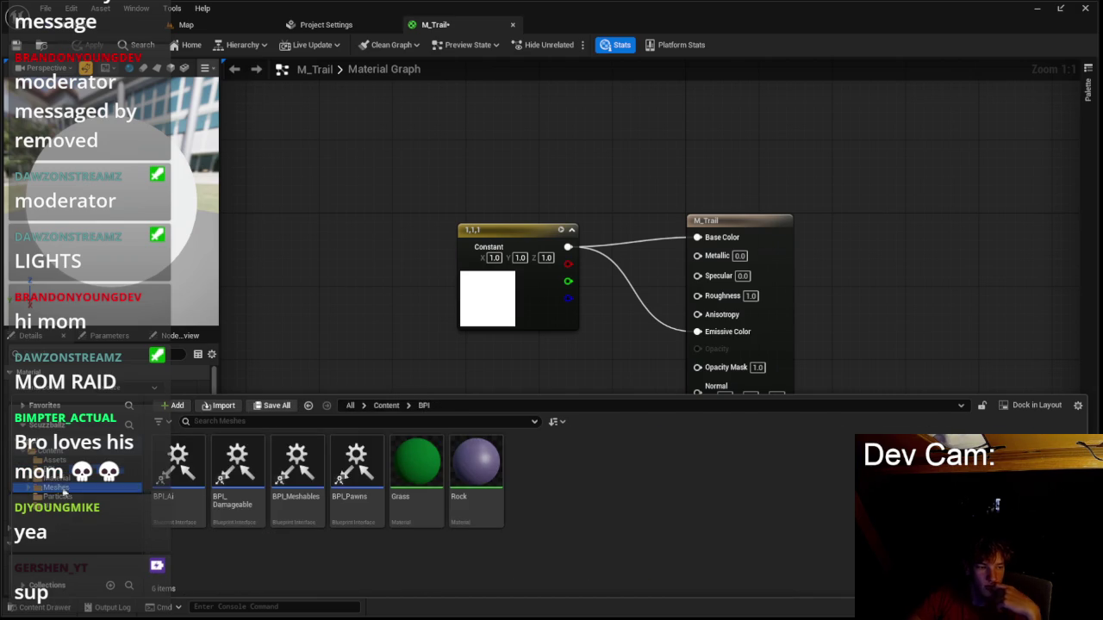
pyautogui.click(60, 489)
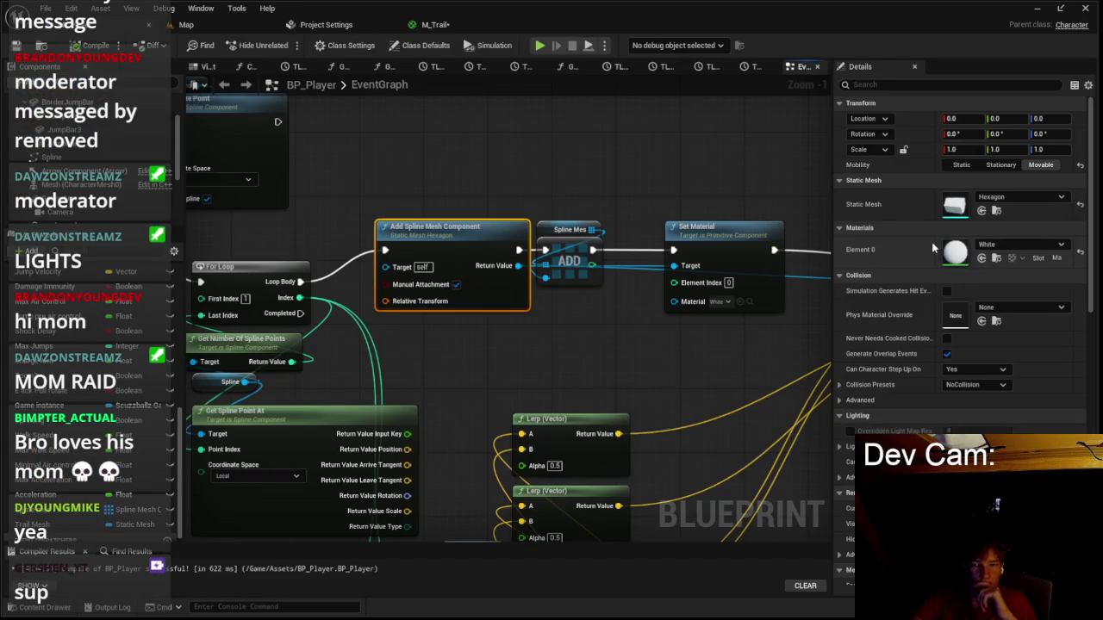
pyautogui.click(995, 246)
pyautogui.write('trail')
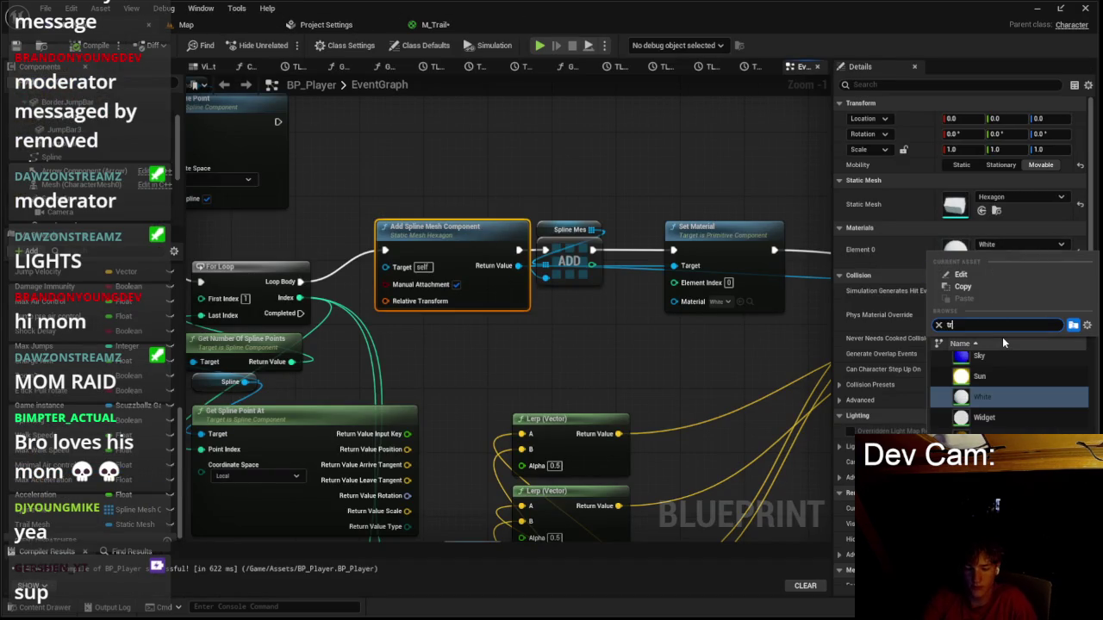
pyautogui.click(982, 362)
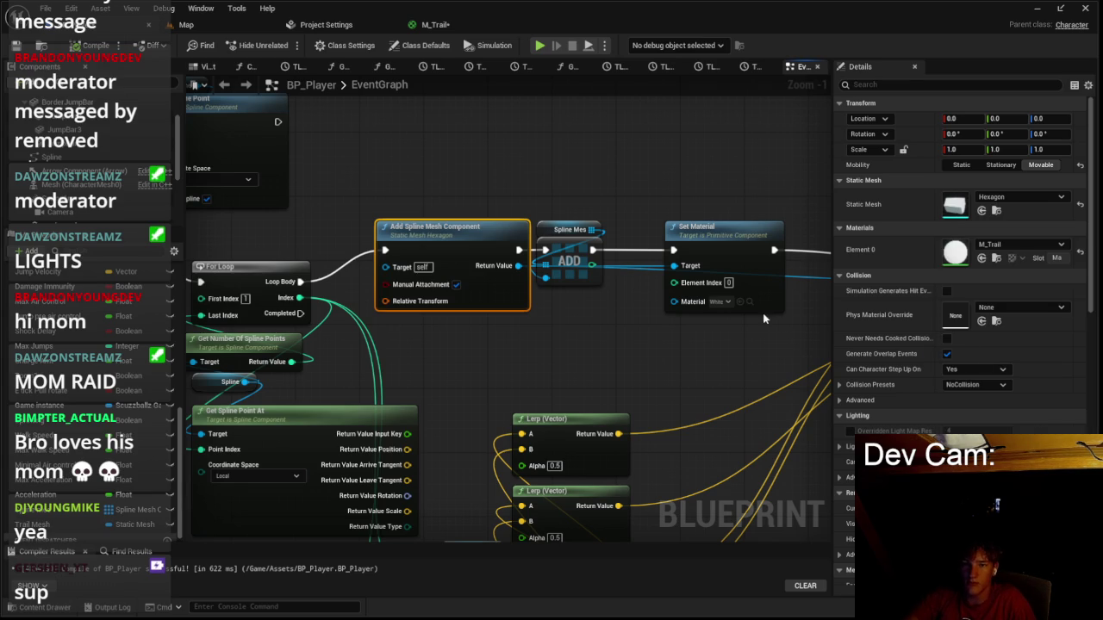
# Play-test the game with the M_Trail trail, then return to BP_Player's event graph.
pyautogui.click(181, 24)
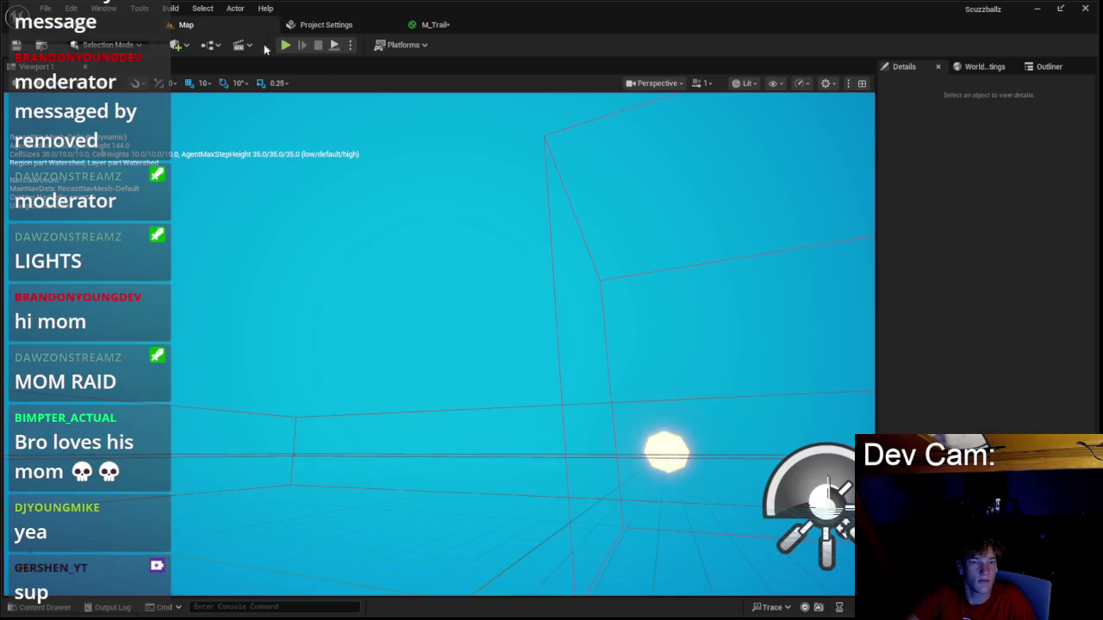
pyautogui.click(286, 45)
pyautogui.click(438, 324)
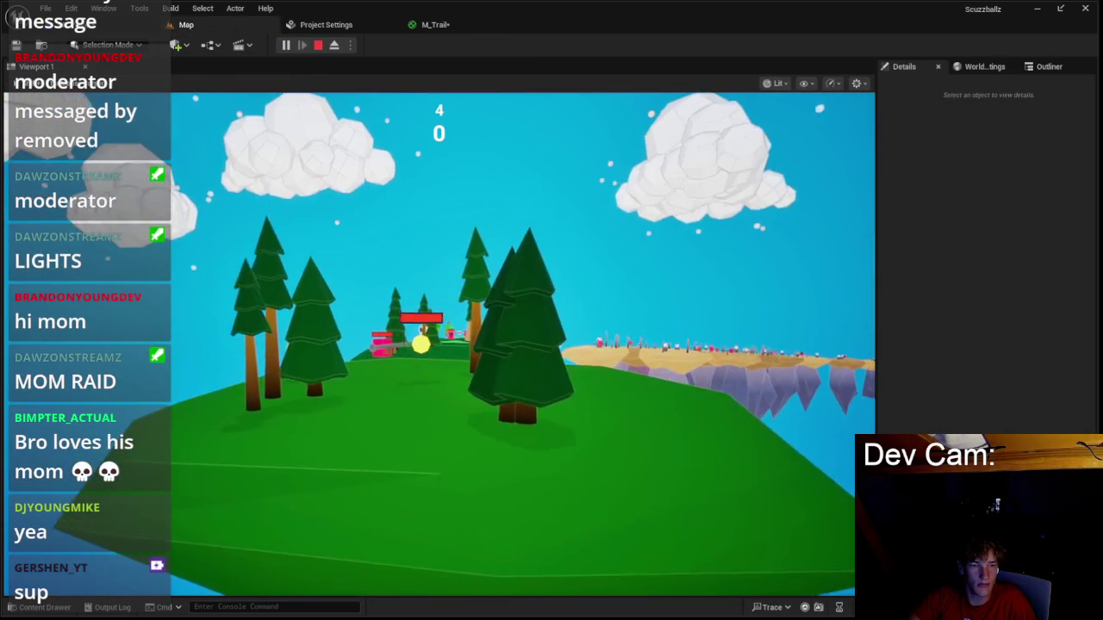
pyautogui.press('Escape')
pyautogui.click(325, 24)
pyautogui.click(103, 24)
pyautogui.scroll(-2, 266, 143)
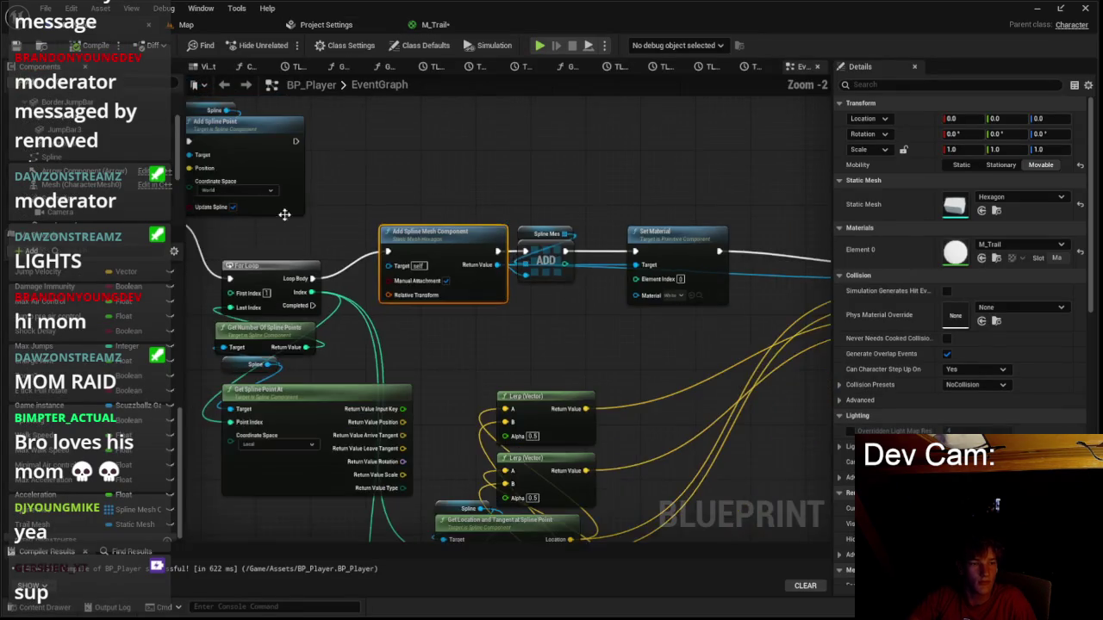
# Delete the Get World Rotation node from BP_Player's graph.
pyautogui.scroll(3, 364, 217)
pyautogui.click(389, 266)
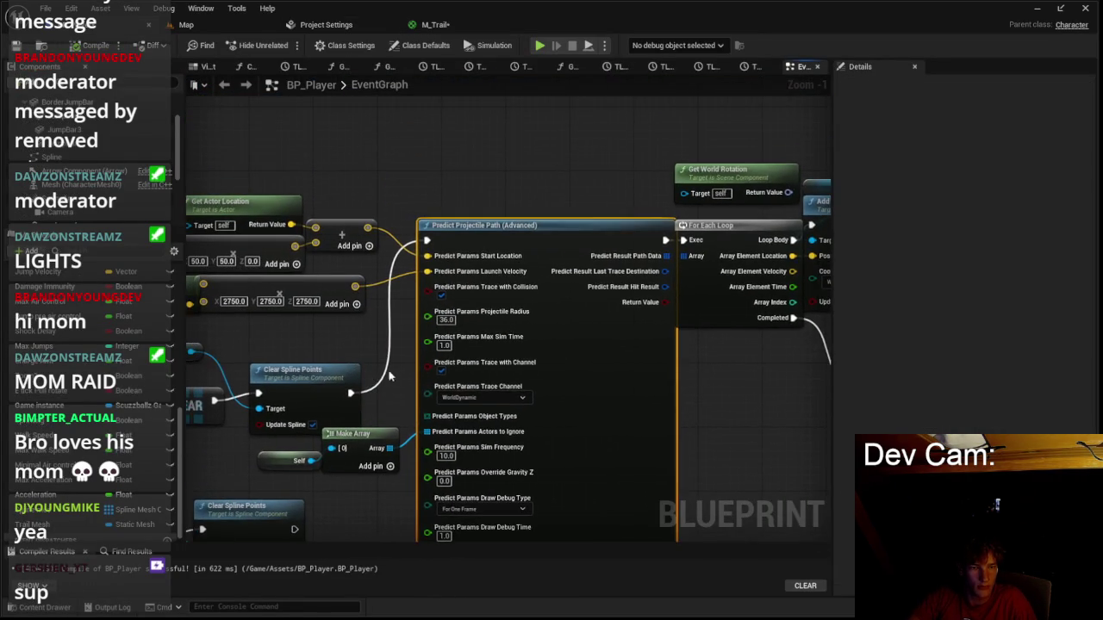
pyautogui.scroll(-2, 414, 371)
pyautogui.moveTo(651, 343); pyautogui.dragTo(461, 330)
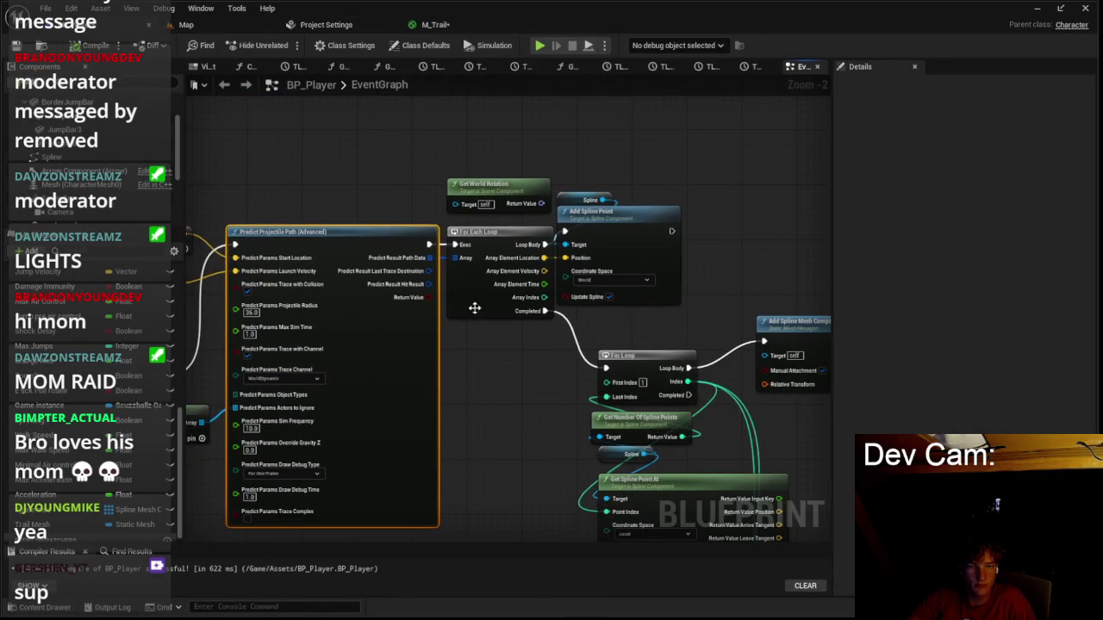
pyautogui.click(493, 206)
pyautogui.press('Delete')
# Move the Set Material node next to the Spline Mesh node.
pyautogui.moveTo(640, 336); pyautogui.dragTo(522, 298)
pyautogui.scroll(2, 607, 344)
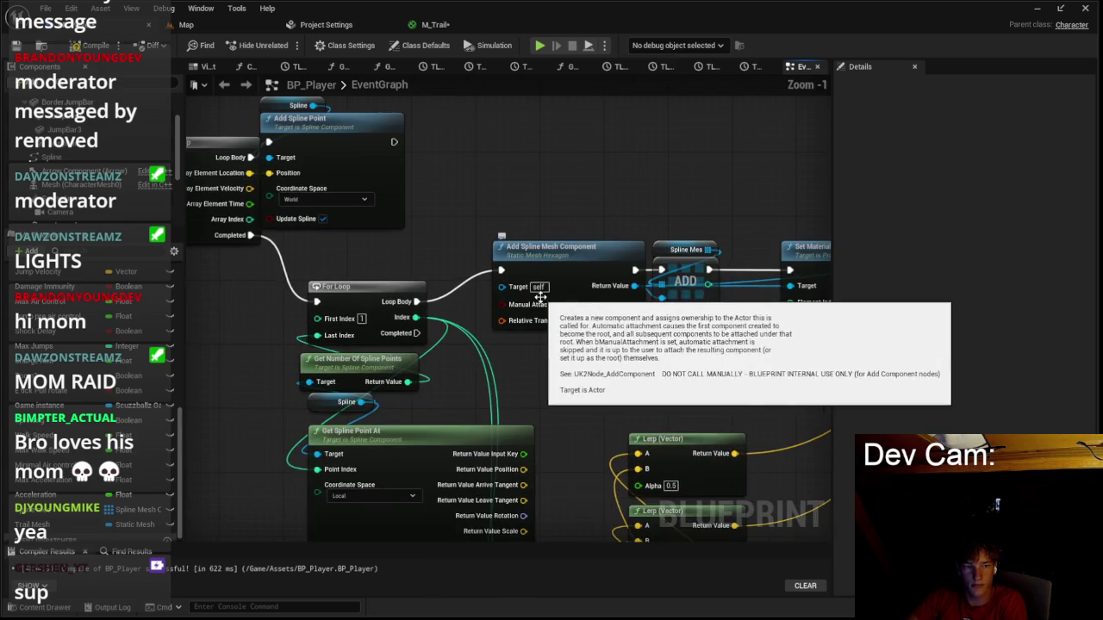
pyautogui.scroll(-1, 606, 343)
pyautogui.moveTo(642, 356); pyautogui.dragTo(409, 354)
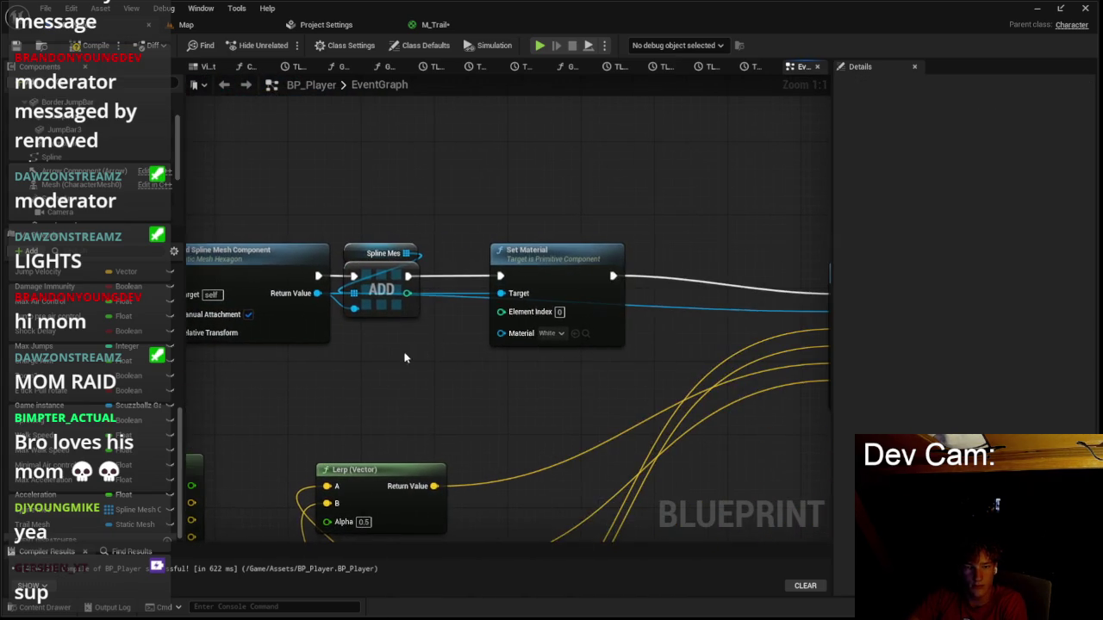
pyautogui.moveTo(560, 287)
pyautogui.mouseDown()
pyautogui.moveTo(497, 288)
pyautogui.moveTo(521, 287)
pyautogui.mouseUp()
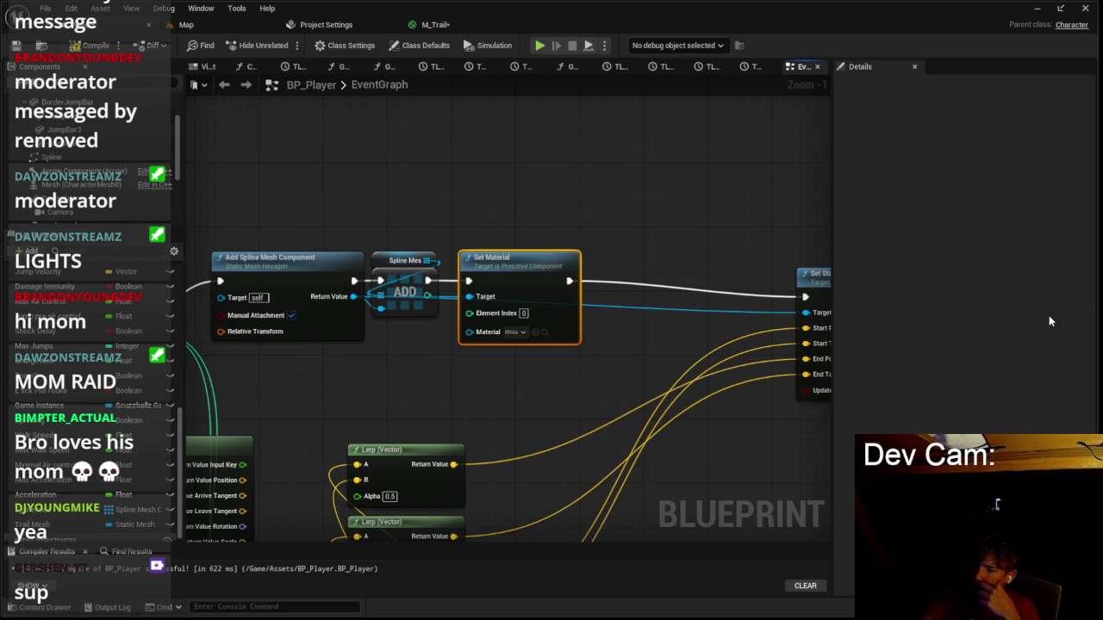
pyautogui.click(720, 294)
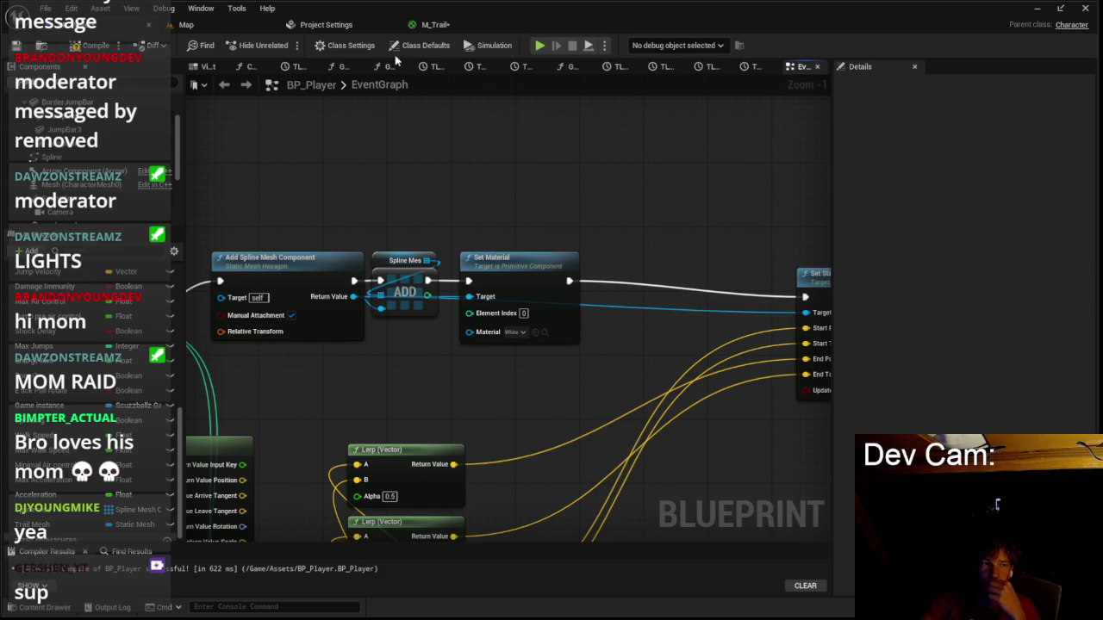
# Search M_Trail's Details for 'used' to find its usage settings.
pyautogui.click(435, 24)
pyautogui.scroll(-5, 67, 420)
pyautogui.scroll(-3, 67, 420)
pyautogui.click(95, 352)
pyautogui.write('used')
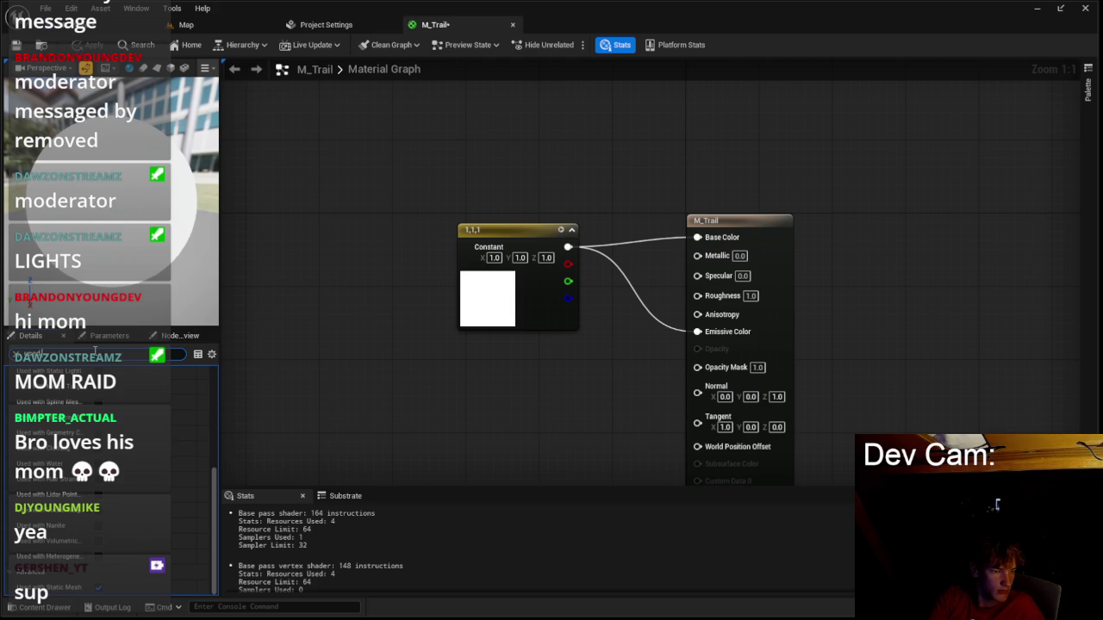
# Enable Used with Spline Meshes on M_Trail, apply it, and play-test the trail.
pyautogui.click(99, 402)
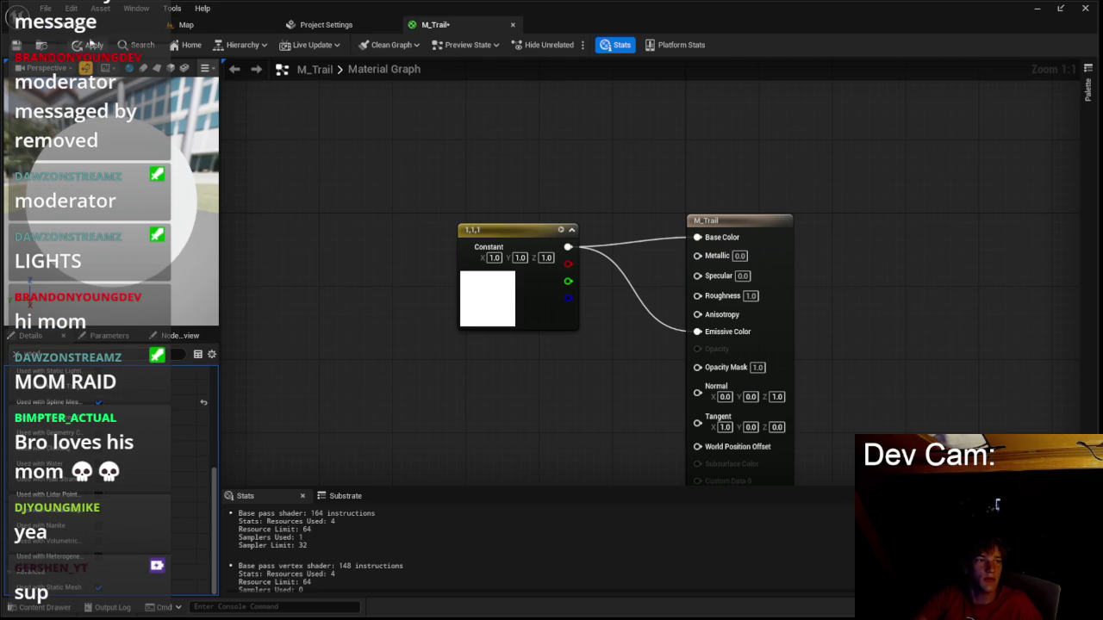
pyautogui.click(90, 43)
pyautogui.click(183, 24)
pyautogui.click(294, 48)
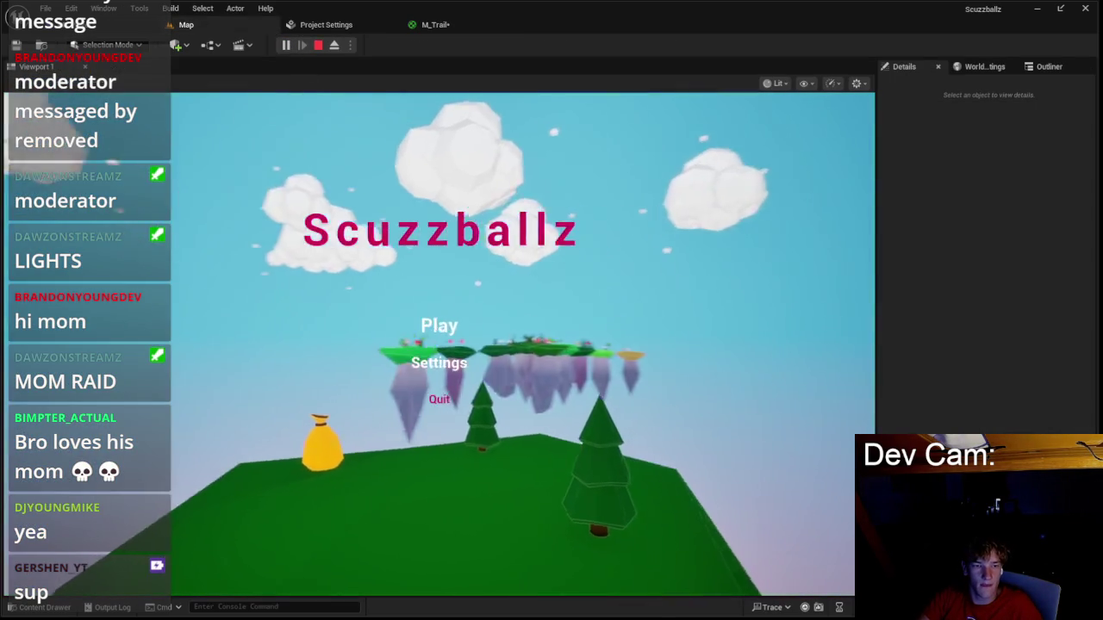
pyautogui.click(436, 330)
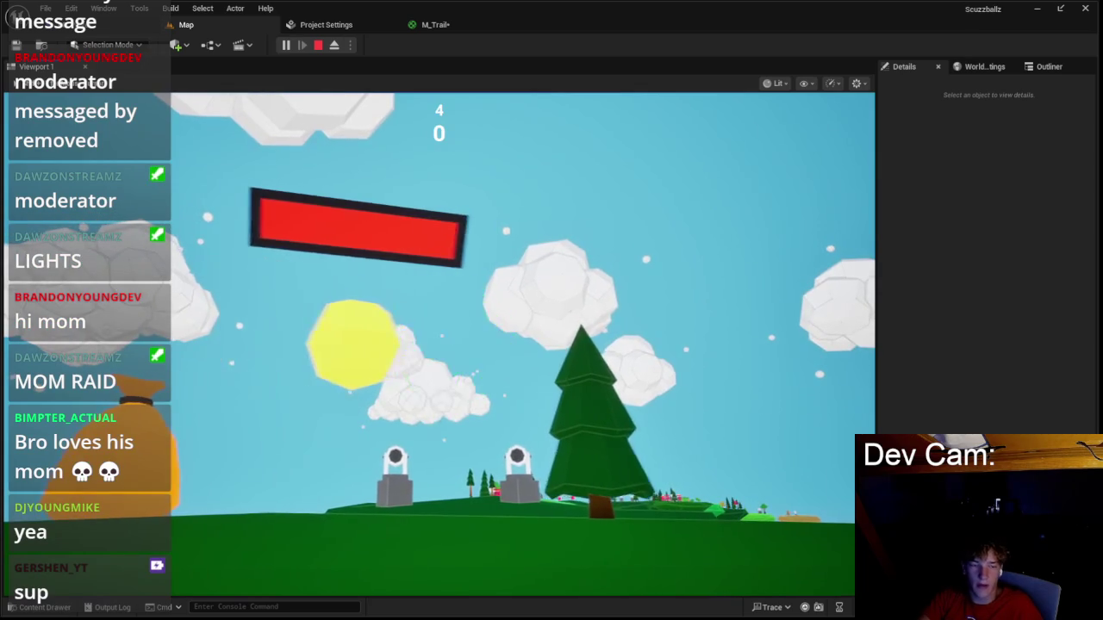
pyautogui.press('Escape')
# Delete Set Material, wire ADD straight into Set Start and End, and save BP_Player.
pyautogui.click(435, 24)
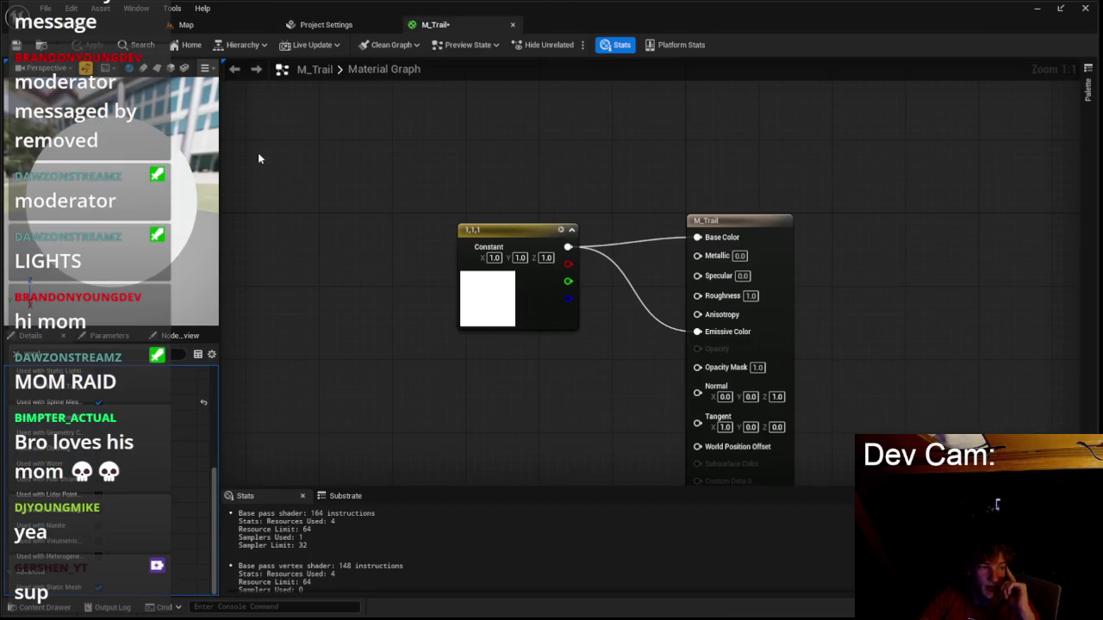
pyautogui.click(327, 24)
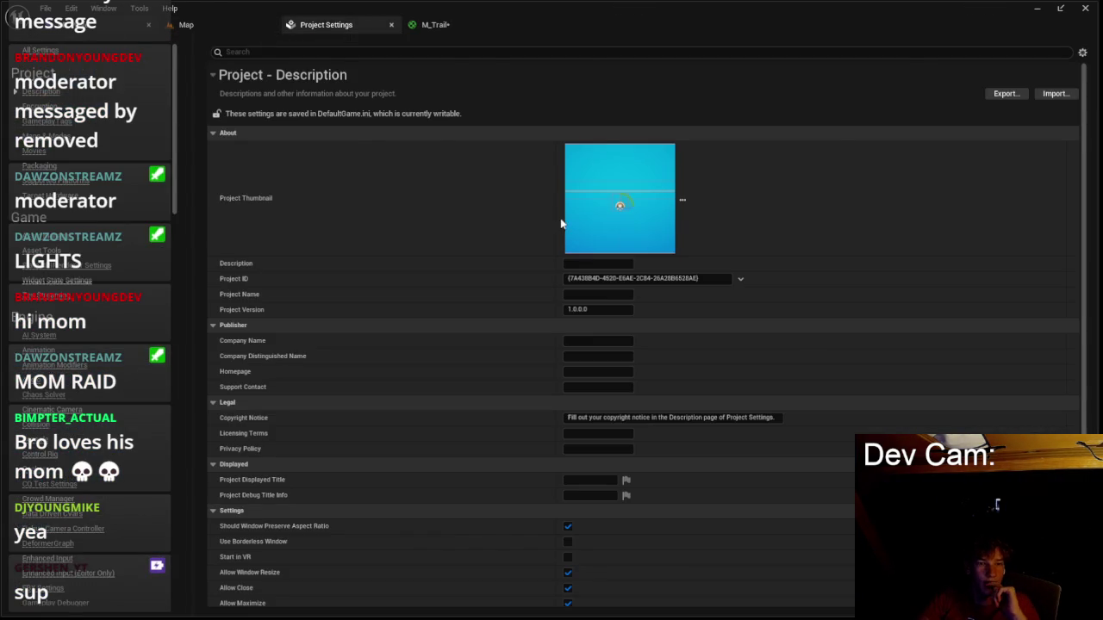
pyautogui.hotkey('ctrl', 'Tab')
pyautogui.press('Delete')
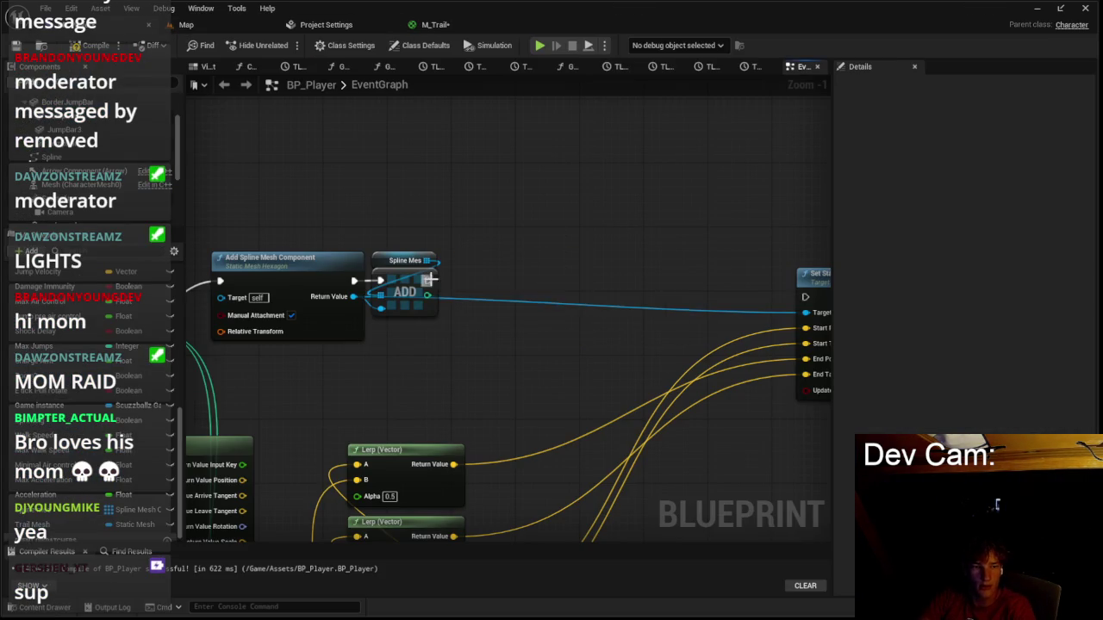
pyautogui.moveTo(401, 296); pyautogui.dragTo(780, 312)
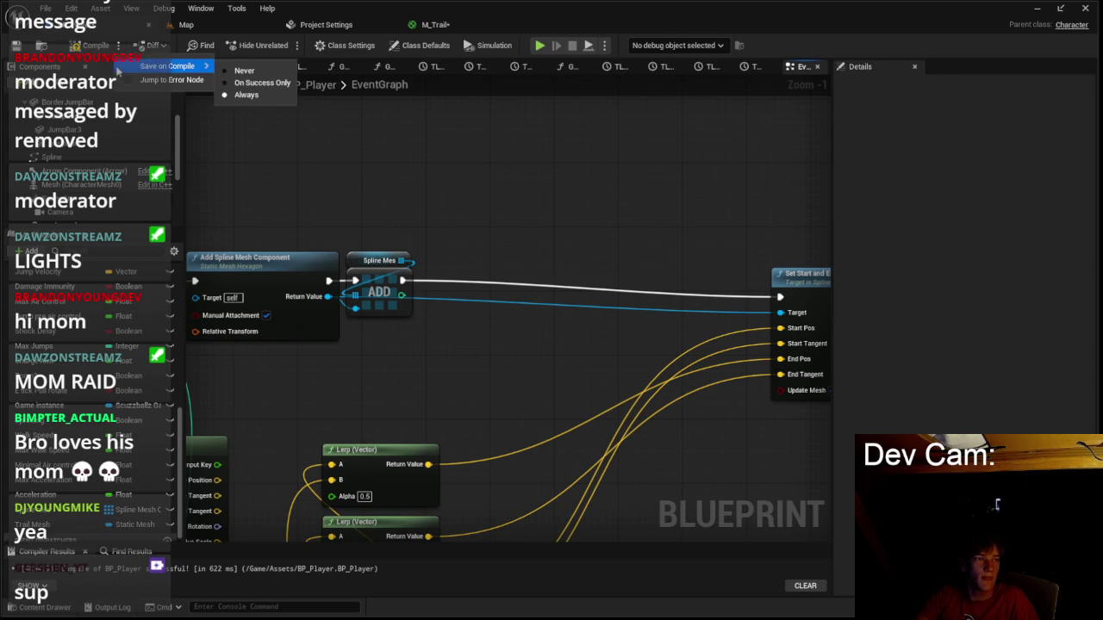
pyautogui.hotkey('ctrl', 's')
# Run and stop another play test of the trail from the main menu.
pyautogui.click(187, 24)
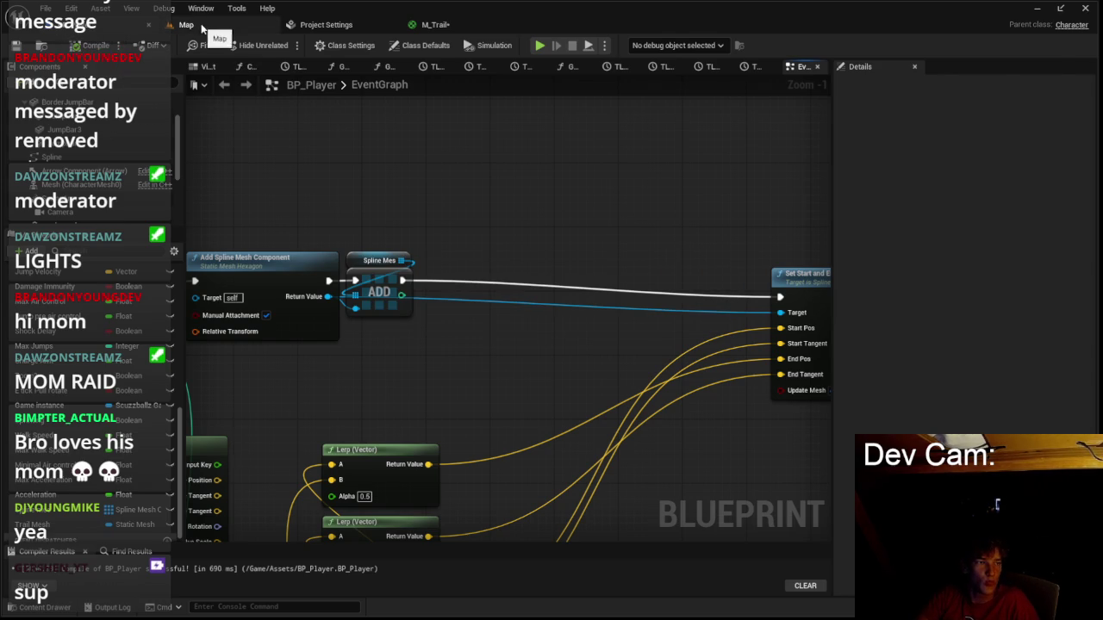
pyautogui.click(286, 45)
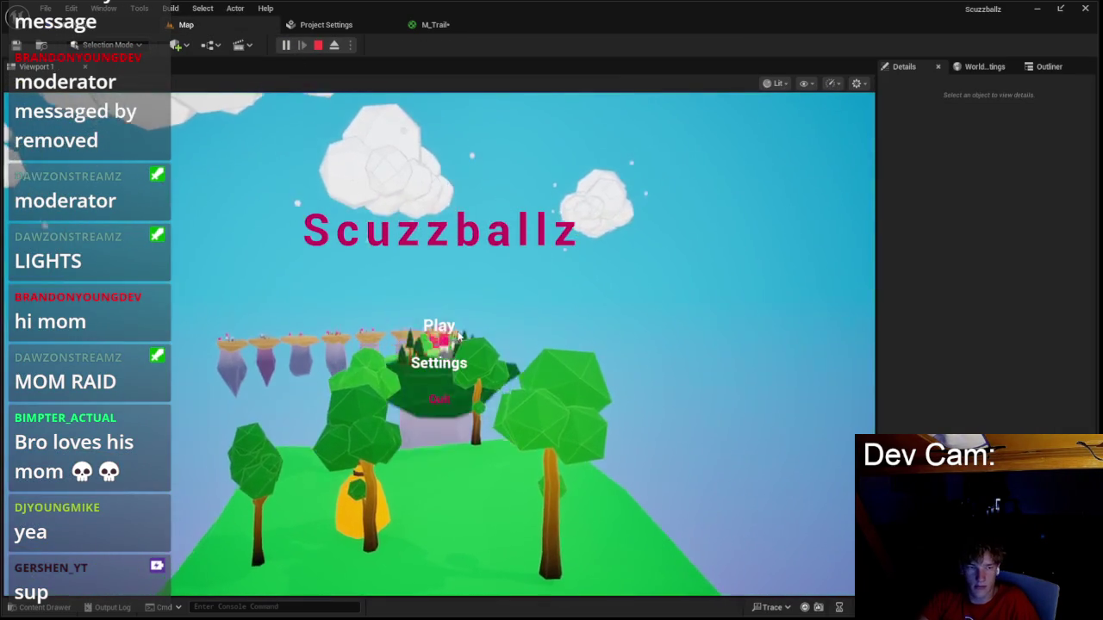
pyautogui.click(439, 326)
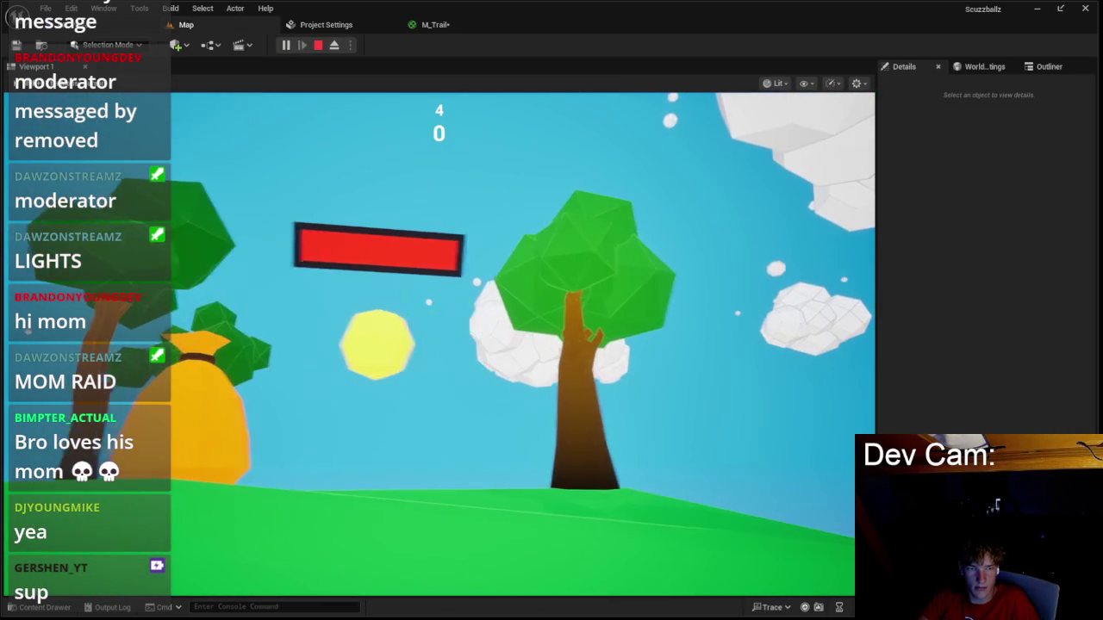
pyautogui.press('Escape')
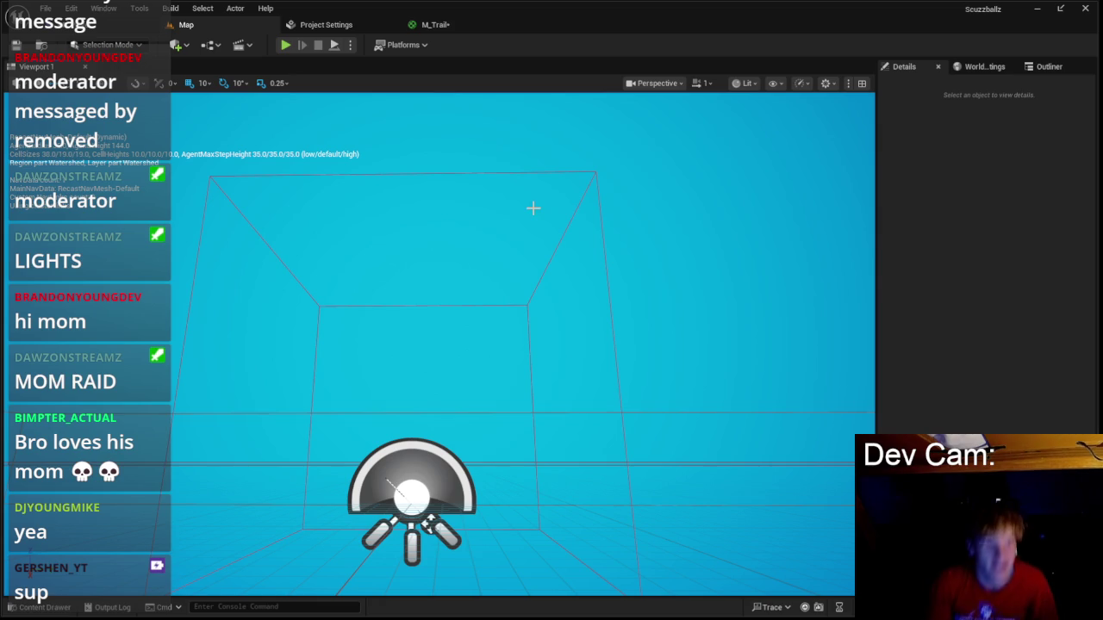
# Look over BP_Player's event graph, then run and stop another play test.
pyautogui.click(112, 26)
pyautogui.scroll(-5, 431, 192)
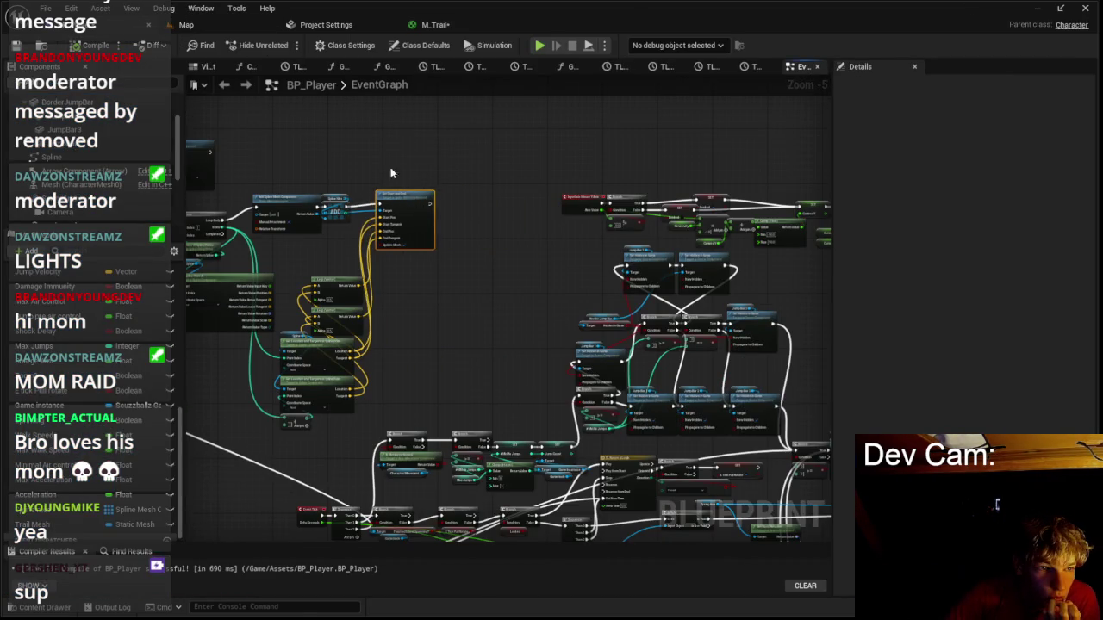
pyautogui.scroll(3, 445, 178)
pyautogui.moveTo(528, 306); pyautogui.dragTo(545, 308)
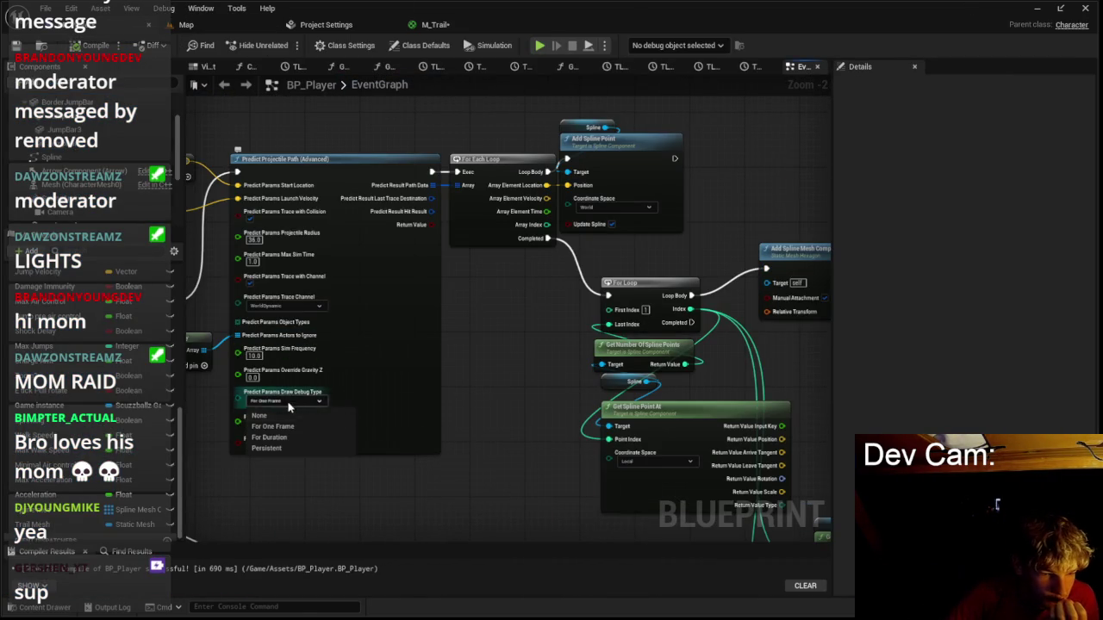
pyautogui.click(268, 26)
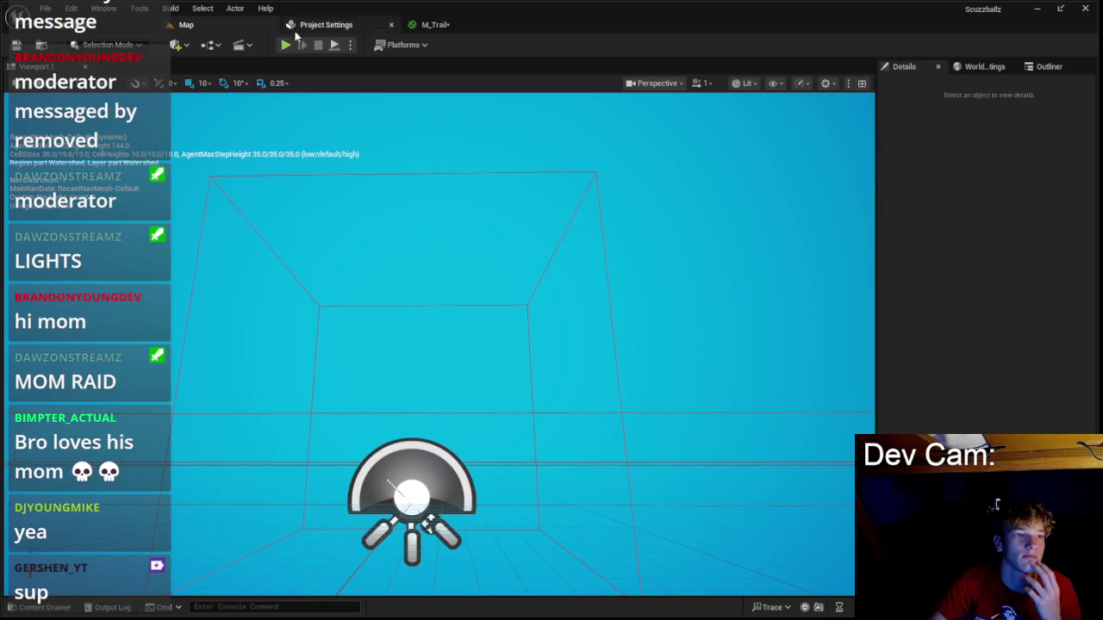
pyautogui.hotkey('alt', 'p')
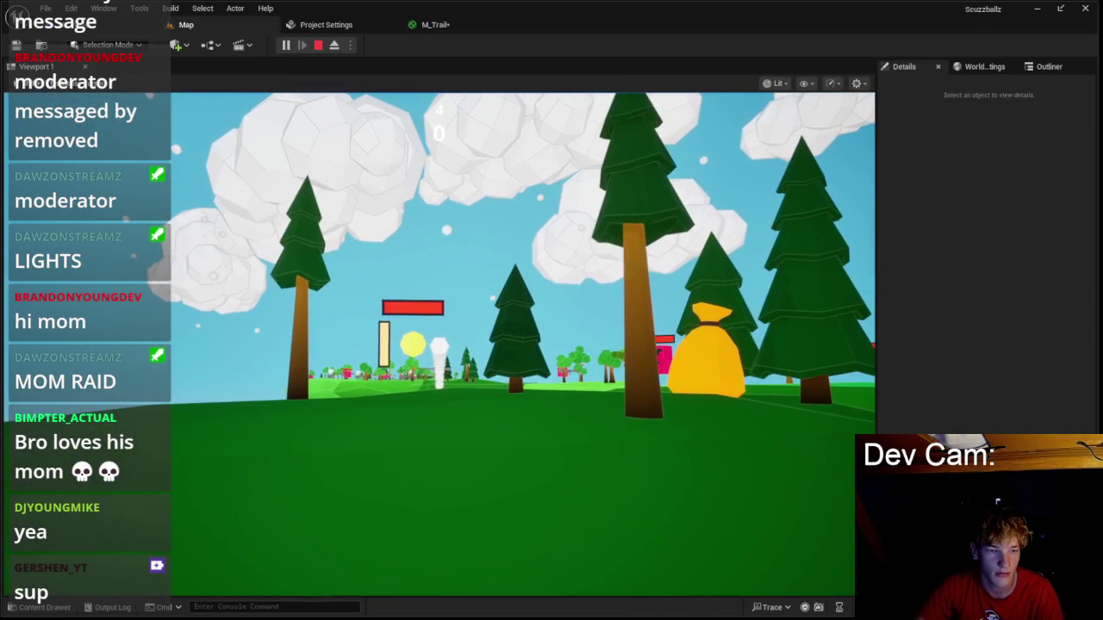
pyautogui.press('Escape')
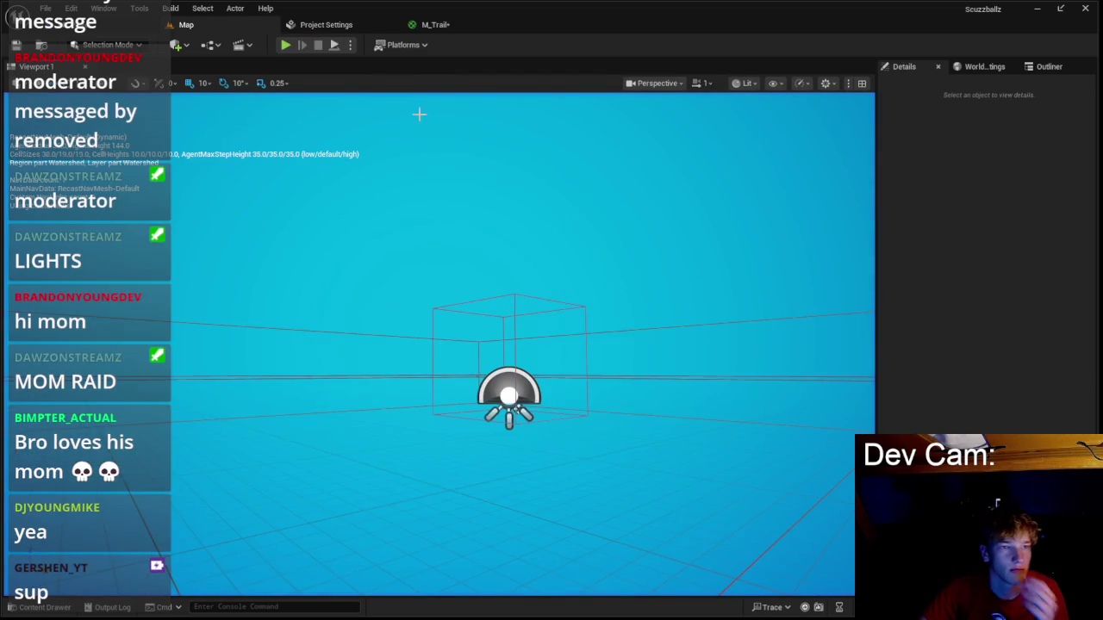
pyautogui.scroll(-3, 370, 259)
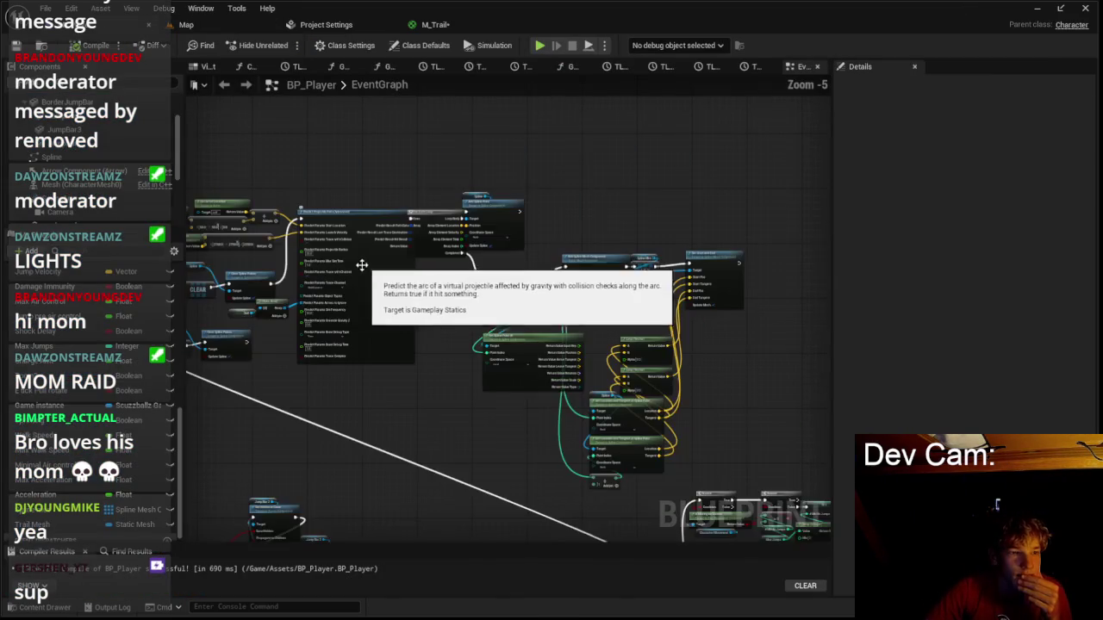
# Move the Spline getter beside Clear Spline Points and pan over to Predict Projectile Path.
pyautogui.scroll(6, 491, 177)
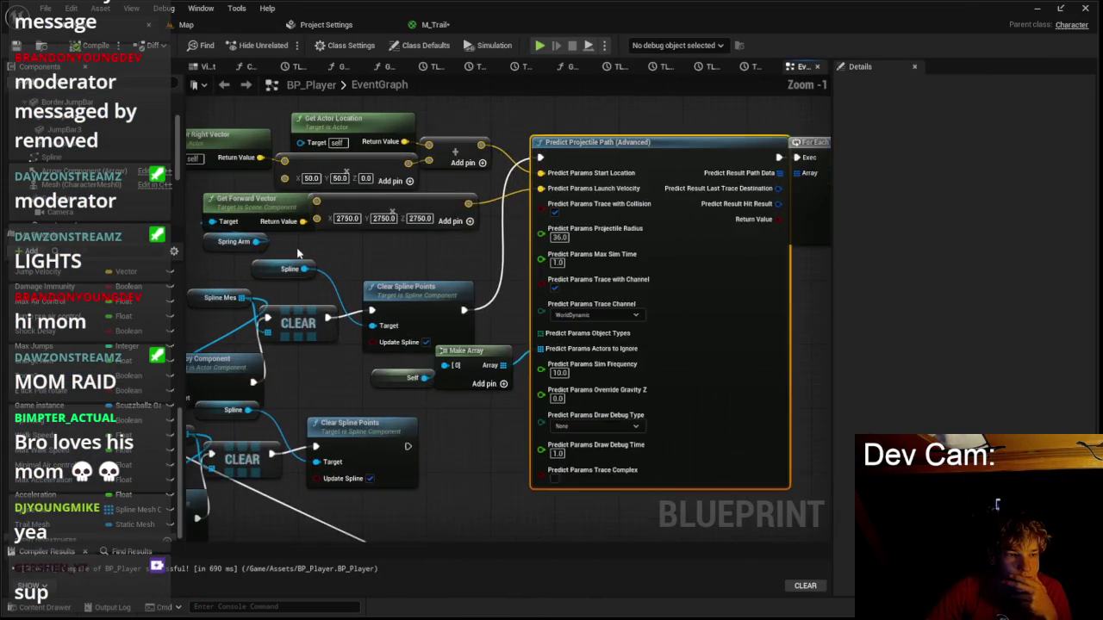
pyautogui.keyDown('ctrl'); pyautogui.click(421, 274); pyautogui.keyUp('ctrl')
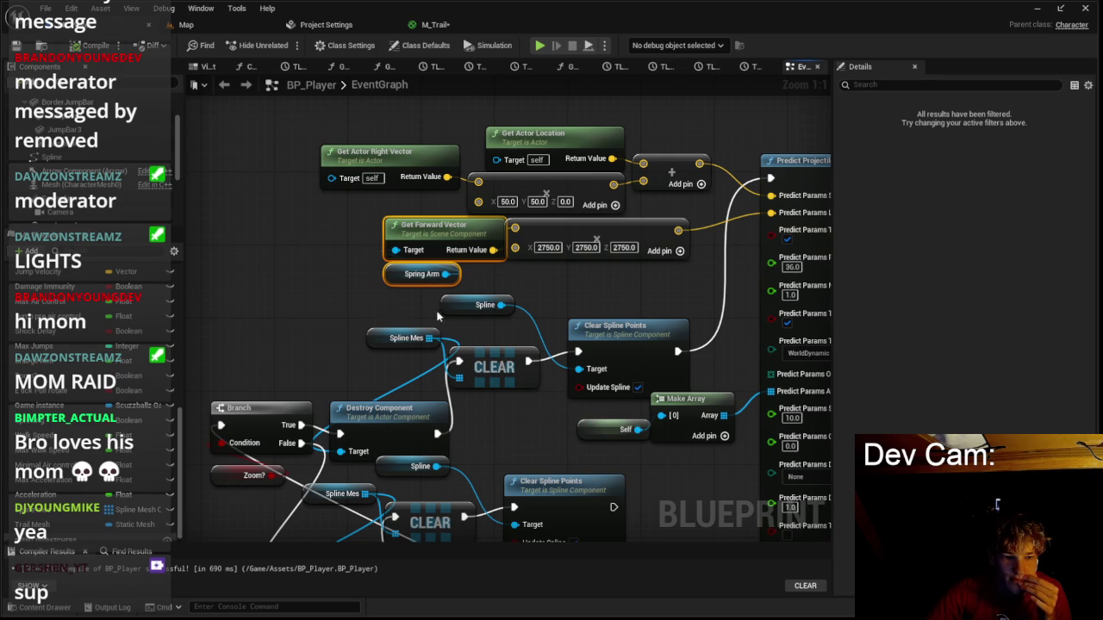
pyautogui.moveTo(470, 306); pyautogui.dragTo(514, 330)
pyautogui.click(522, 316)
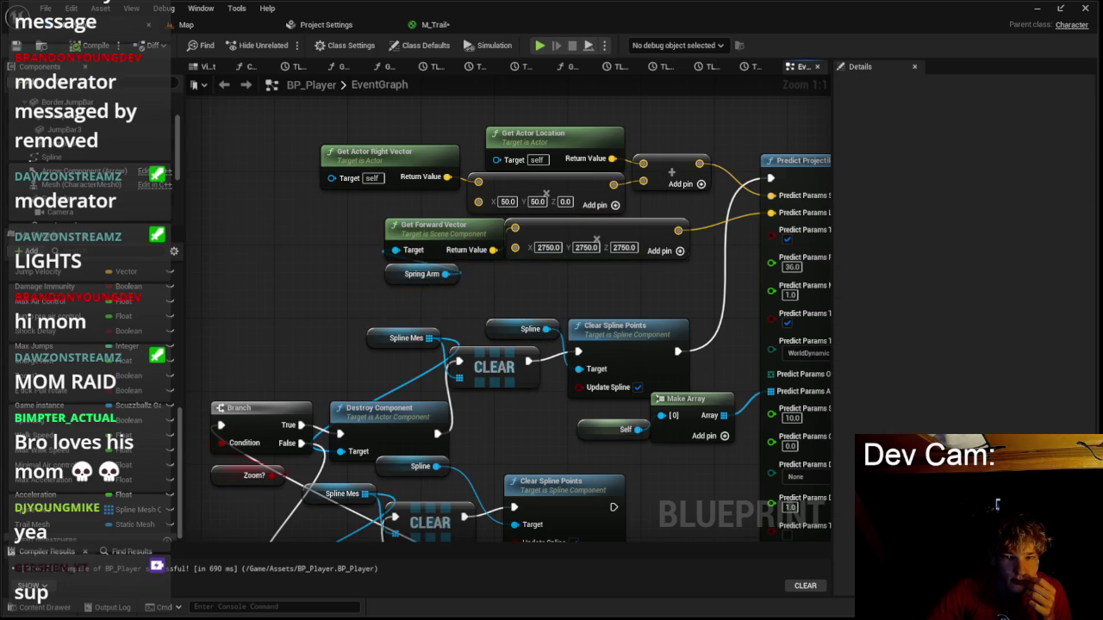
pyautogui.moveTo(513, 292); pyautogui.dragTo(378, 283)
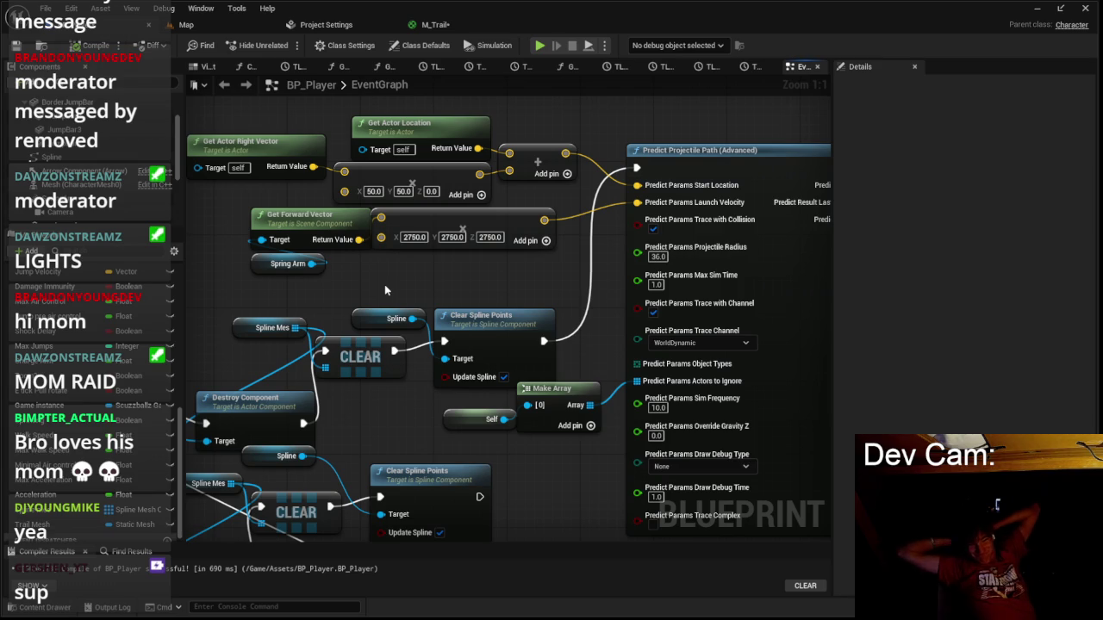
pyautogui.moveTo(384, 291); pyautogui.dragTo(584, 292)
# Try a Get Up Vector from Spring Arm feeding a duplicated 2750 multiply node.
pyautogui.click(455, 262)
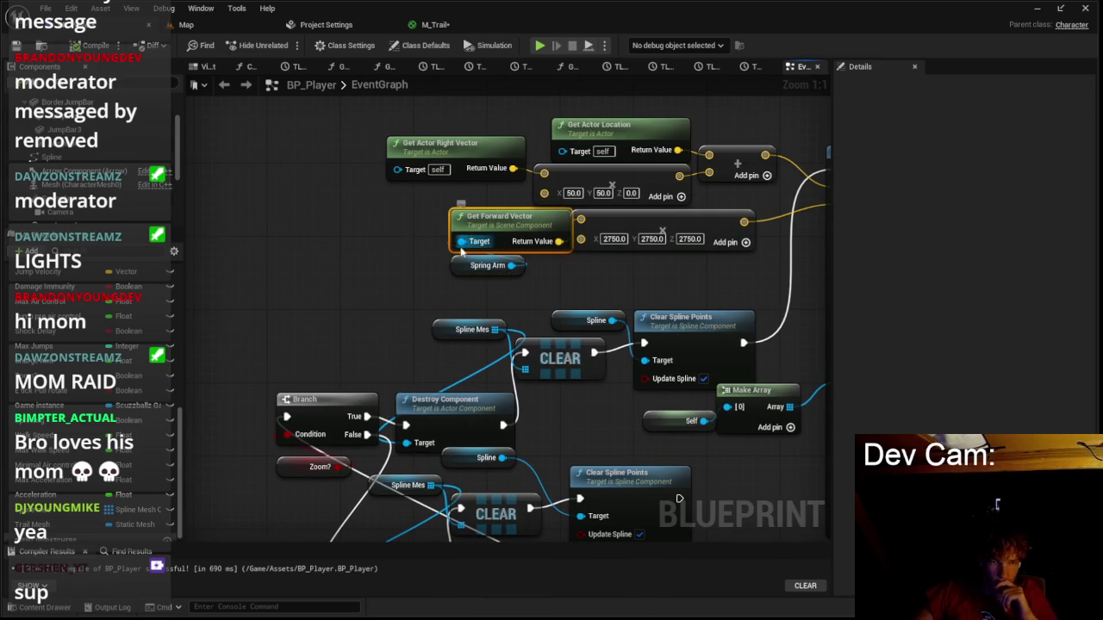
pyautogui.moveTo(487, 265)
pyautogui.mouseDown()
pyautogui.moveTo(368, 265)
pyautogui.moveTo(444, 277)
pyautogui.mouseUp()
pyautogui.write('get up ve')
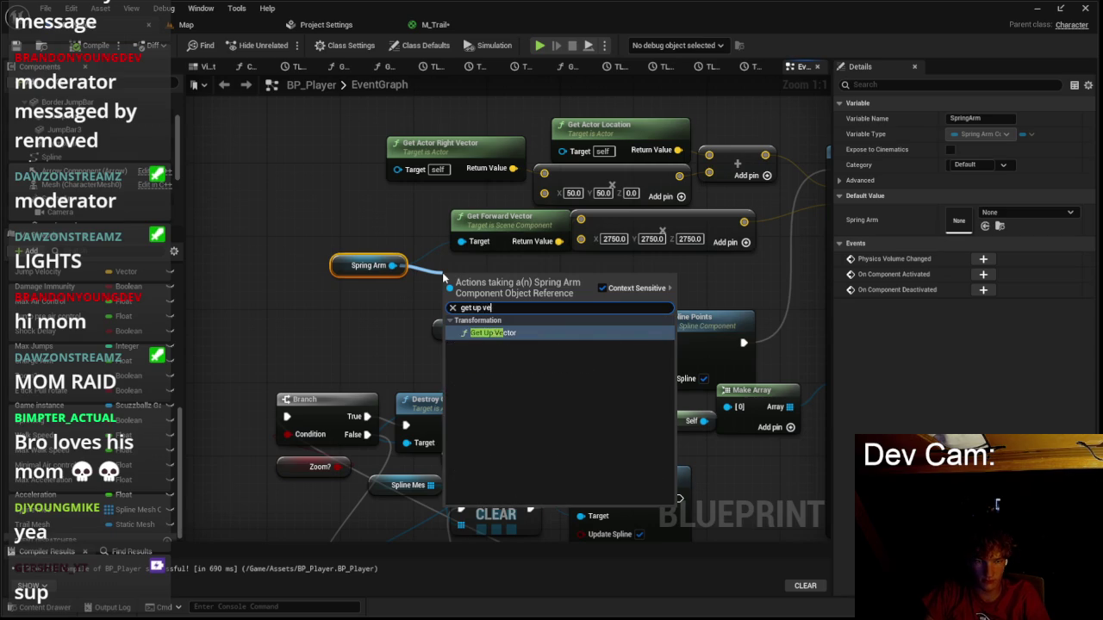
pyautogui.press('Return')
pyautogui.moveTo(504, 227); pyautogui.dragTo(493, 236)
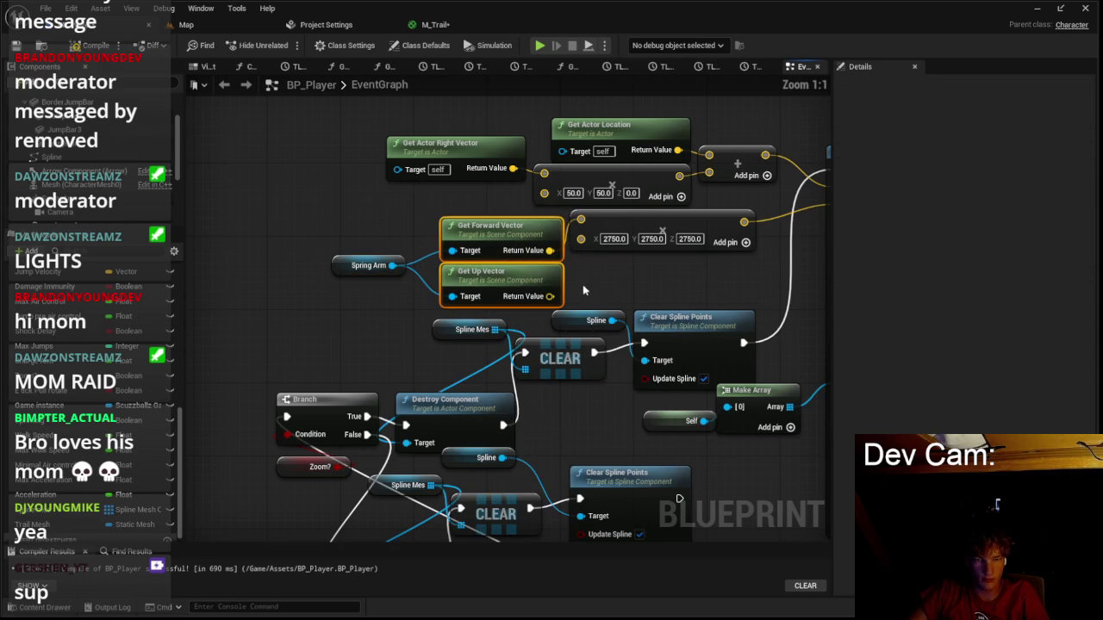
pyautogui.click(651, 286)
pyautogui.hotkey('ctrl', 'z')
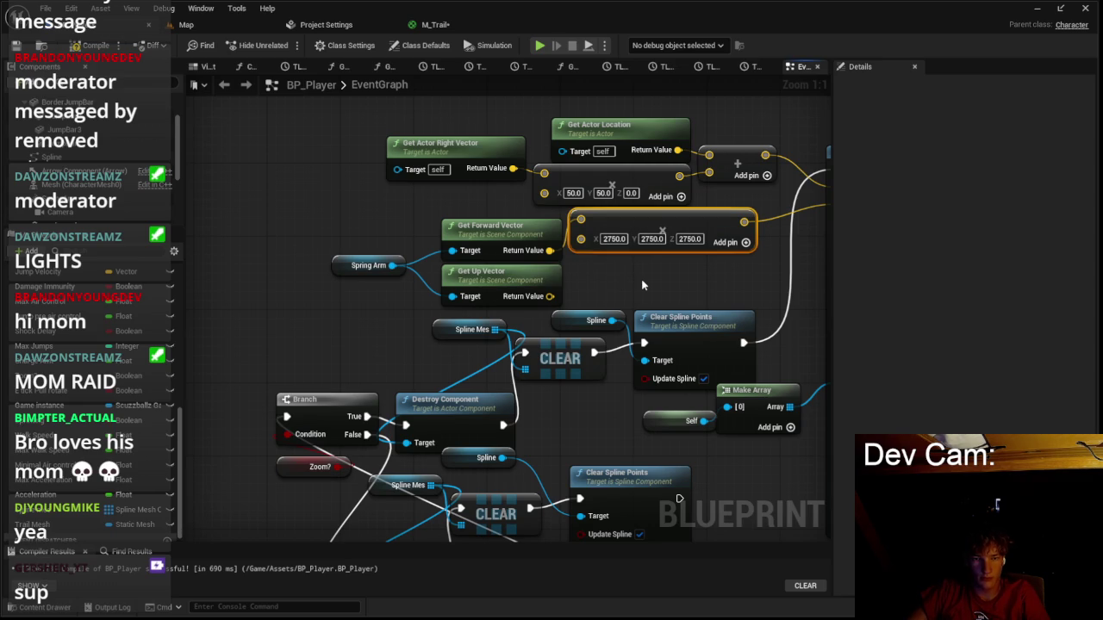
pyautogui.hotkey('ctrl', 'v')
pyautogui.moveTo(688, 281); pyautogui.dragTo(688, 262)
pyautogui.moveTo(549, 295); pyautogui.dragTo(581, 267)
# Delete the trial Get Up Vector and its multiply node.
pyautogui.click(34, 607)
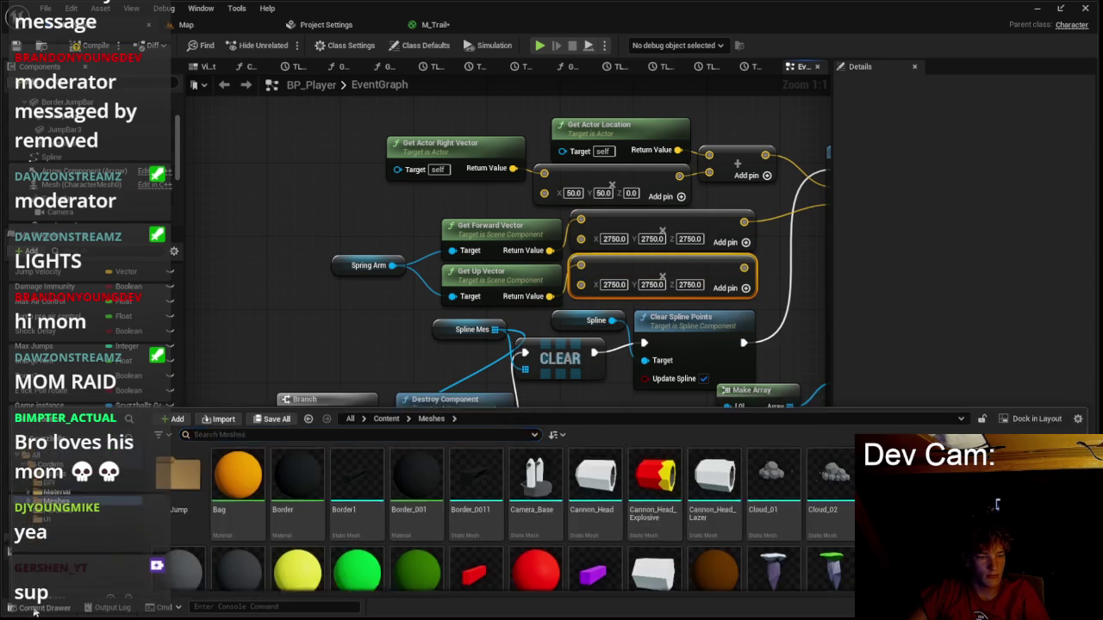
pyautogui.scroll(-3, 258, 383)
pyautogui.scroll(3, 335, 319)
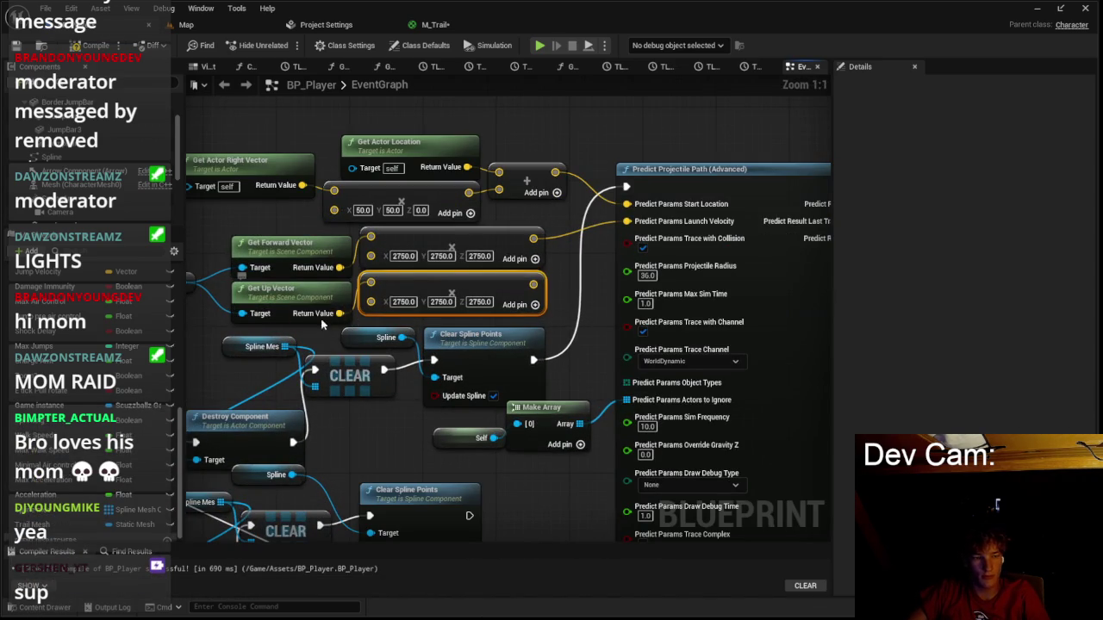
pyautogui.moveTo(302, 293)
pyautogui.mouseDown()
pyautogui.moveTo(465, 271)
pyautogui.moveTo(500, 250)
pyautogui.mouseUp()
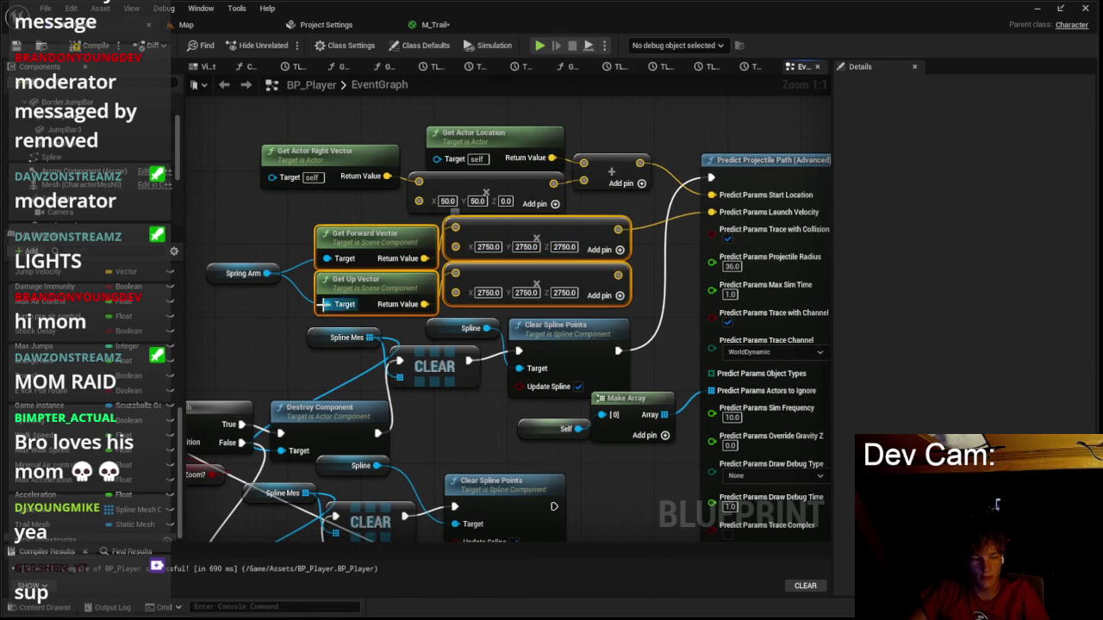
pyautogui.hotkey('ctrl', 'space')
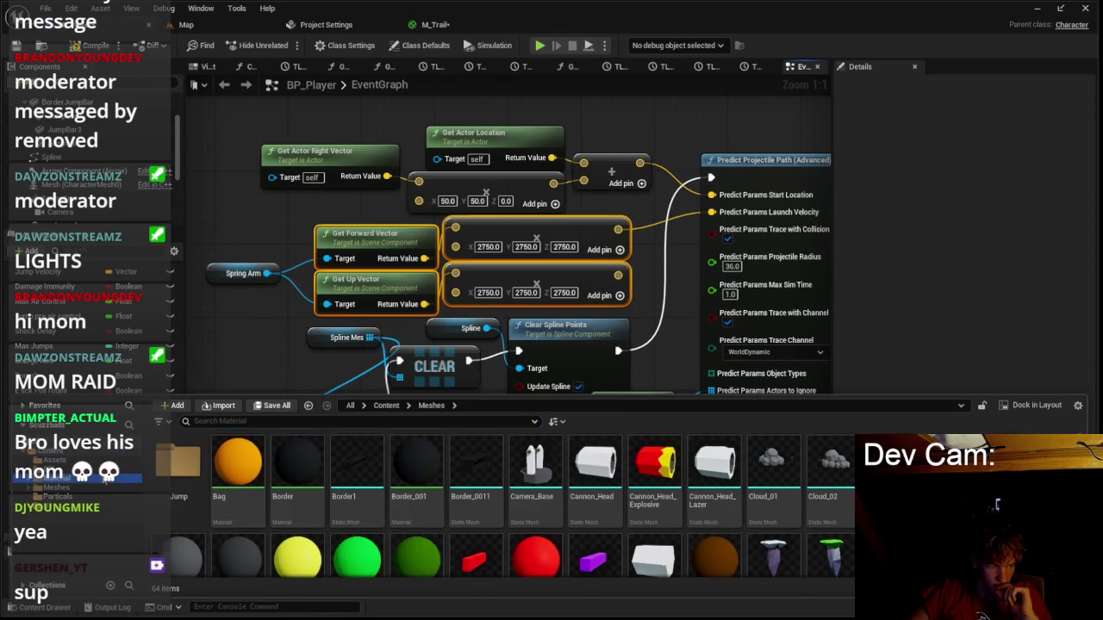
pyautogui.click(54, 459)
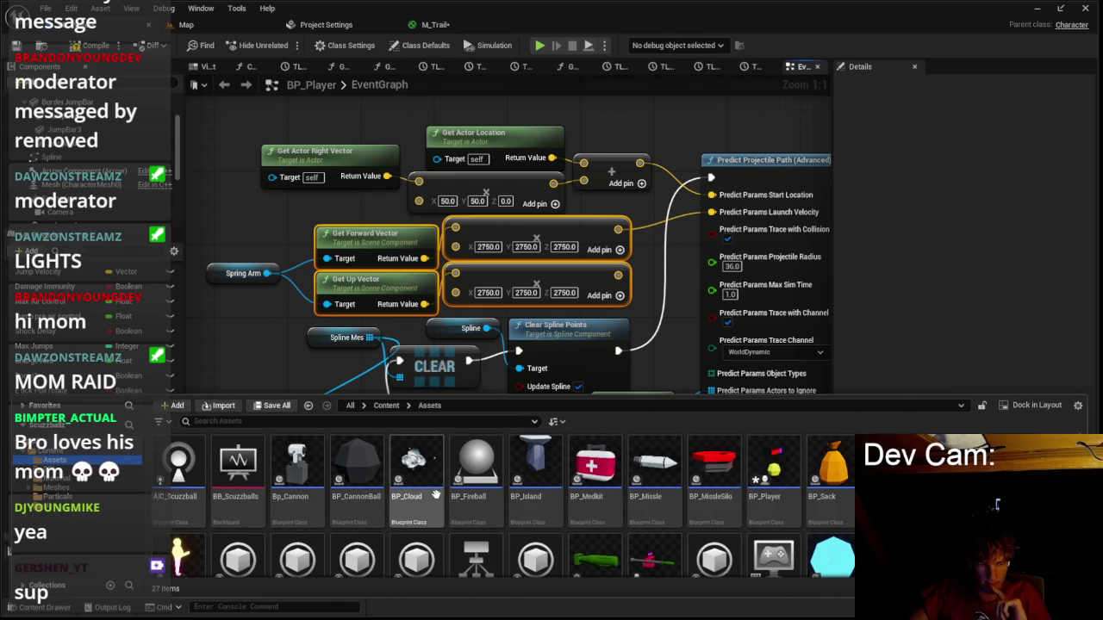
pyautogui.moveTo(298, 292); pyautogui.dragTo(552, 297)
pyautogui.press('Delete')
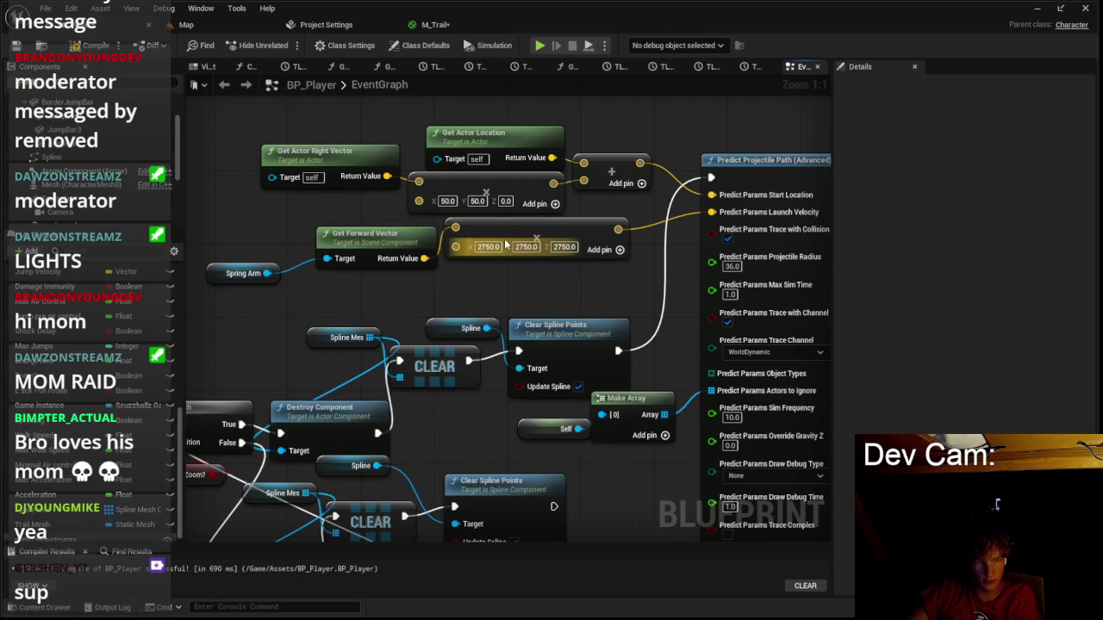
# Delete the Spring Arm getter feeding Get Forward Vector and show the Blueprint viewport.
pyautogui.moveTo(502, 236); pyautogui.dragTo(487, 241)
pyautogui.moveTo(218, 280); pyautogui.dragTo(303, 275)
pyautogui.click(308, 269)
pyautogui.press('Delete')
pyautogui.click(207, 66)
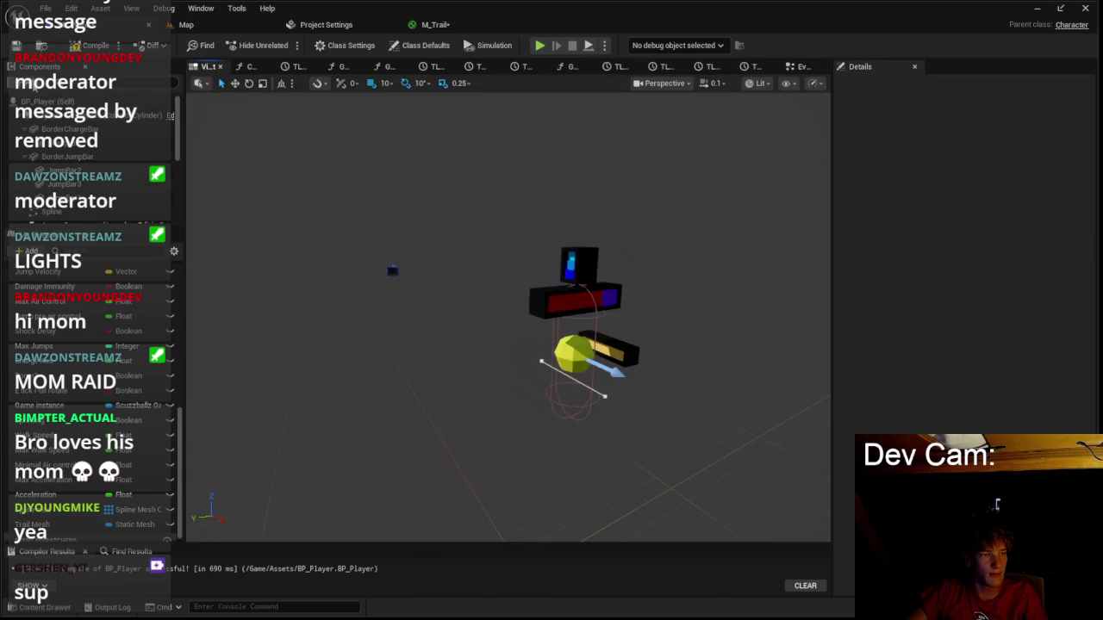
# Add a Scene component named Hand to BP_Player at Location Y 50, rotated 45 degrees.
pyautogui.click(25, 83)
pyautogui.write('scene')
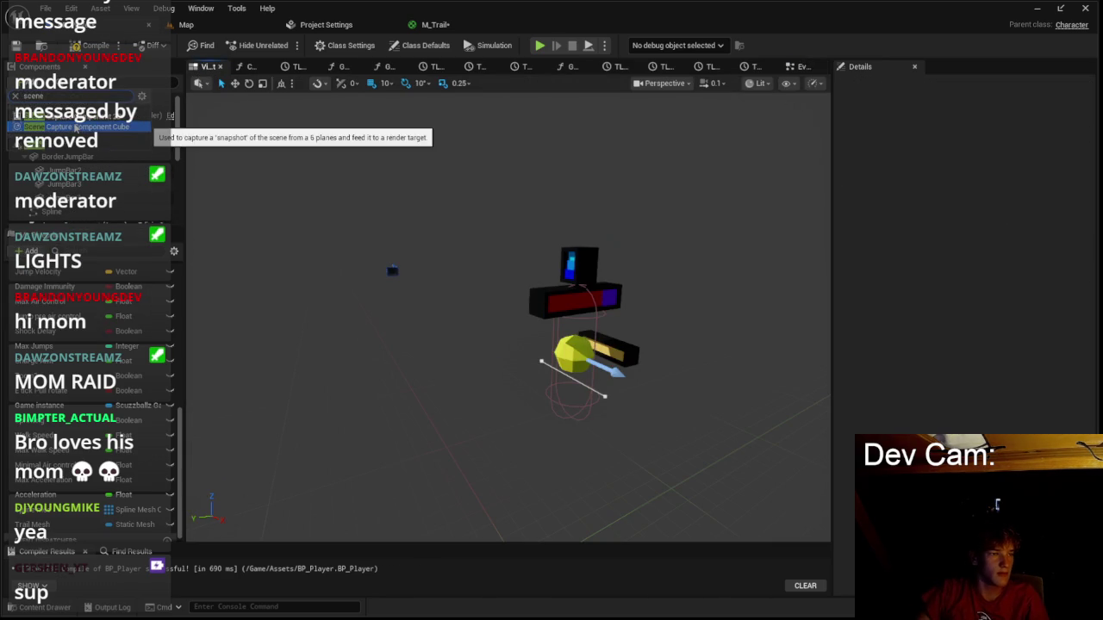
pyautogui.click(76, 129)
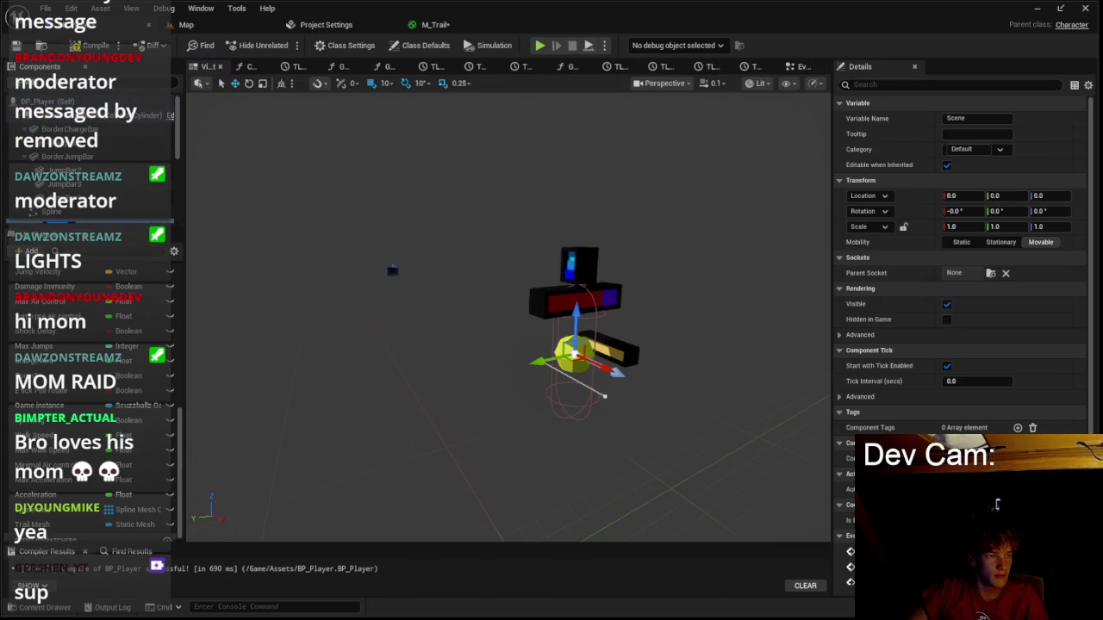
pyautogui.click(952, 118)
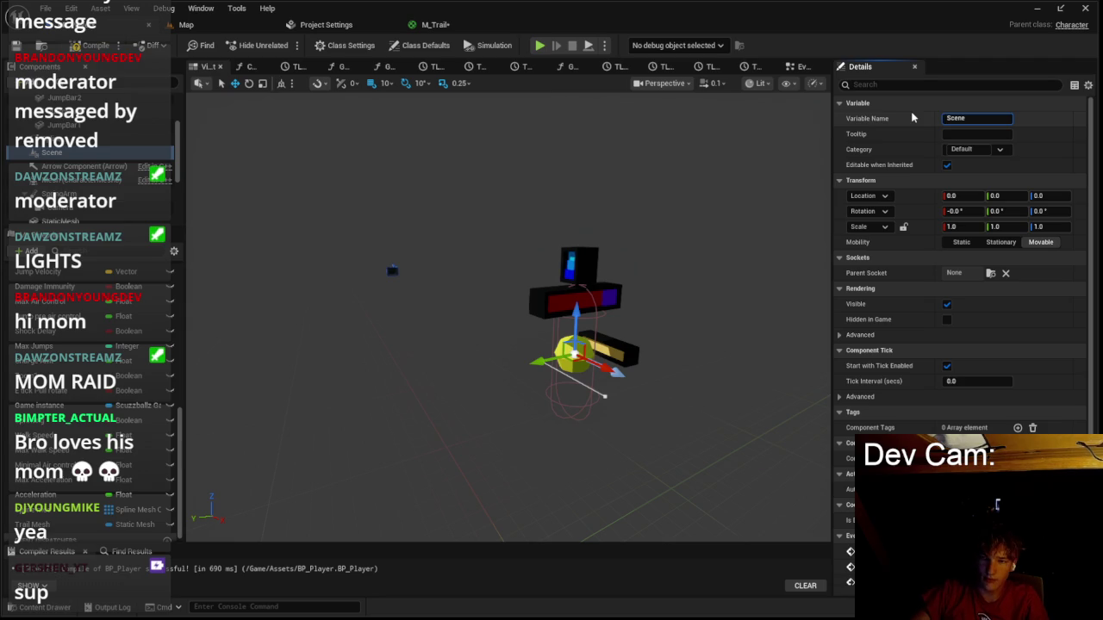
pyautogui.write('Hand')
pyautogui.press('Return')
pyautogui.write('45')
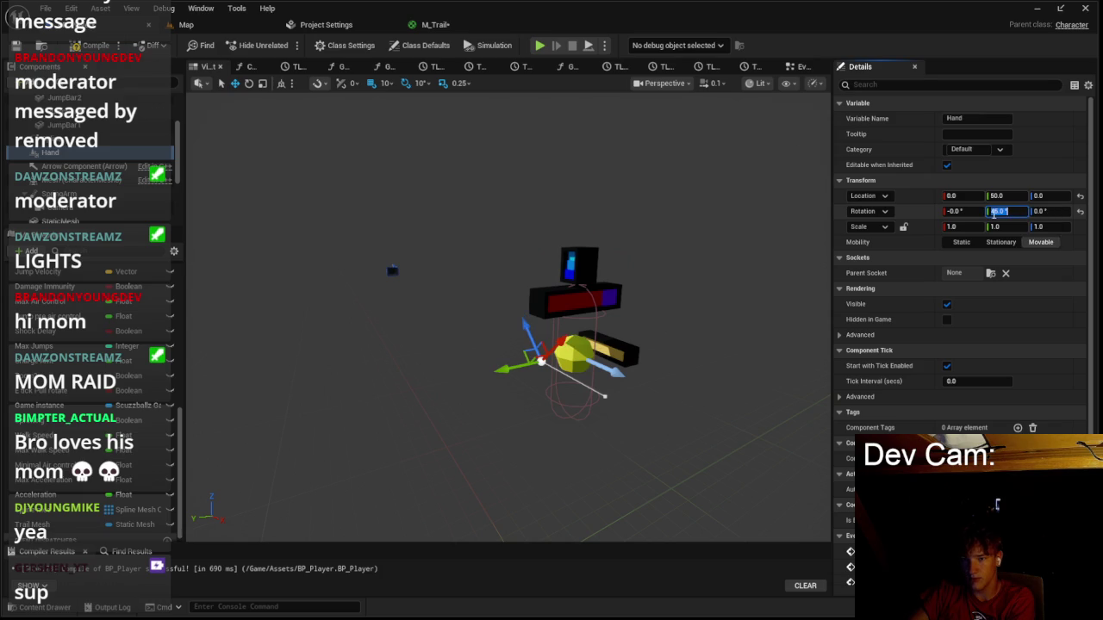
pyautogui.click(800, 67)
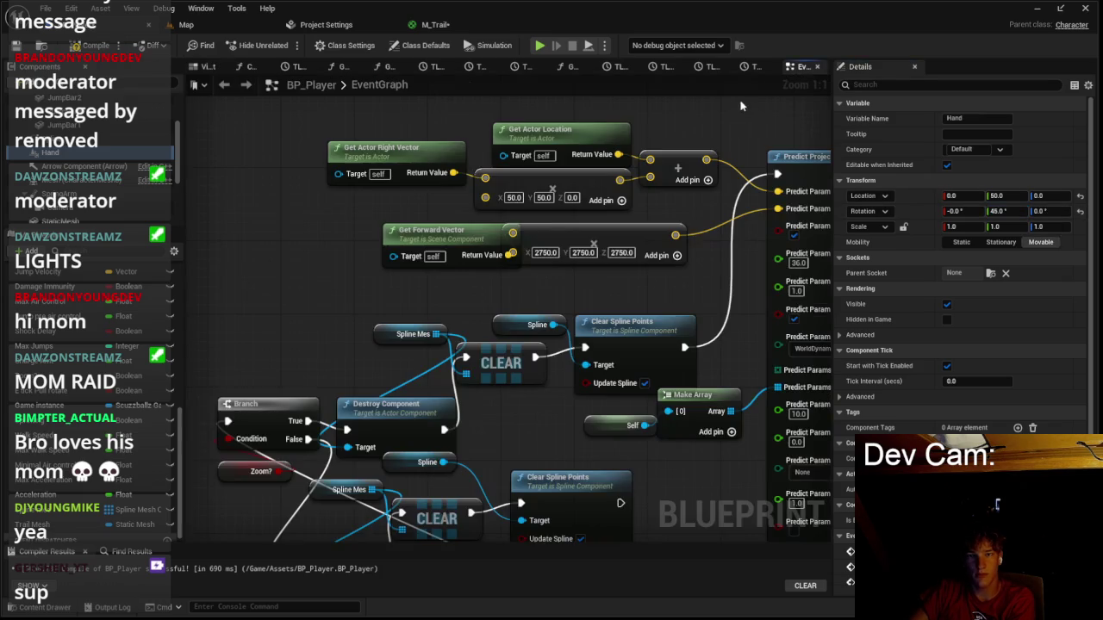
# Place a Hand getter in the event graph, save all assets, and run a quick play test.
pyautogui.moveTo(125, 162)
pyautogui.mouseDown()
pyautogui.moveTo(349, 262)
pyautogui.moveTo(310, 241)
pyautogui.mouseUp()
pyautogui.click(186, 24)
pyautogui.hotkey('ctrl', 's')
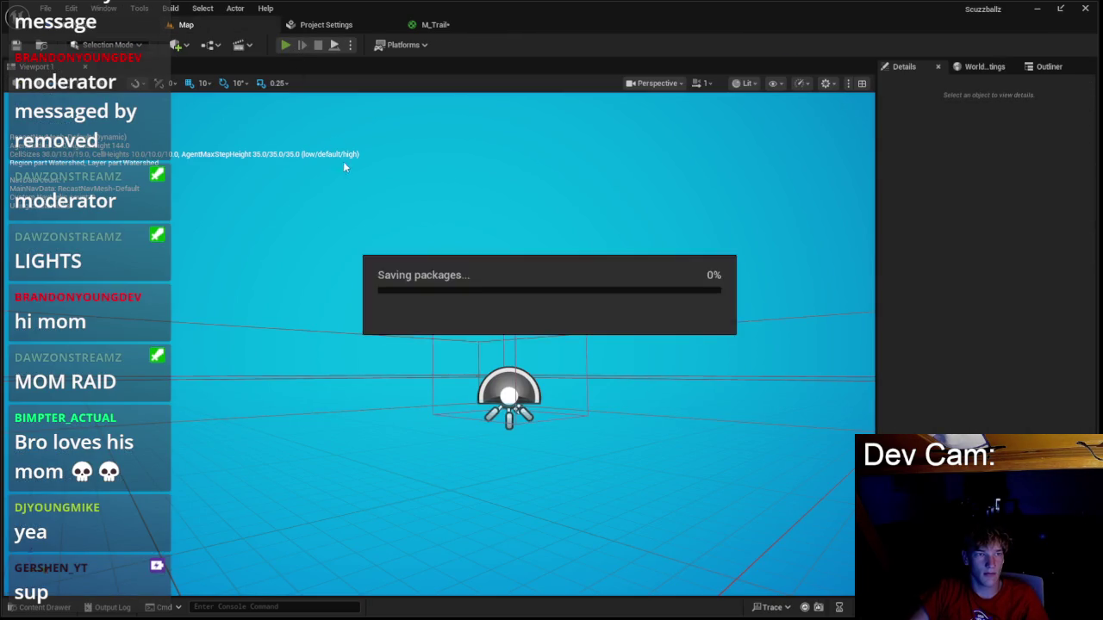
pyautogui.hotkey('alt', 'p')
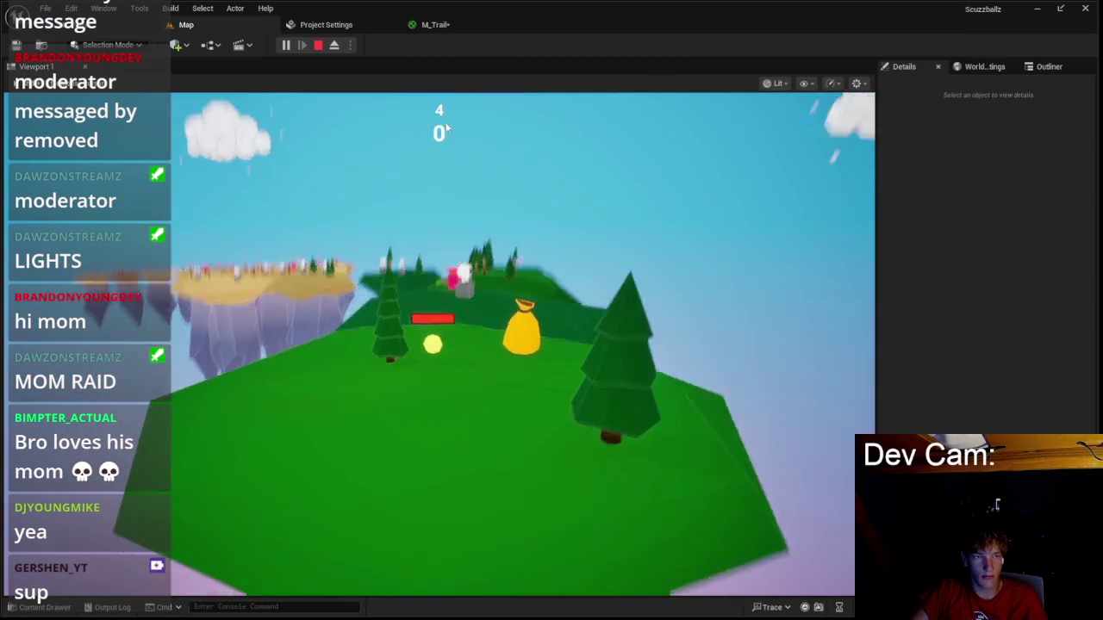
pyautogui.press('Escape')
# Back in BP_Player, bring the loop and spline point nodes into view and select Hand.
pyautogui.click(326, 25)
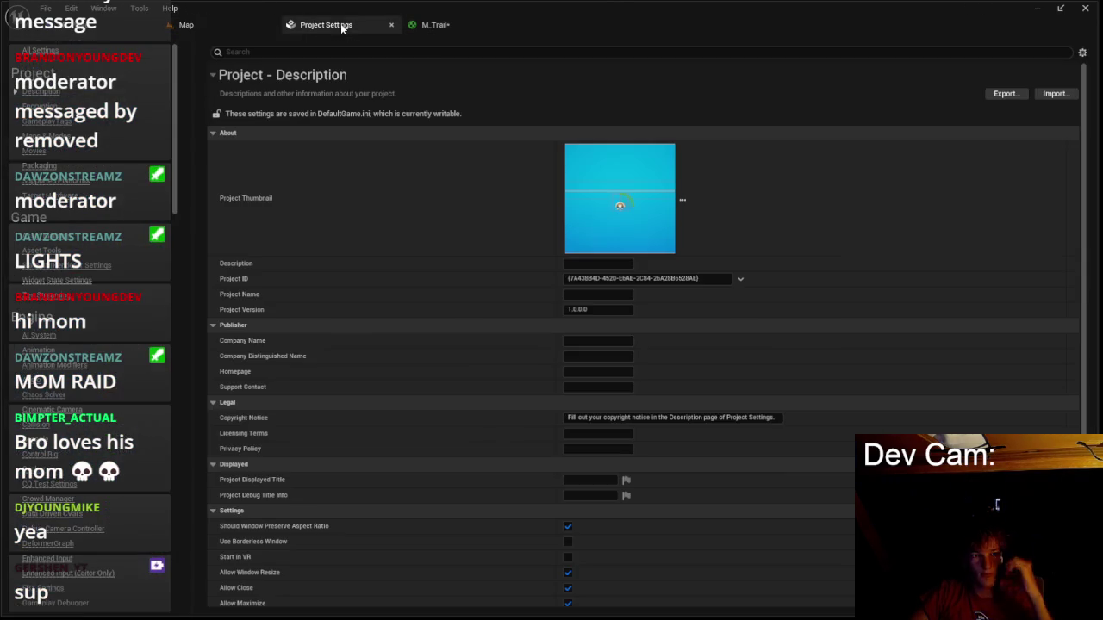
pyautogui.click(88, 26)
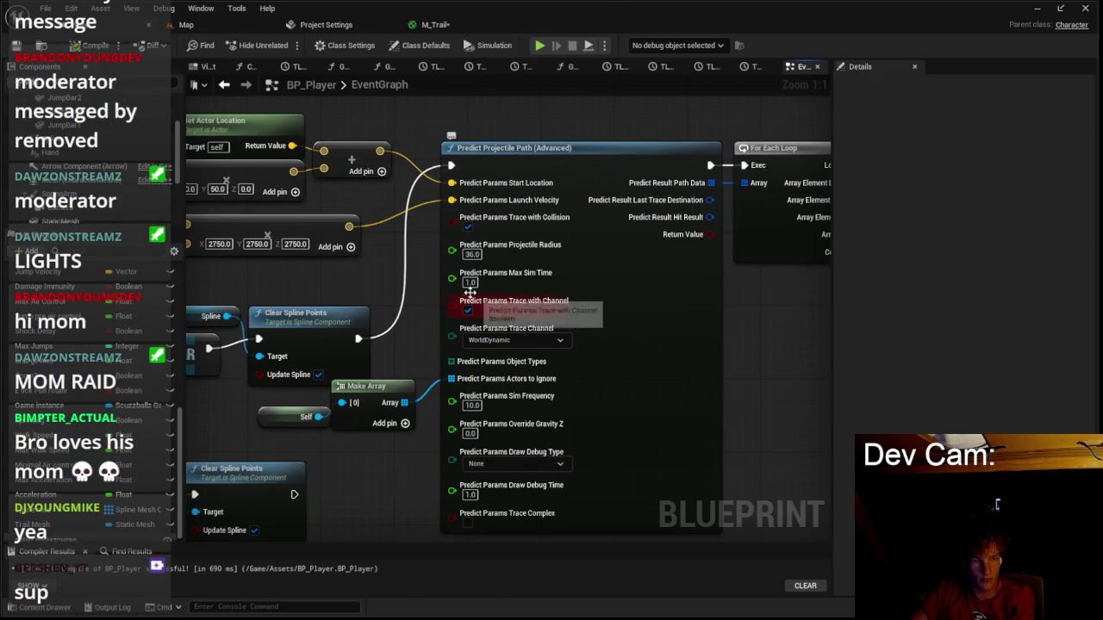
pyautogui.moveTo(472, 301); pyautogui.dragTo(84, 285)
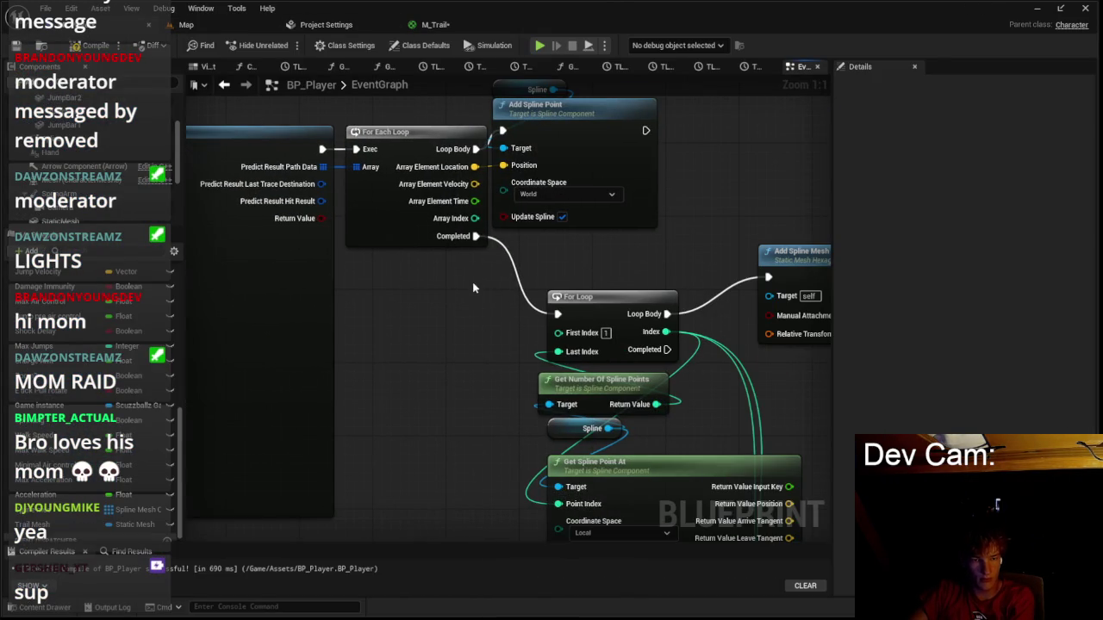
pyautogui.scroll(-4, 506, 291)
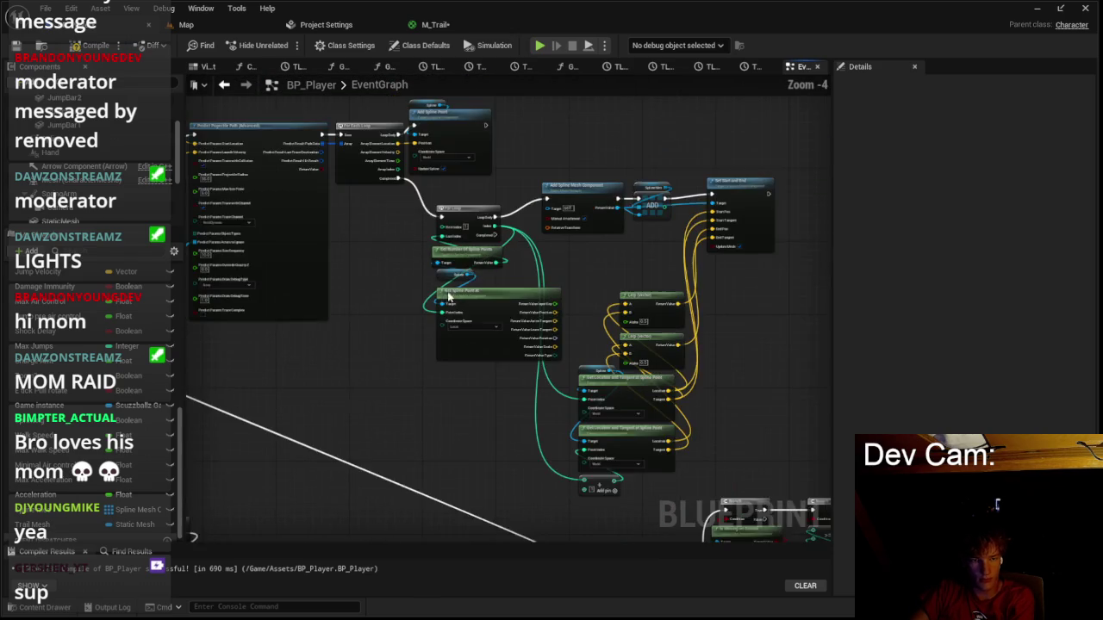
pyautogui.scroll(2, 425, 297)
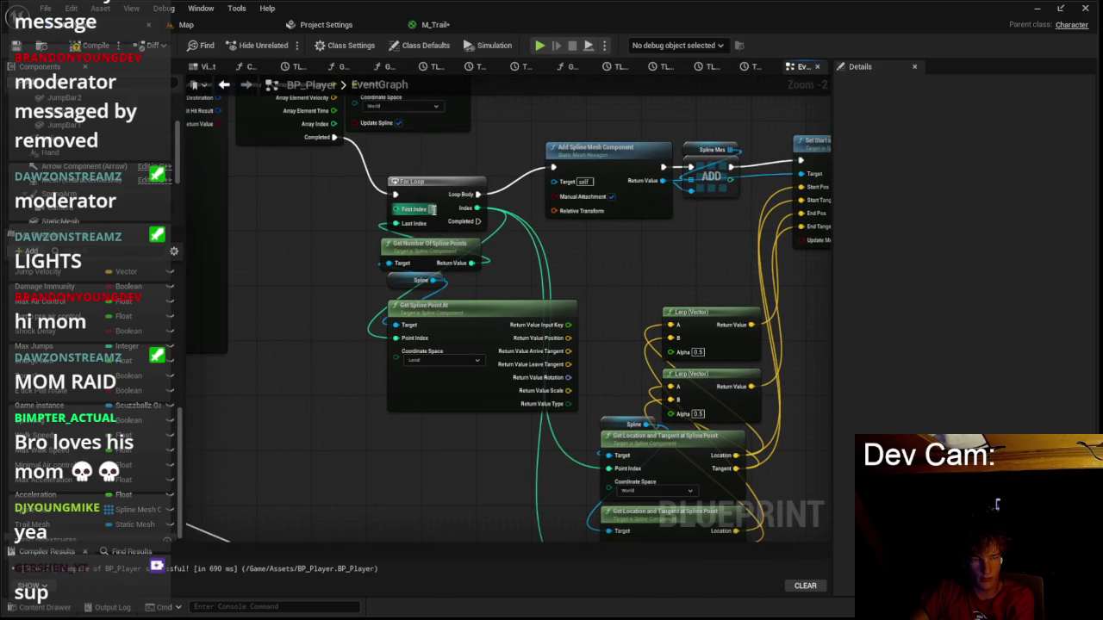
pyautogui.scroll(-3, 286, 140)
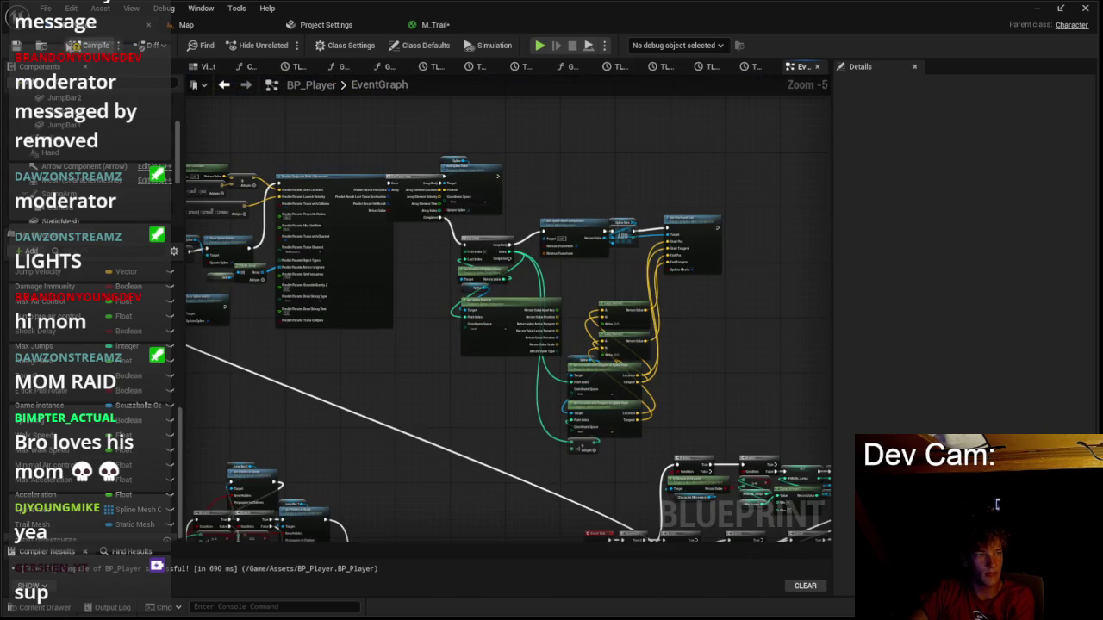
pyautogui.click(125, 155)
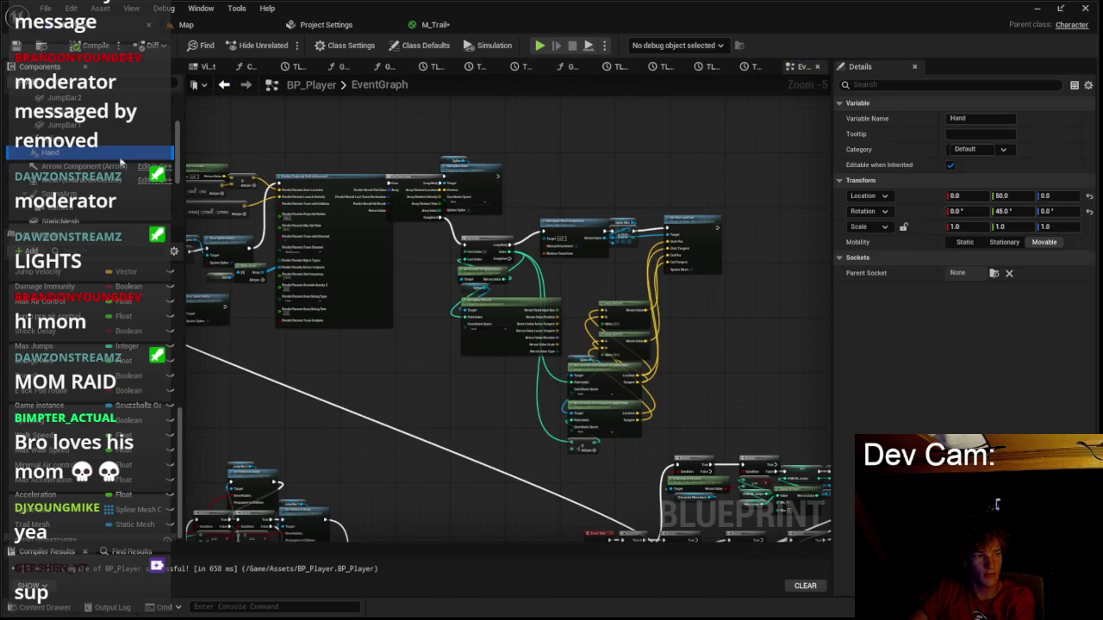
# Set the Hand component's Y rotation to 15 and run a play test.
pyautogui.click(1002, 212)
pyautogui.write('15')
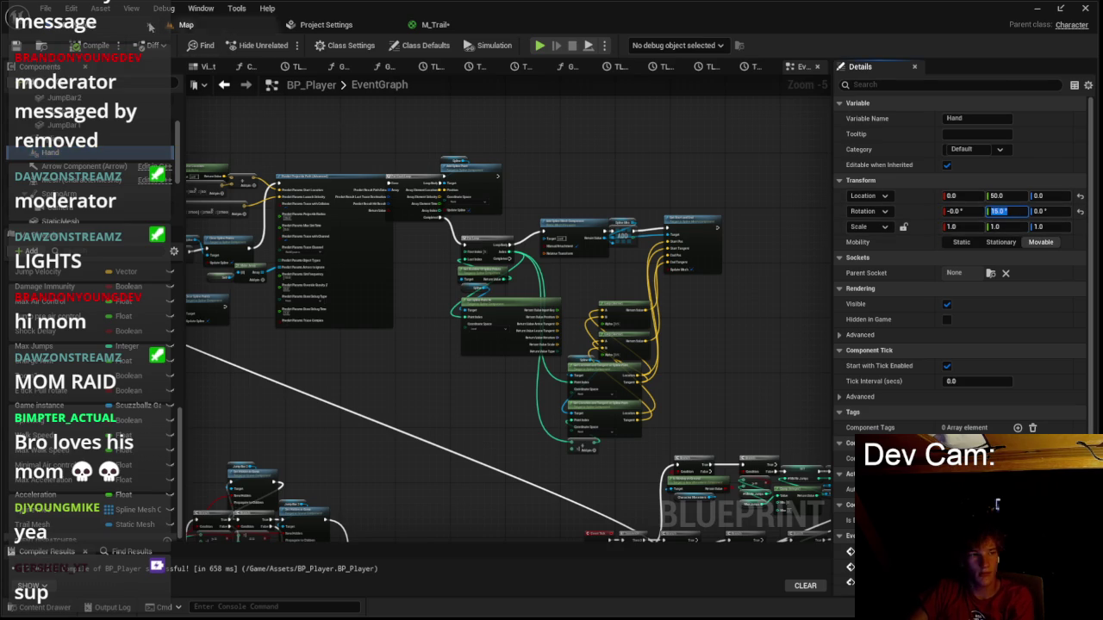
pyautogui.click(181, 24)
pyautogui.click(288, 45)
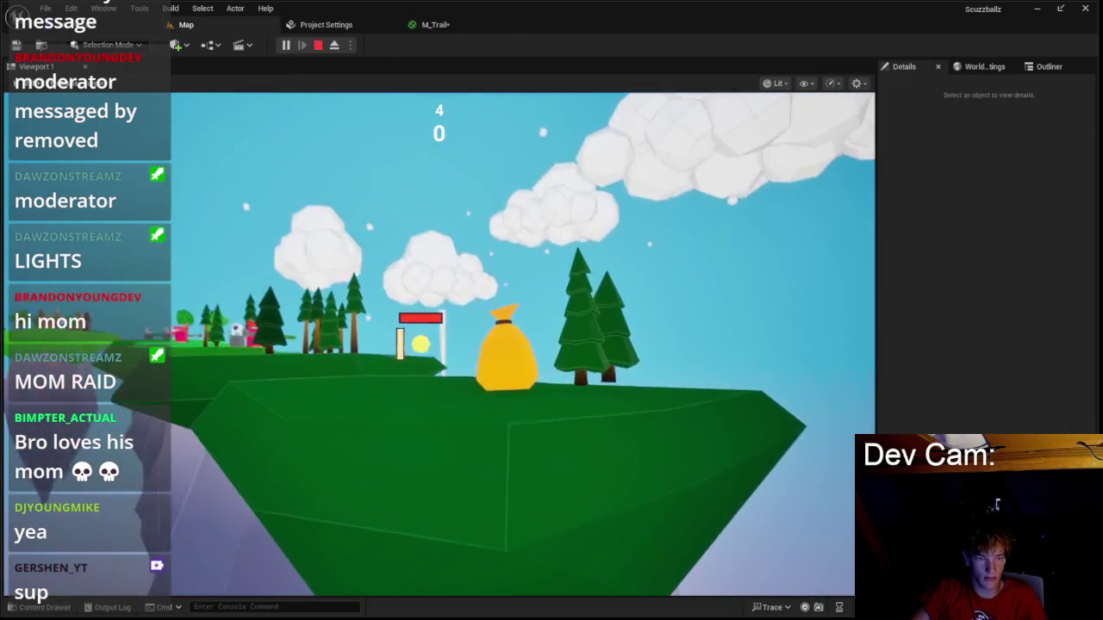
pyautogui.press('Escape')
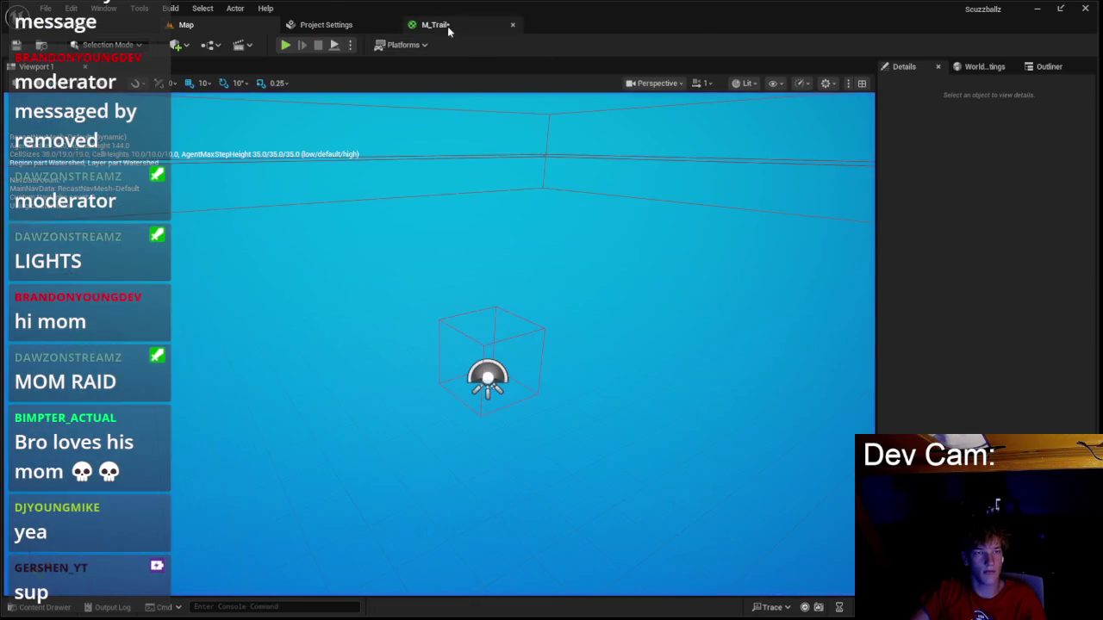
# Play again, driving the ball forward with W to check the new trail angle.
pyautogui.scroll(5, 417, 227)
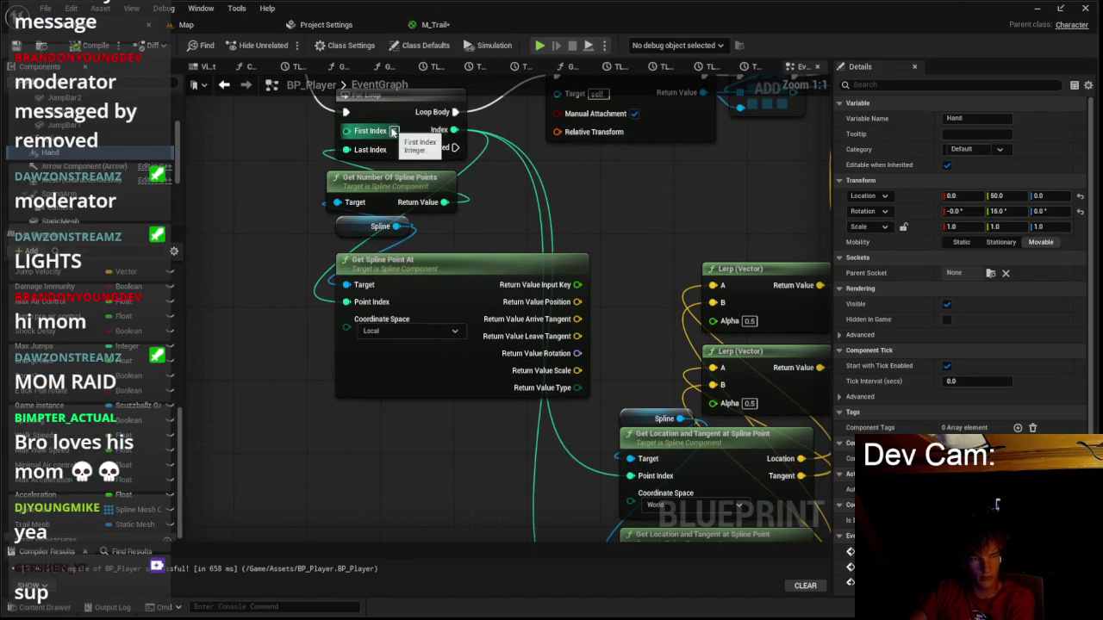
pyautogui.click(187, 28)
pyautogui.click(285, 45)
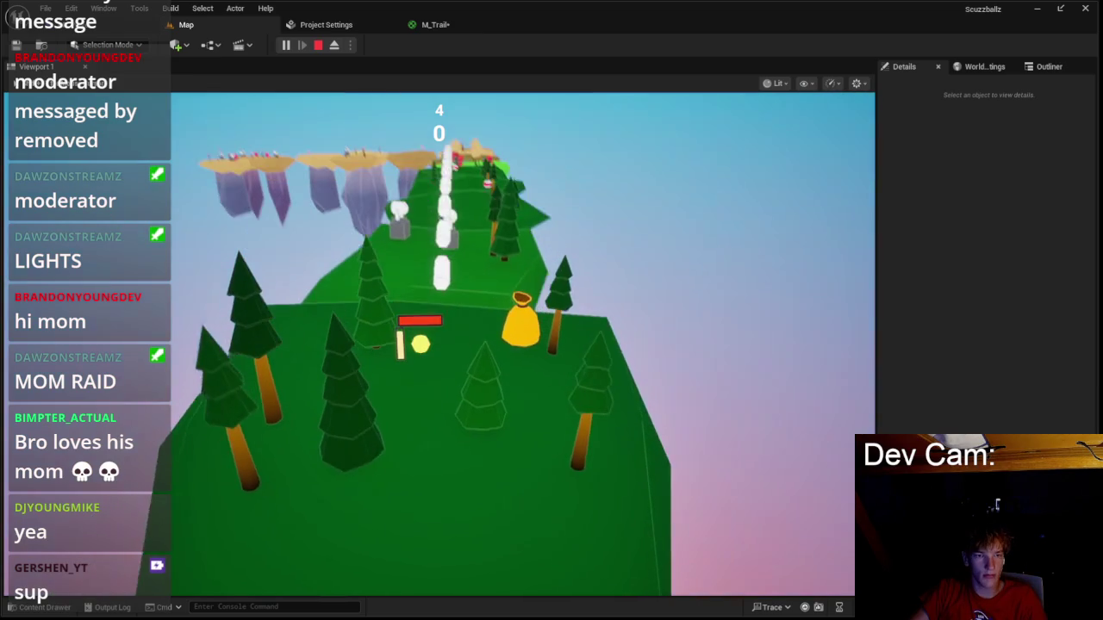
pyautogui.press('w')
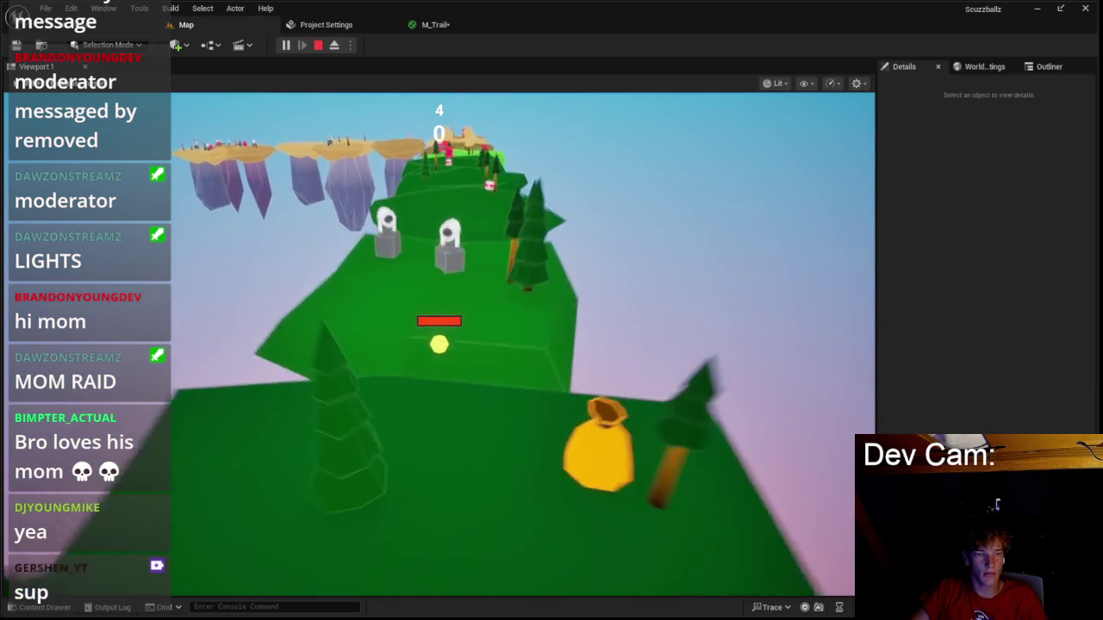
pyautogui.press('w')
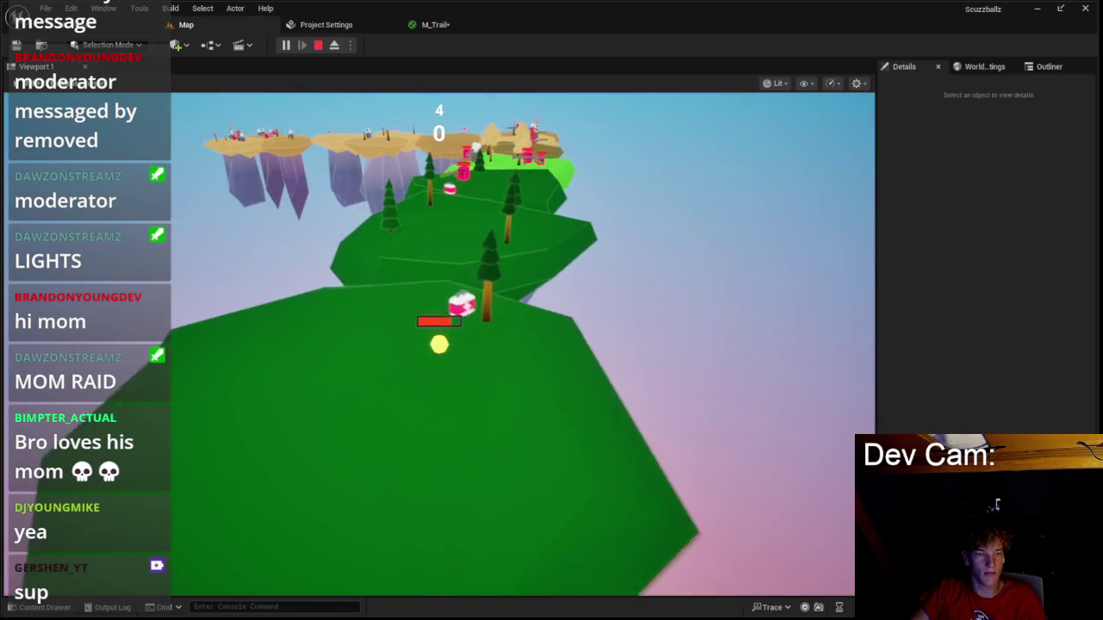
pyautogui.press('Escape')
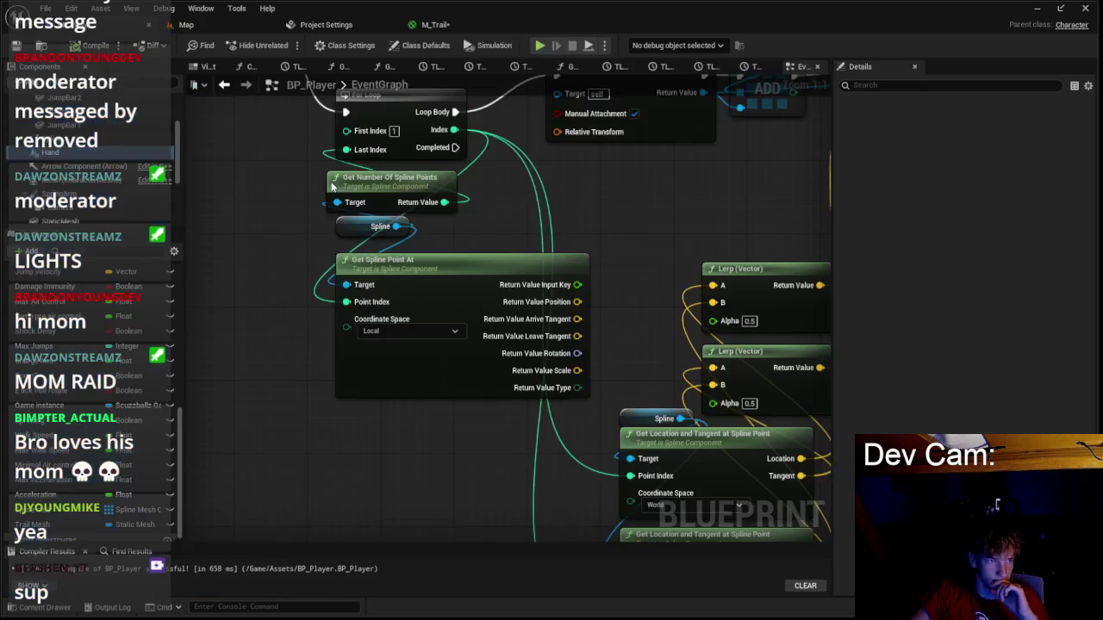
pyautogui.scroll(-5, 509, 310)
pyautogui.scroll(6, 508, 310)
pyautogui.scroll(-5, 493, 277)
pyautogui.scroll(3, 489, 239)
pyautogui.scroll(2, 489, 239)
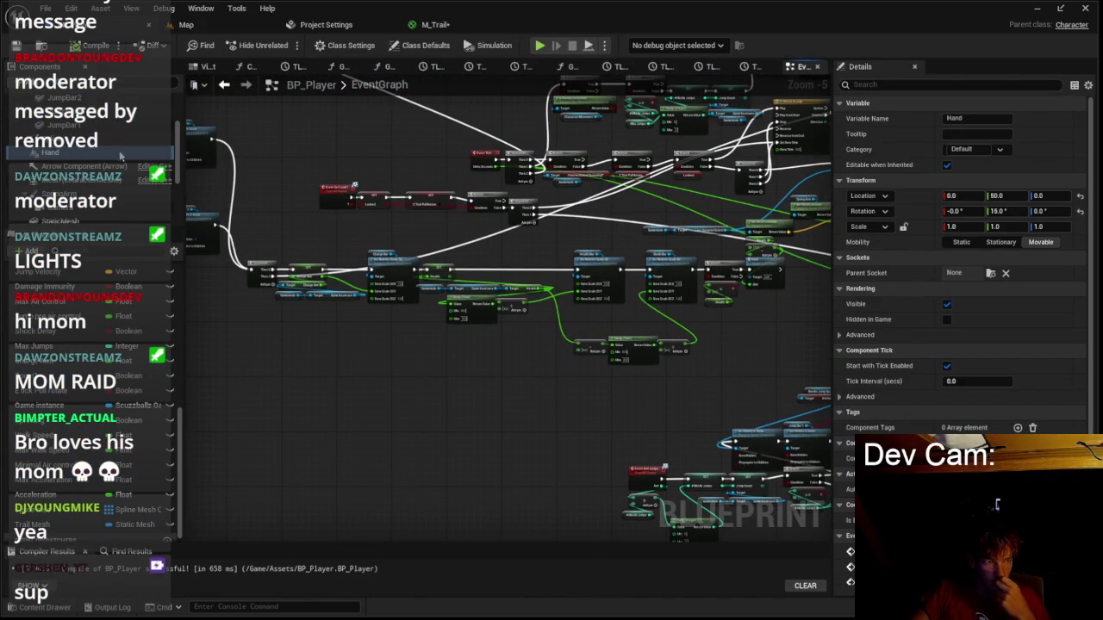
pyautogui.scroll(2, 123, 157)
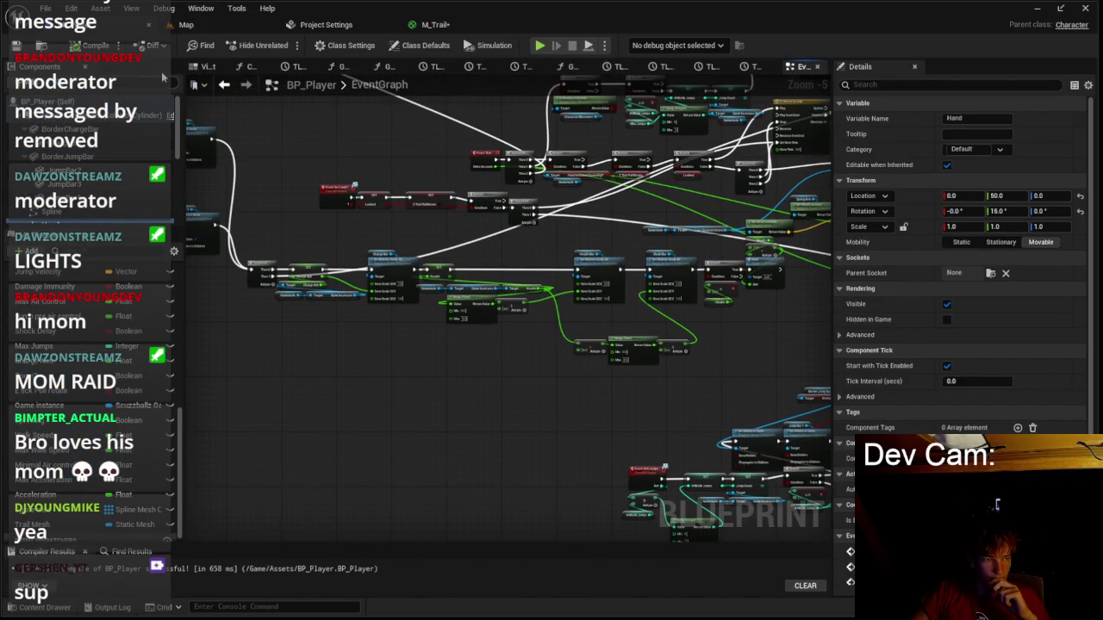
pyautogui.scroll(-3, 316, 172)
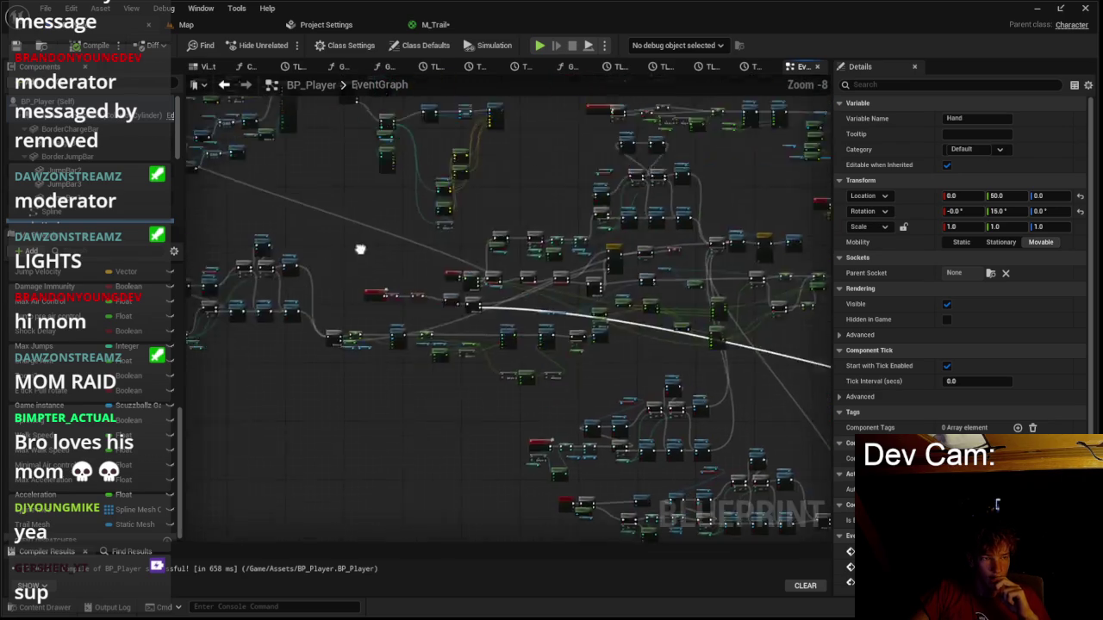
pyautogui.scroll(4, 355, 215)
pyautogui.scroll(-2, 211, 267)
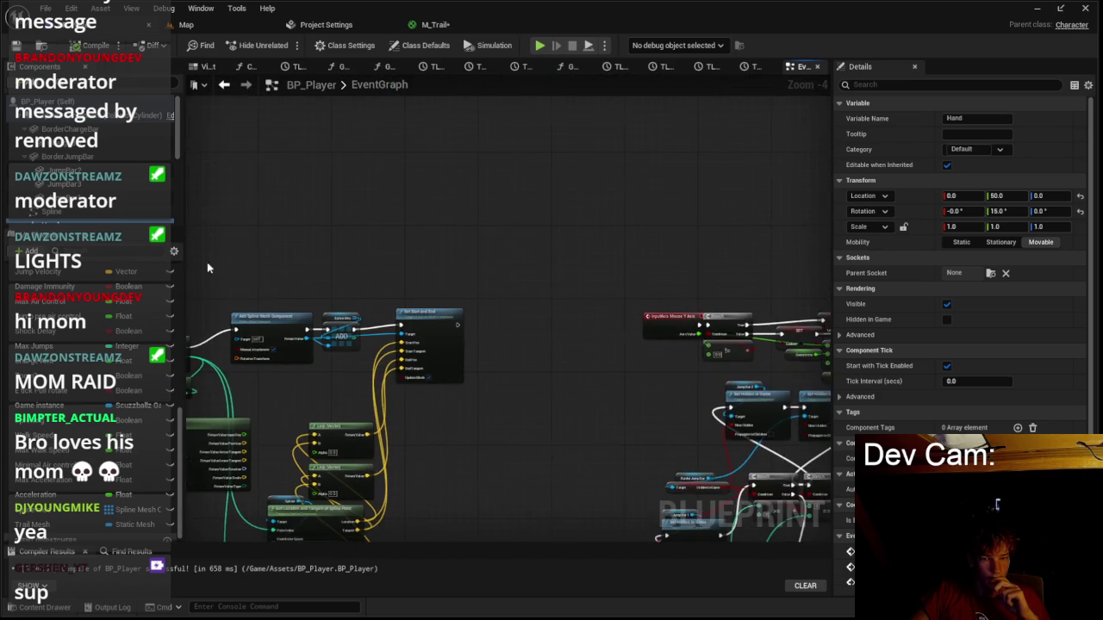
pyautogui.click(186, 24)
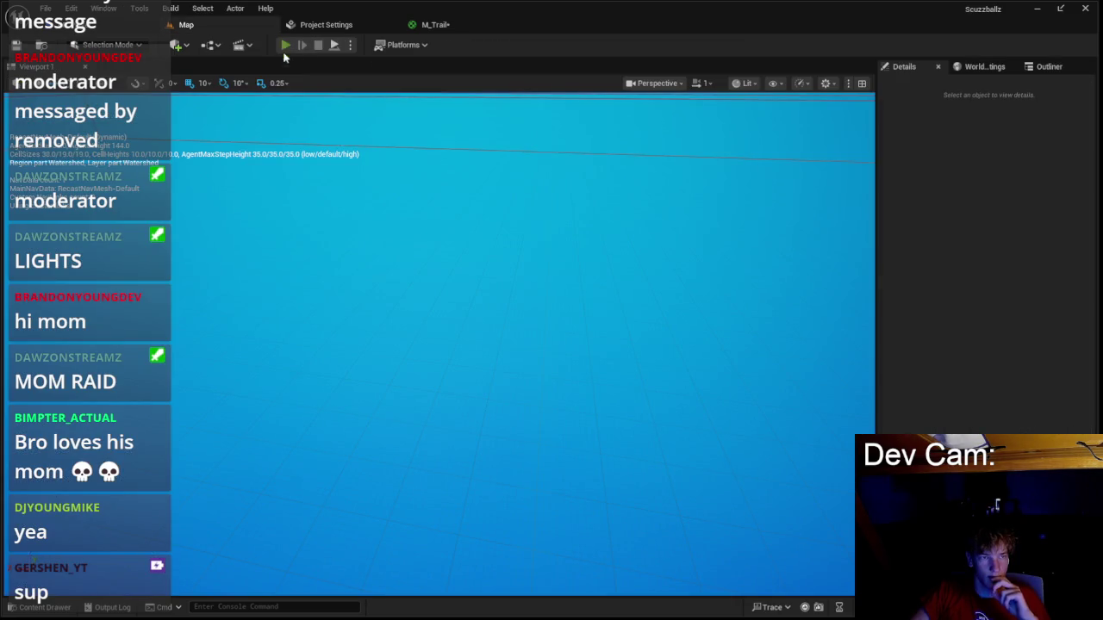
pyautogui.click(285, 45)
pyautogui.click(439, 322)
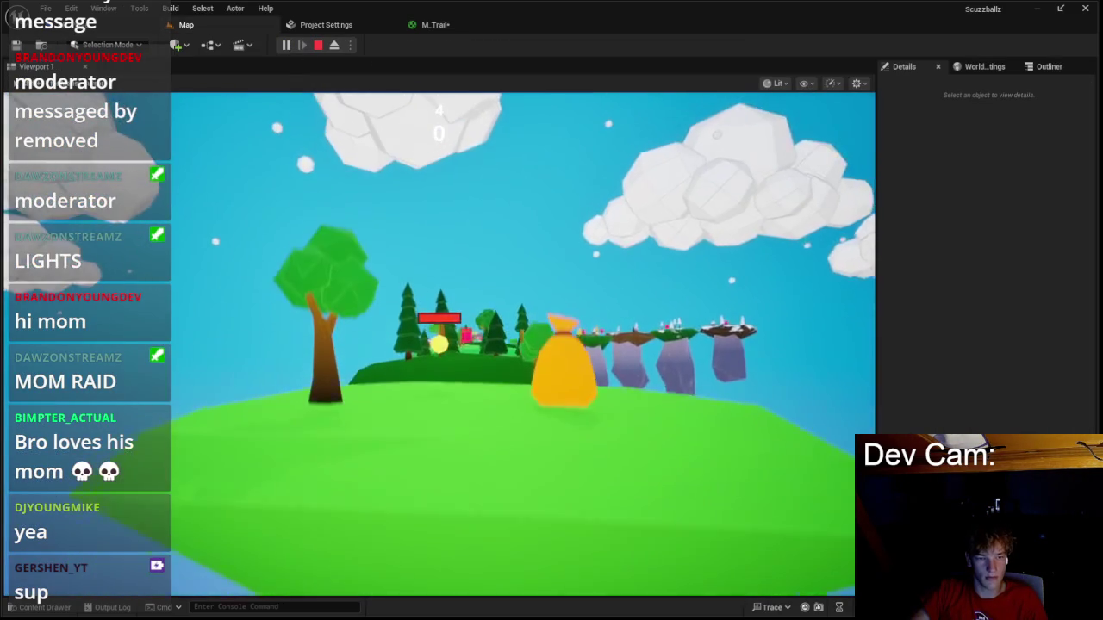
pyautogui.press('Escape')
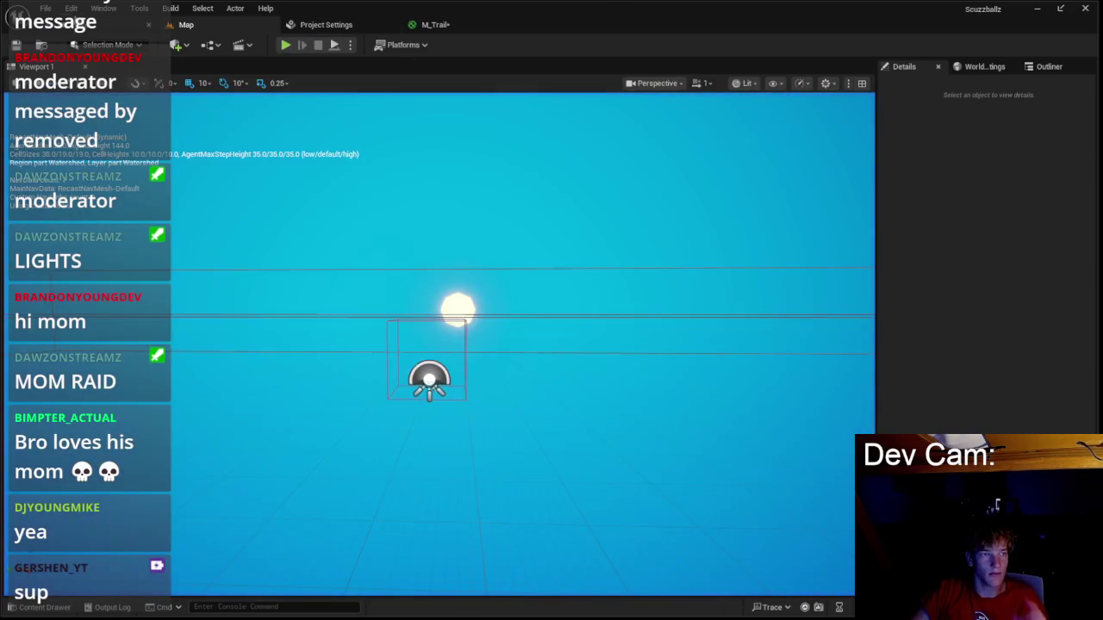
pyautogui.click(95, 24)
pyautogui.scroll(3, 480, 238)
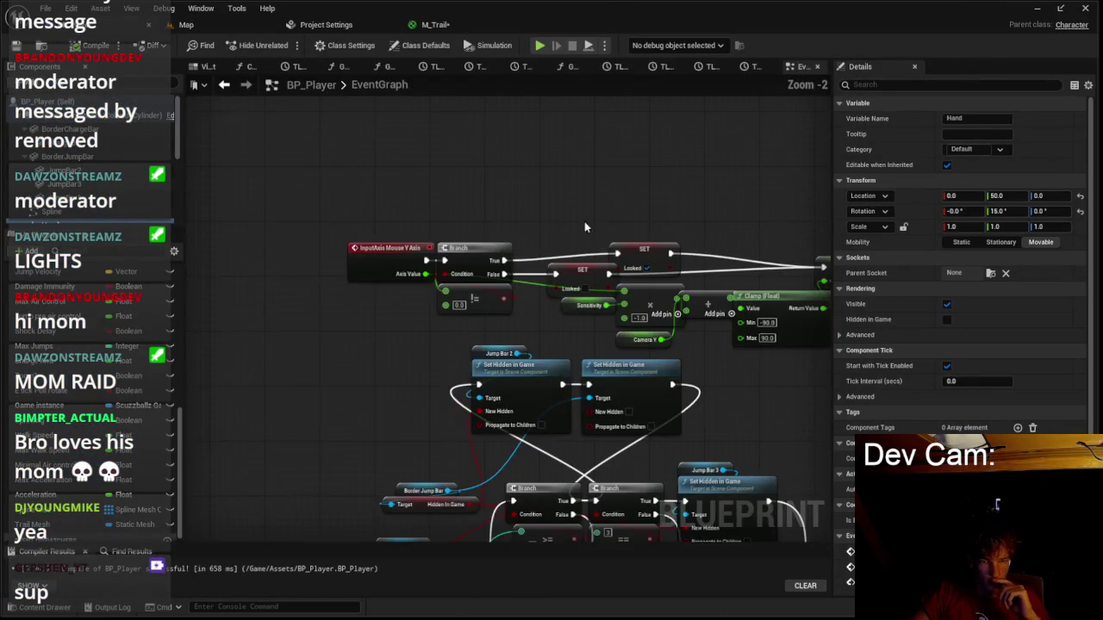
# Duplicate the Camera X/Y and Set World Rotation nodes and chain the copy after the SET node.
pyautogui.scroll(-2, 688, 223)
pyautogui.moveTo(368, 190); pyautogui.dragTo(630, 282)
pyautogui.scroll(3, 638, 259)
pyautogui.moveTo(655, 225); pyautogui.dragTo(480, 224)
pyautogui.moveTo(585, 178)
pyautogui.mouseDown()
pyautogui.moveTo(732, 333)
pyautogui.moveTo(706, 319)
pyautogui.mouseUp()
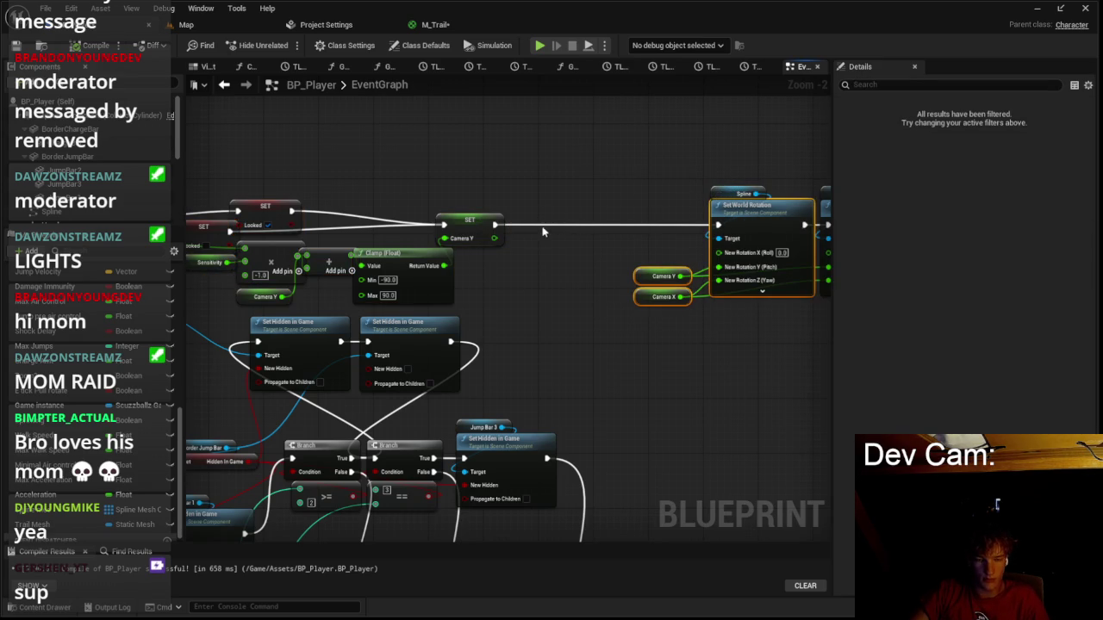
pyautogui.hotkey('ctrl', 'd')
pyautogui.moveTo(618, 196); pyautogui.dragTo(569, 236)
pyautogui.moveTo(495, 225); pyautogui.dragTo(534, 236)
pyautogui.moveTo(619, 231)
pyautogui.mouseDown()
pyautogui.moveTo(729, 234)
pyautogui.moveTo(718, 226)
pyautogui.mouseUp()
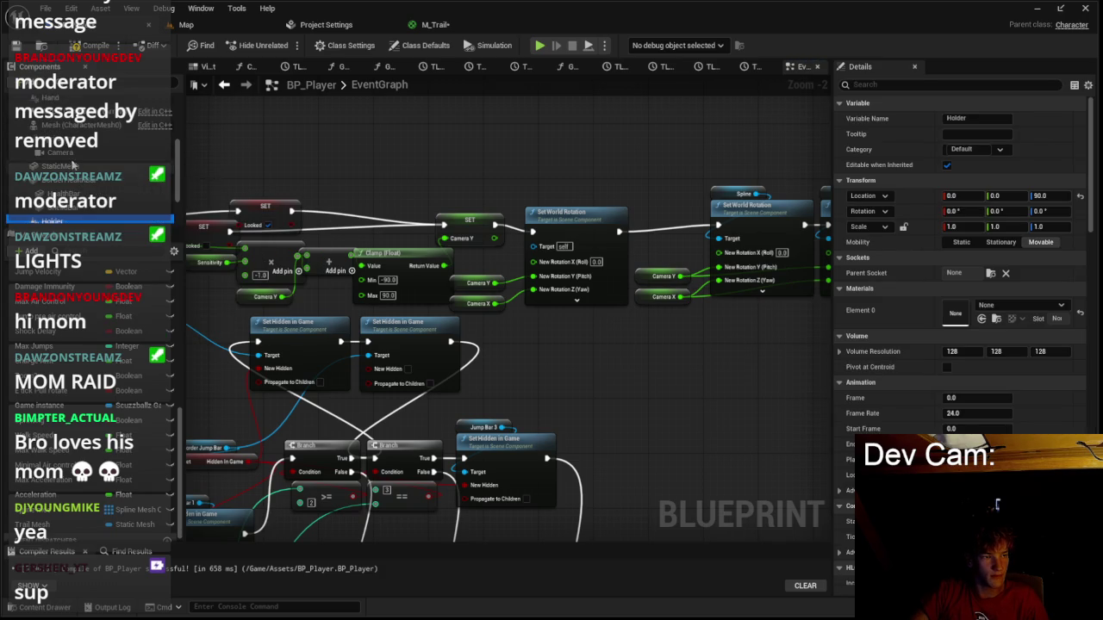
# Wire a Hand getter into the duplicated Set World Rotation and test the aim in play.
pyautogui.moveTo(74, 155); pyautogui.dragTo(536, 211)
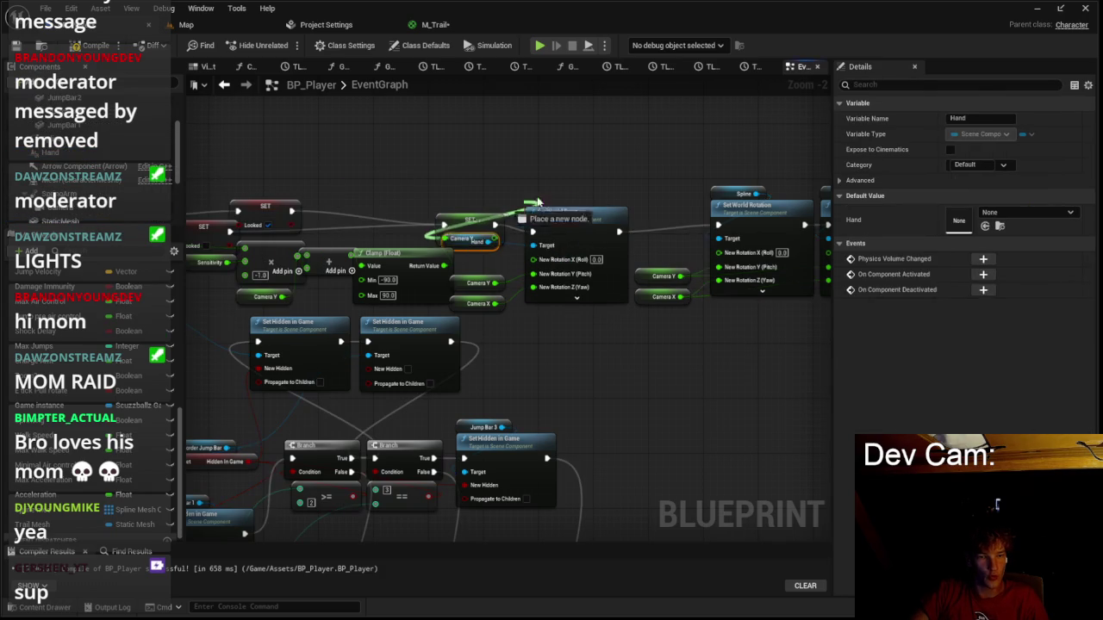
pyautogui.click(186, 24)
pyautogui.click(285, 45)
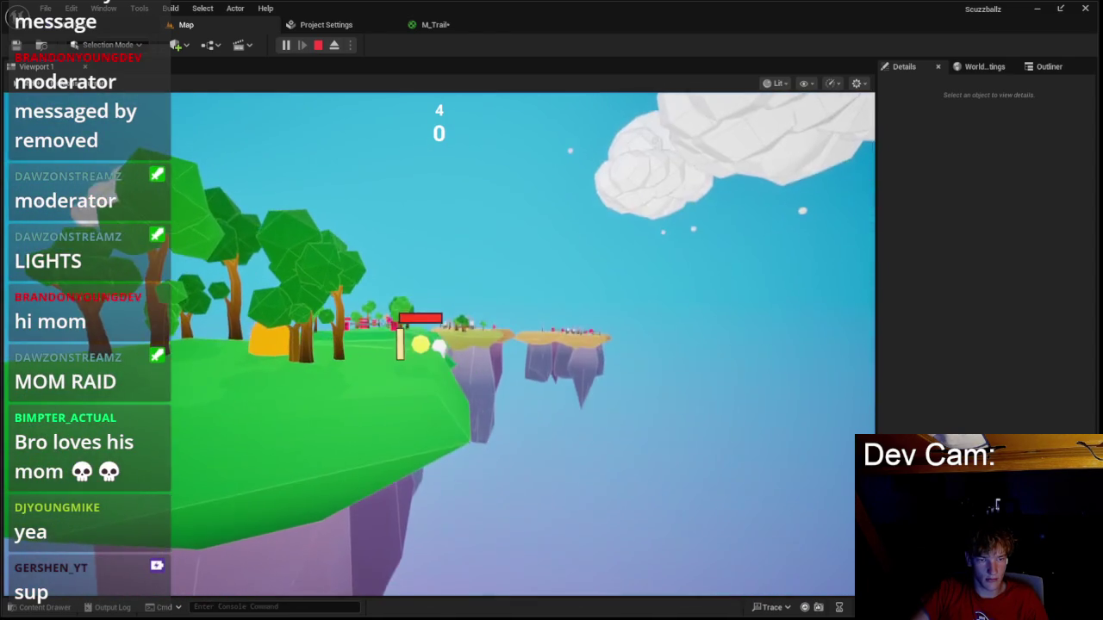
pyautogui.press('Escape')
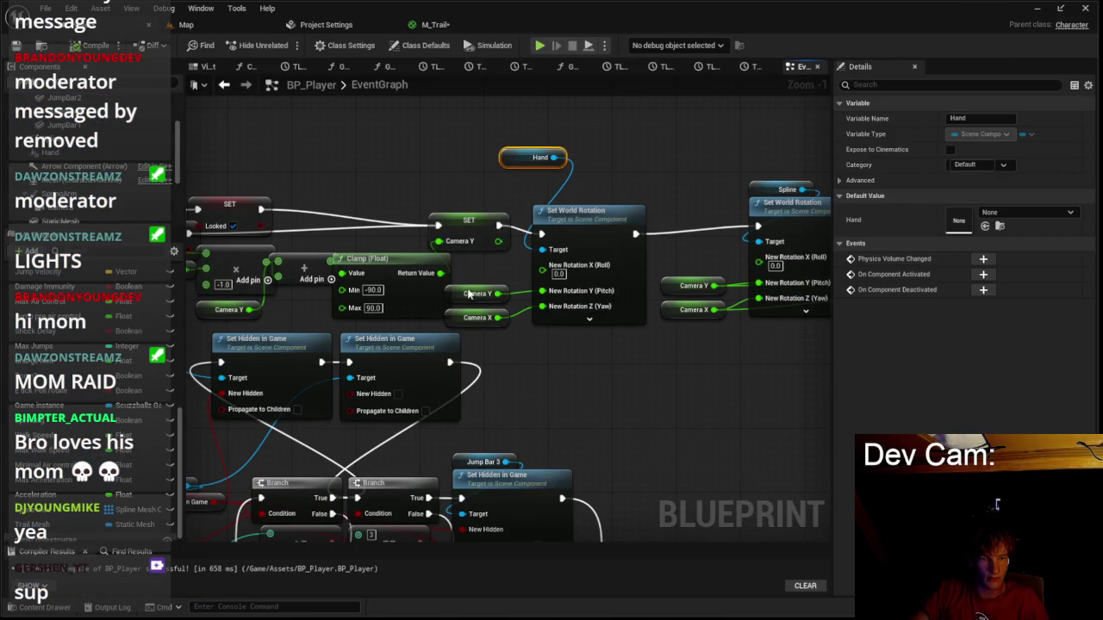
# From Camera Y, add an Add node with 11.25 and follow it with a Clamp (Float) node.
pyautogui.moveTo(419, 128); pyautogui.dragTo(454, 136)
pyautogui.write('add')
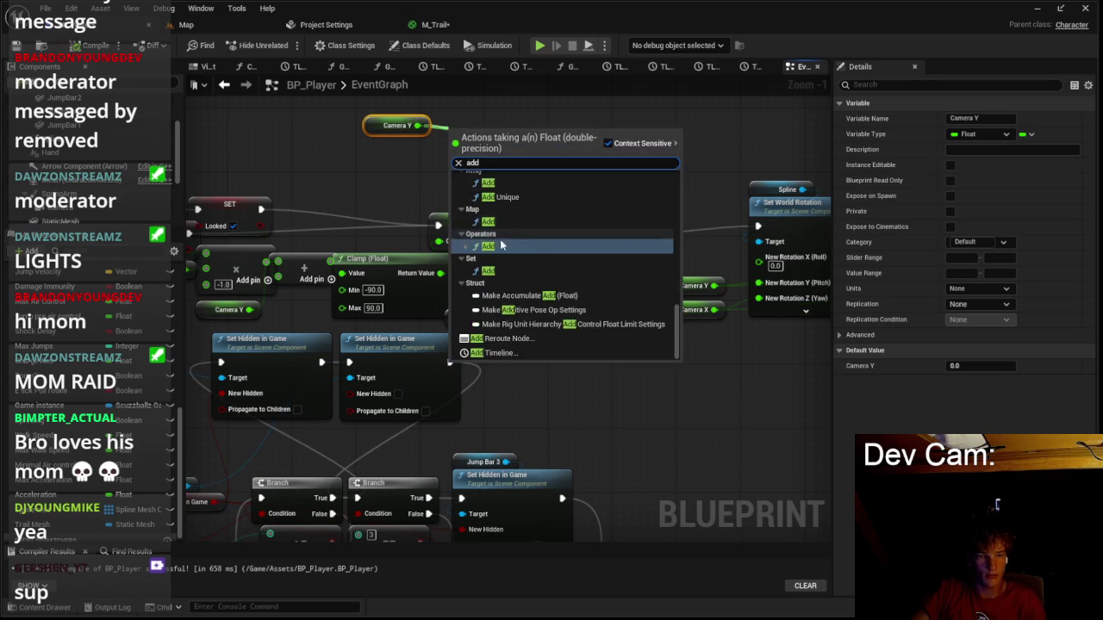
pyautogui.click(502, 247)
pyautogui.moveTo(535, 152); pyautogui.dragTo(600, 129)
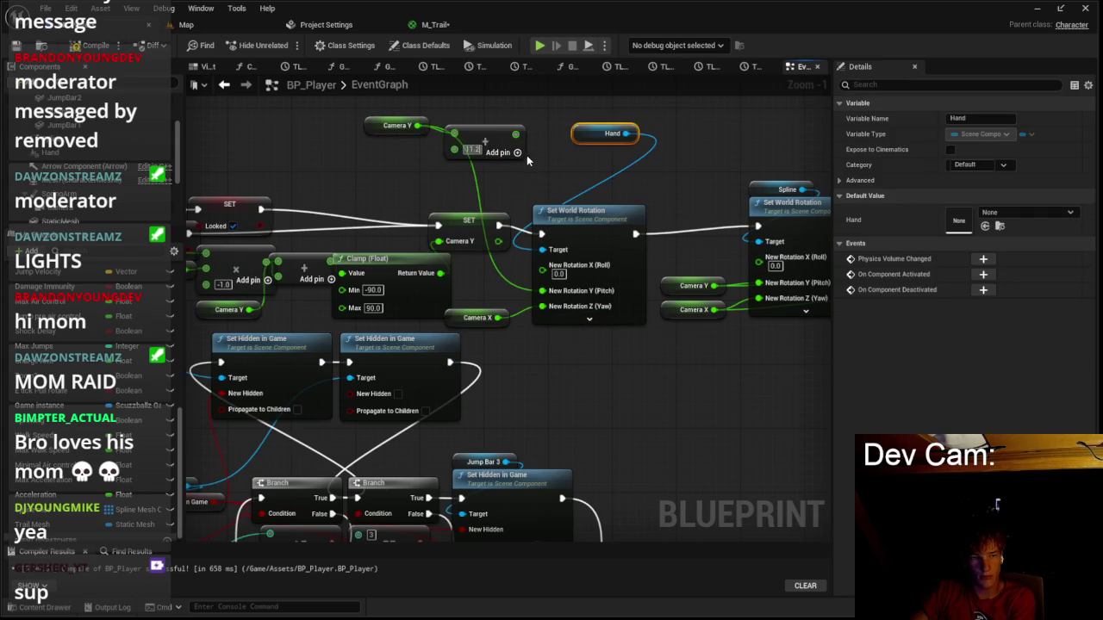
pyautogui.moveTo(483, 142)
pyautogui.mouseDown()
pyautogui.moveTo(398, 172)
pyautogui.moveTo(472, 172)
pyautogui.mouseUp()
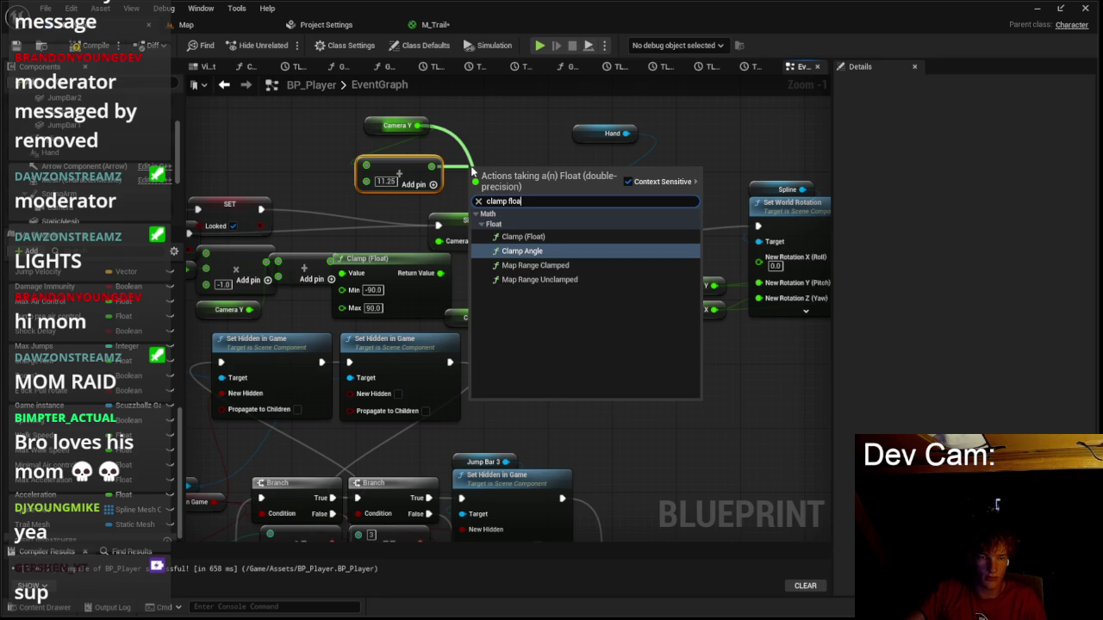
pyautogui.click(528, 238)
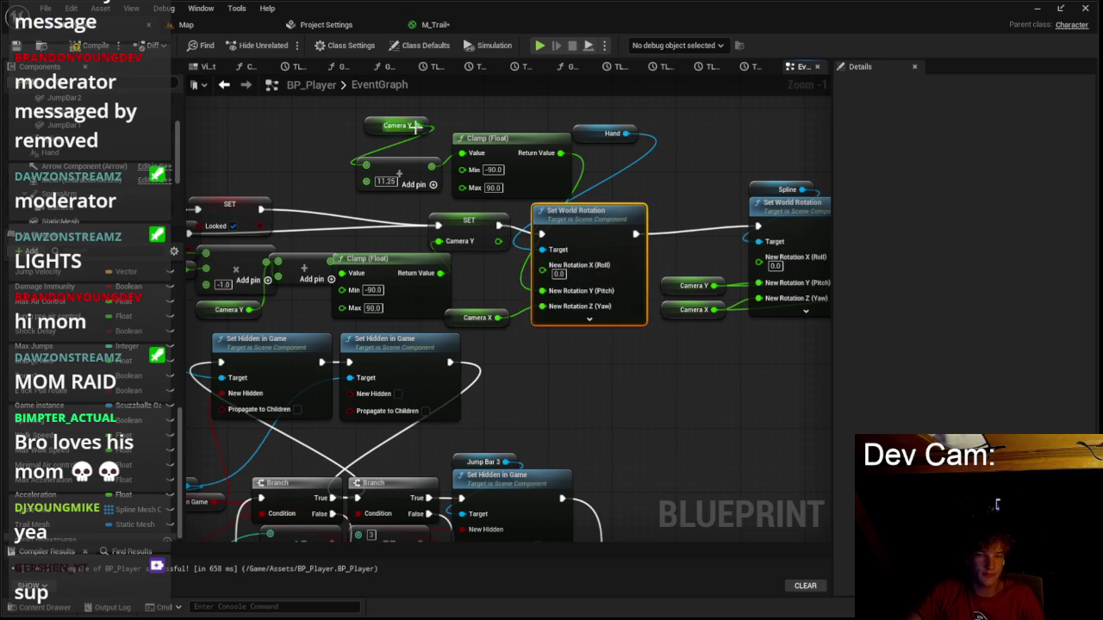
# Play-test the game with the Hand pitch clamped between -90 and 90 feeding New Rotation Y.
pyautogui.click(190, 25)
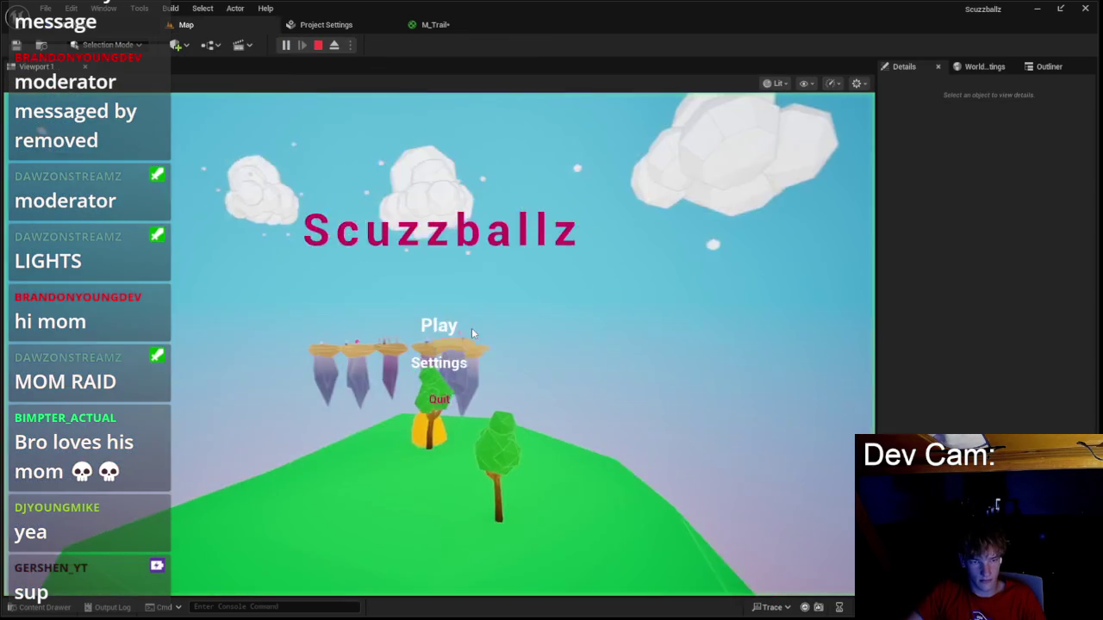
pyautogui.click(470, 327)
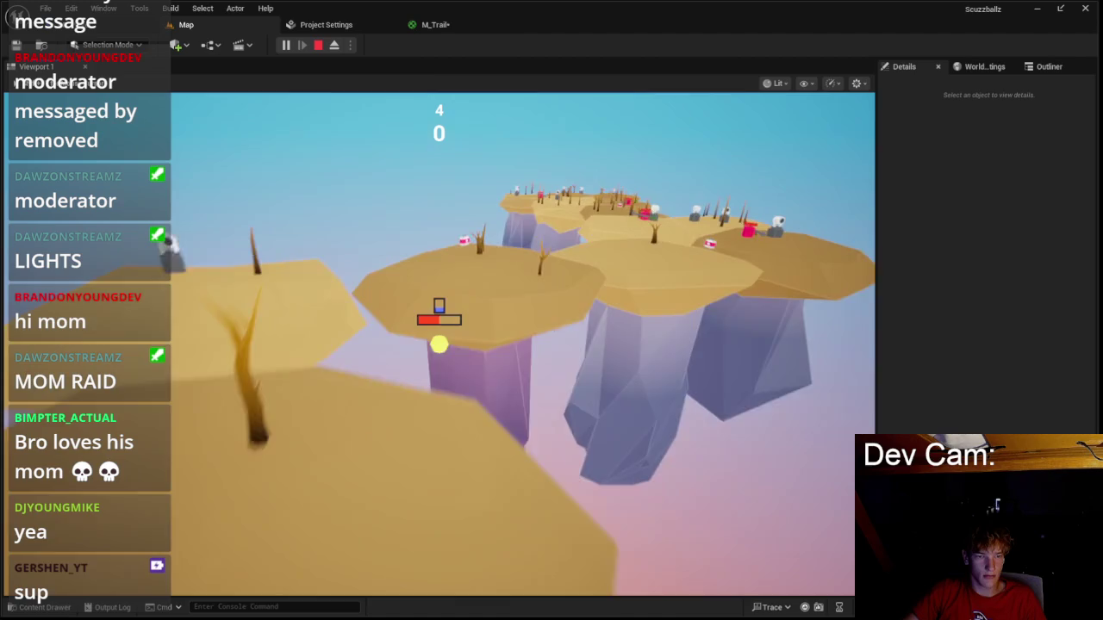
pyautogui.press('Escape')
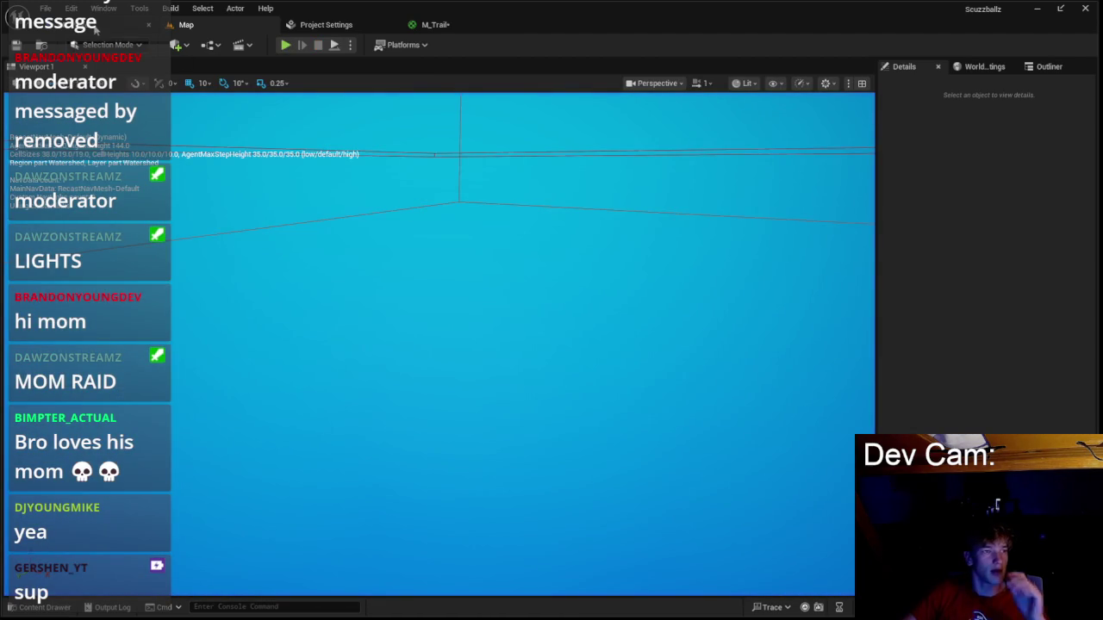
# Connect the Hand component to the fireball spawn's Get World Rotation Target pin.
pyautogui.scroll(-3, 605, 284)
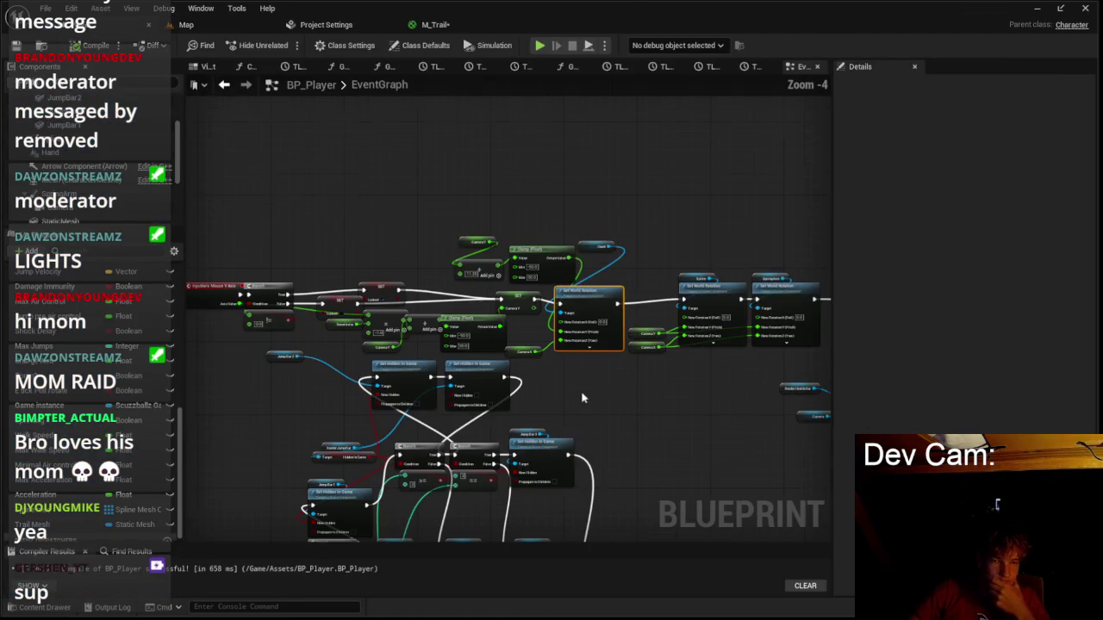
pyautogui.scroll(-3, 479, 242)
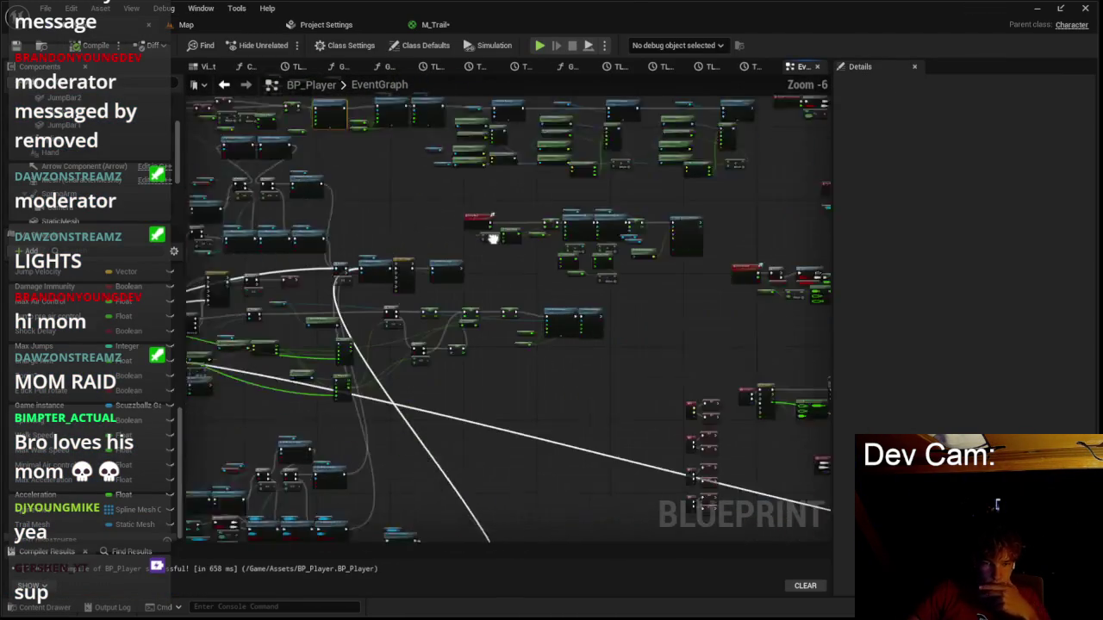
pyautogui.moveTo(642, 313)
pyautogui.mouseDown()
pyautogui.moveTo(500, 255)
pyautogui.moveTo(534, 449)
pyautogui.moveTo(667, 267)
pyautogui.moveTo(624, 297)
pyautogui.moveTo(466, 297)
pyautogui.mouseUp()
pyautogui.scroll(4, 563, 363)
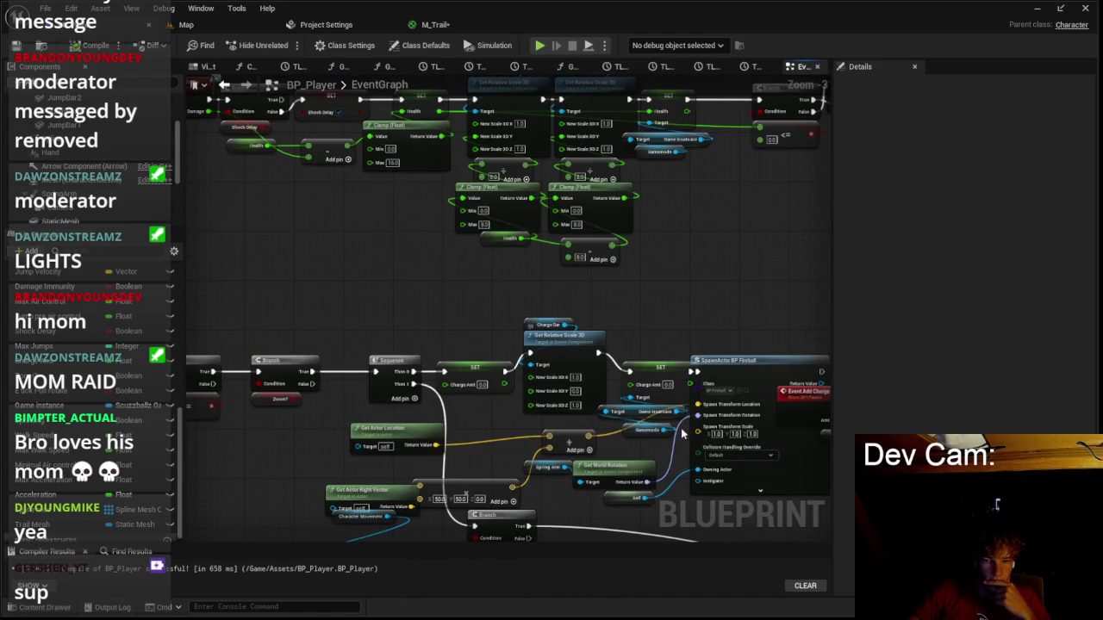
pyautogui.scroll(3, 729, 297)
pyautogui.moveTo(615, 358); pyautogui.dragTo(652, 272)
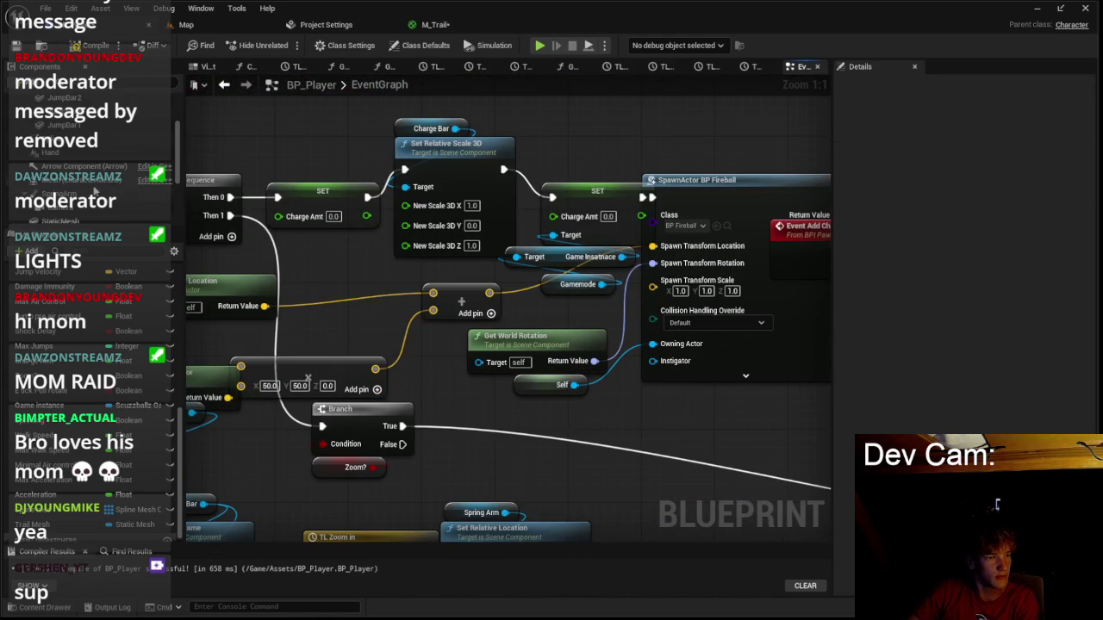
pyautogui.moveTo(528, 380); pyautogui.dragTo(517, 366)
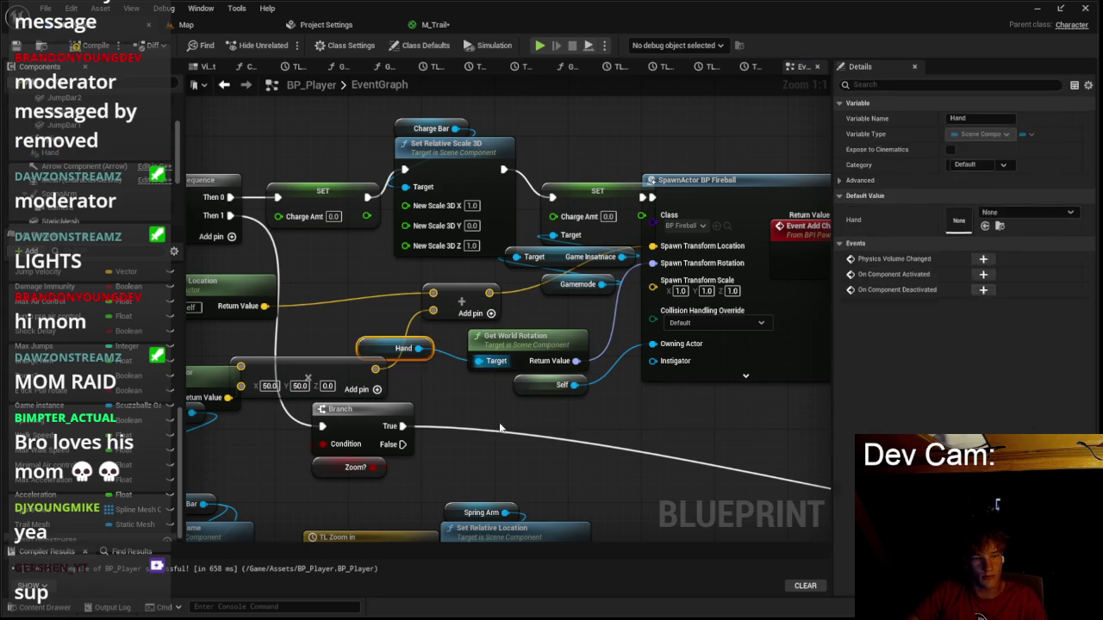
# Play-test the game to see the fireball spawn from the Hand's rotation.
pyautogui.click(186, 24)
pyautogui.hotkey('alt', 'p')
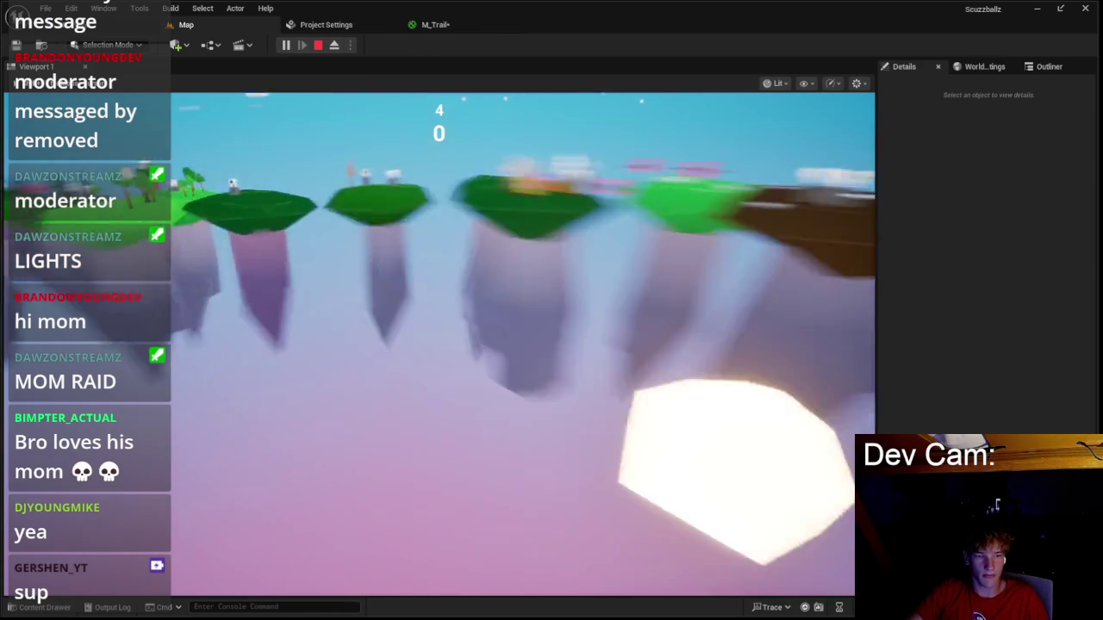
pyautogui.press('Escape')
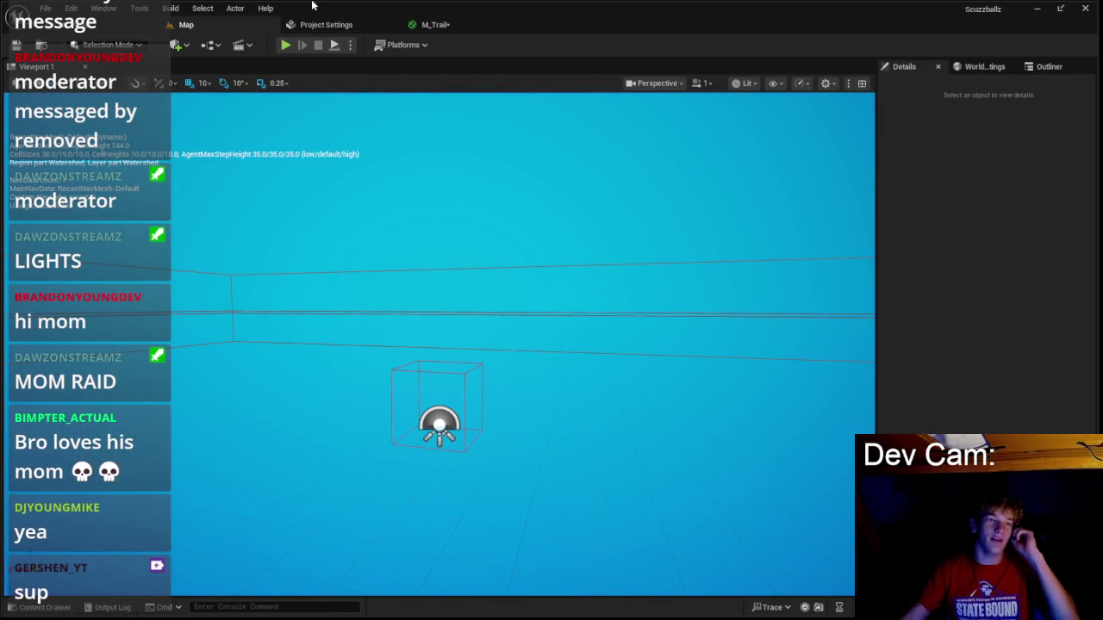
# Run a play test moving forward, then return to the Predict Projectile Path settings in BP_Player.
pyautogui.click(290, 47)
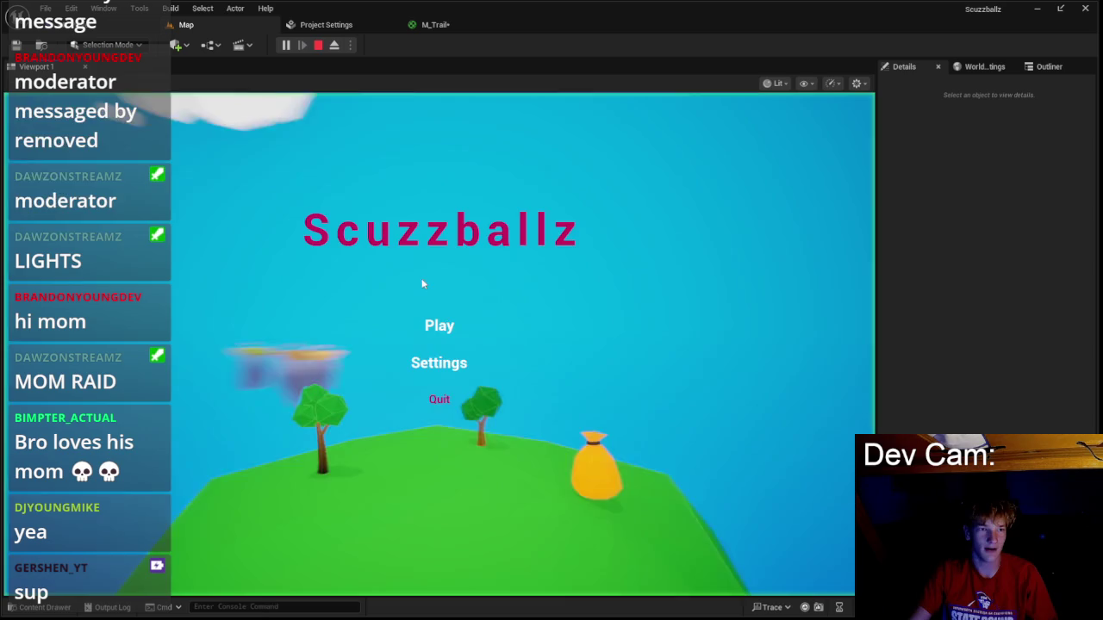
pyautogui.press('w')
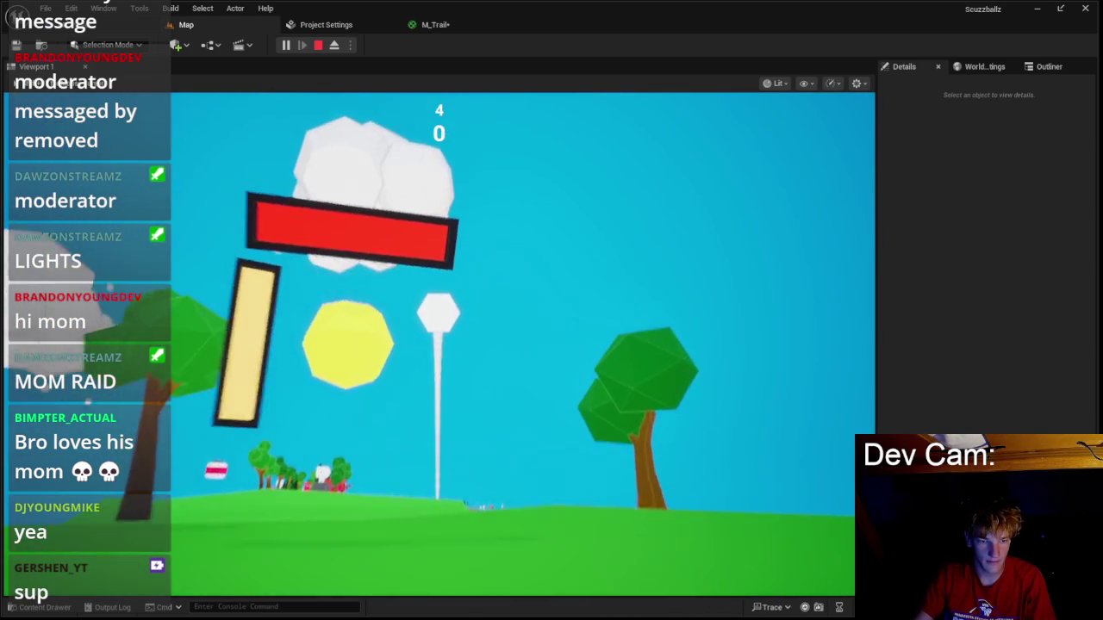
pyautogui.press('Escape')
pyautogui.scroll(5, 380, 214)
pyautogui.hotkey('alt', 'Tab')
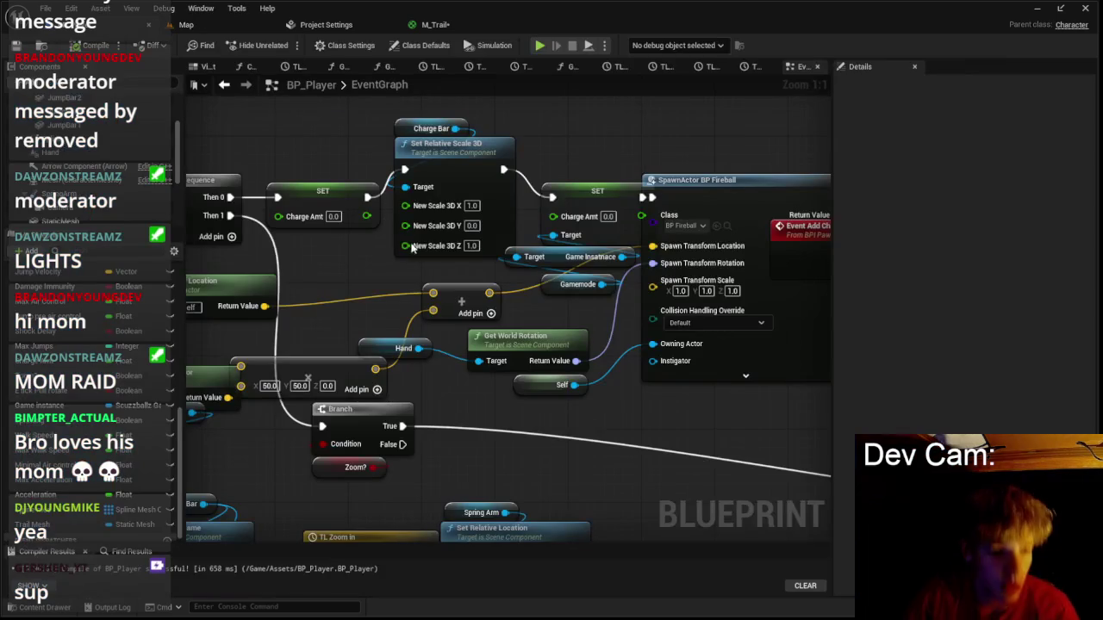
pyautogui.scroll(-5, 363, 272)
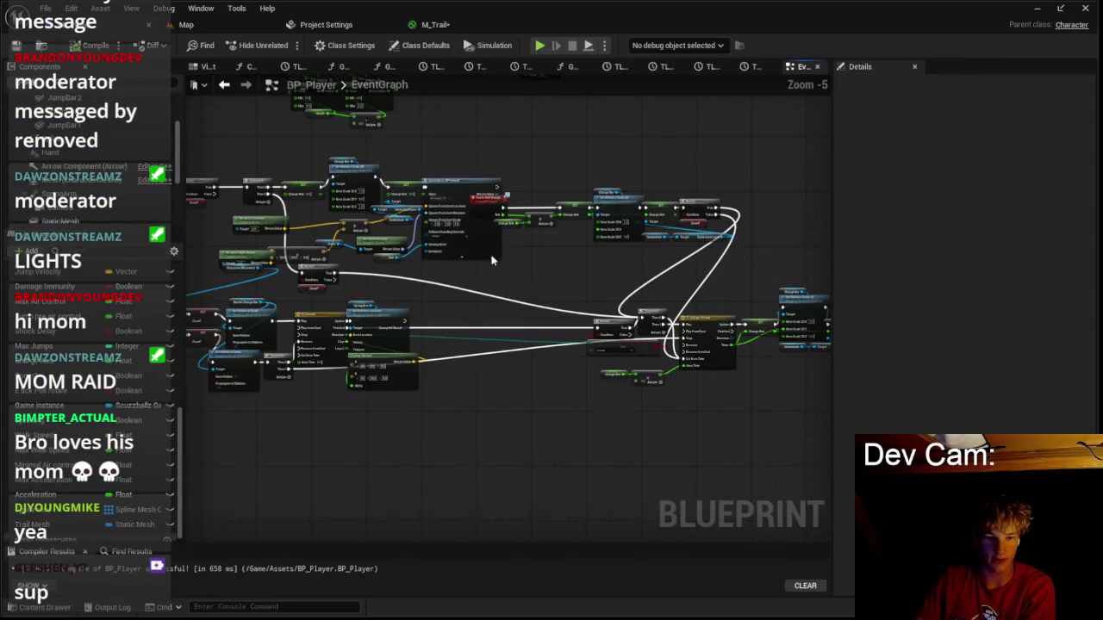
pyautogui.scroll(-3, 408, 246)
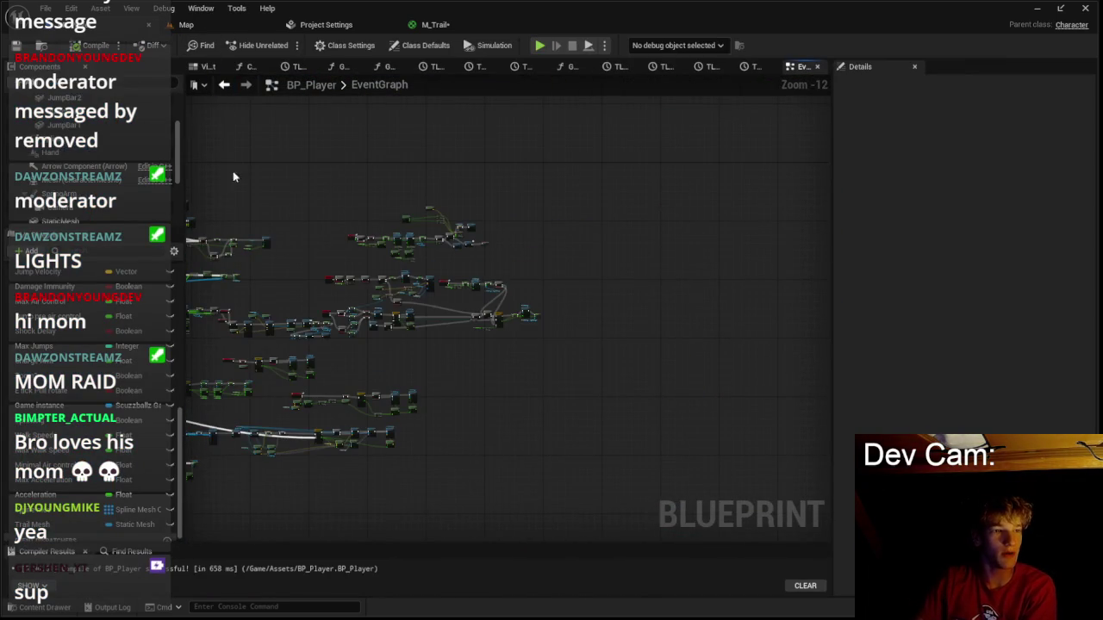
pyautogui.scroll(9, 505, 197)
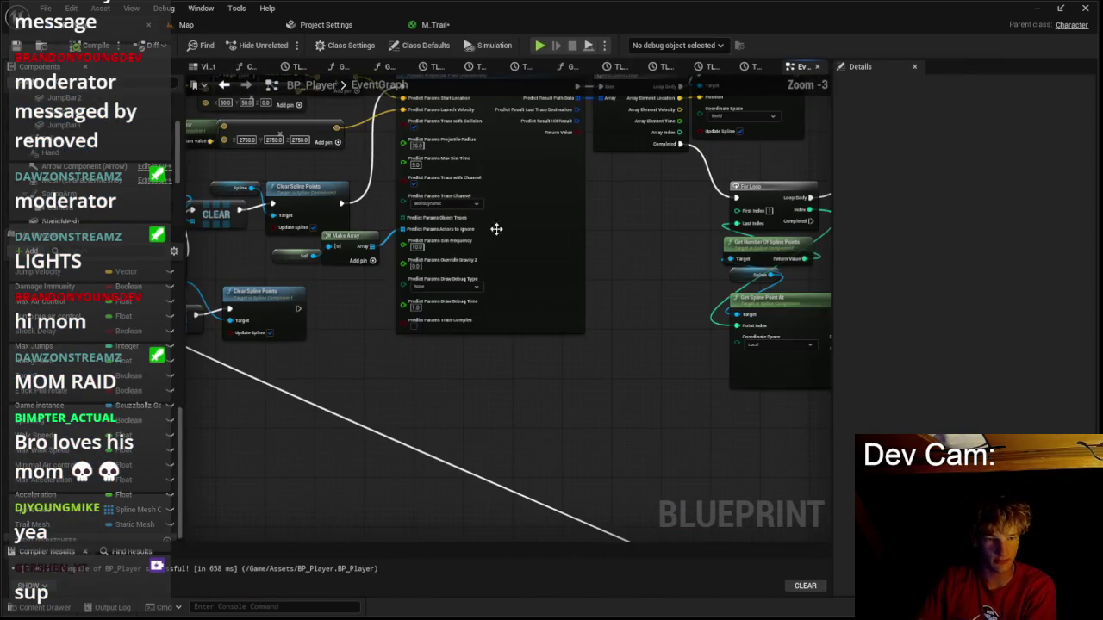
pyautogui.scroll(3, 499, 222)
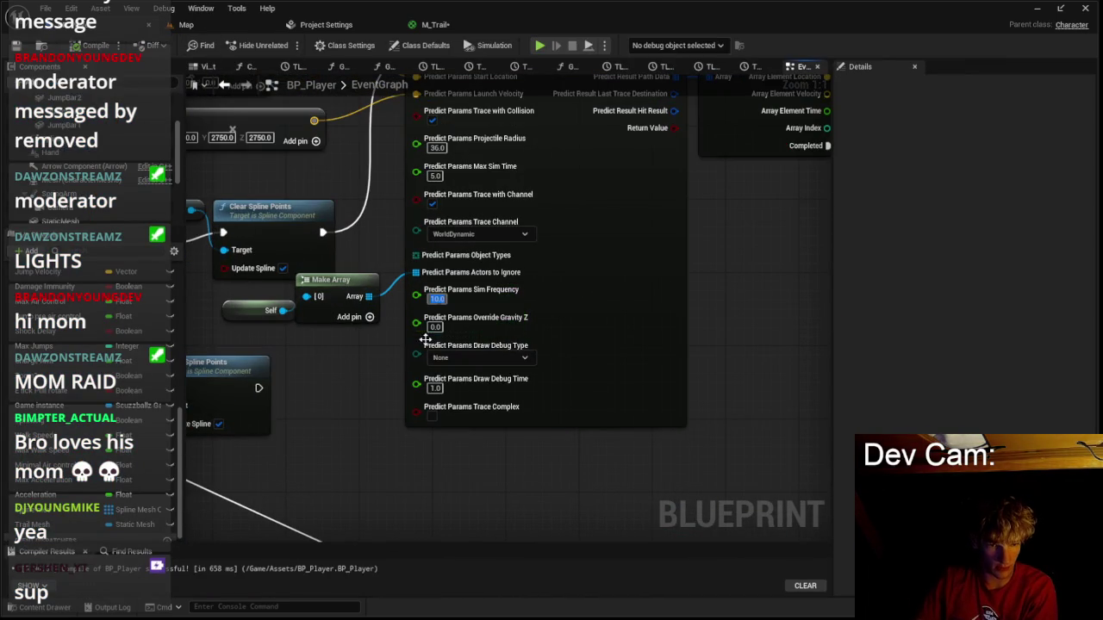
# Play twice more to compare the trail at different Sim Frequency values.
pyautogui.click(184, 24)
pyautogui.click(286, 45)
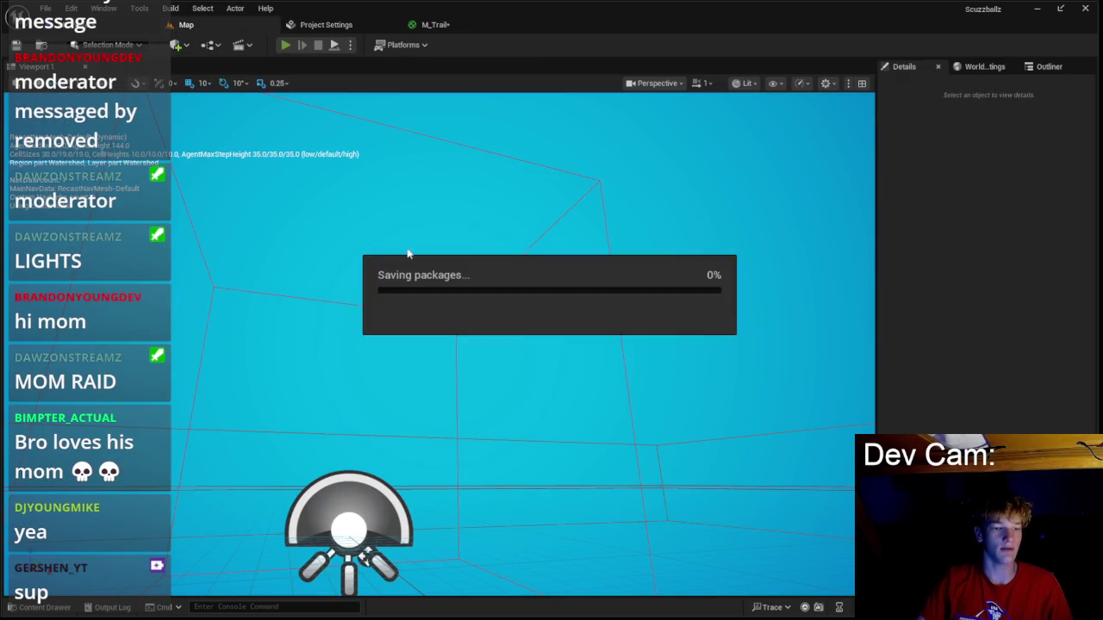
pyautogui.click(437, 321)
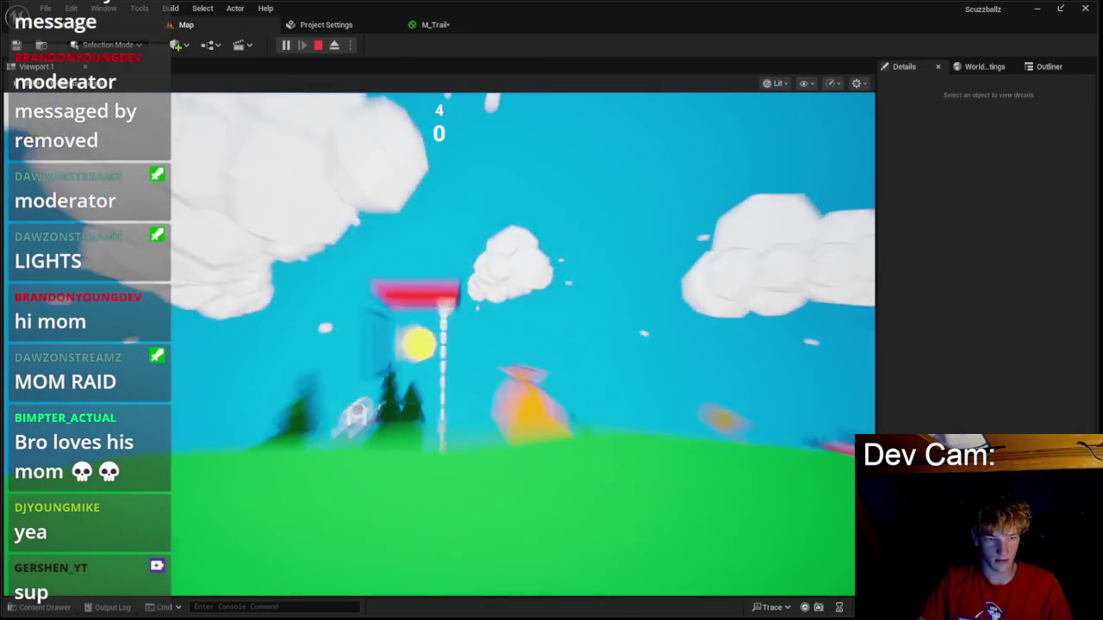
pyautogui.press('Escape')
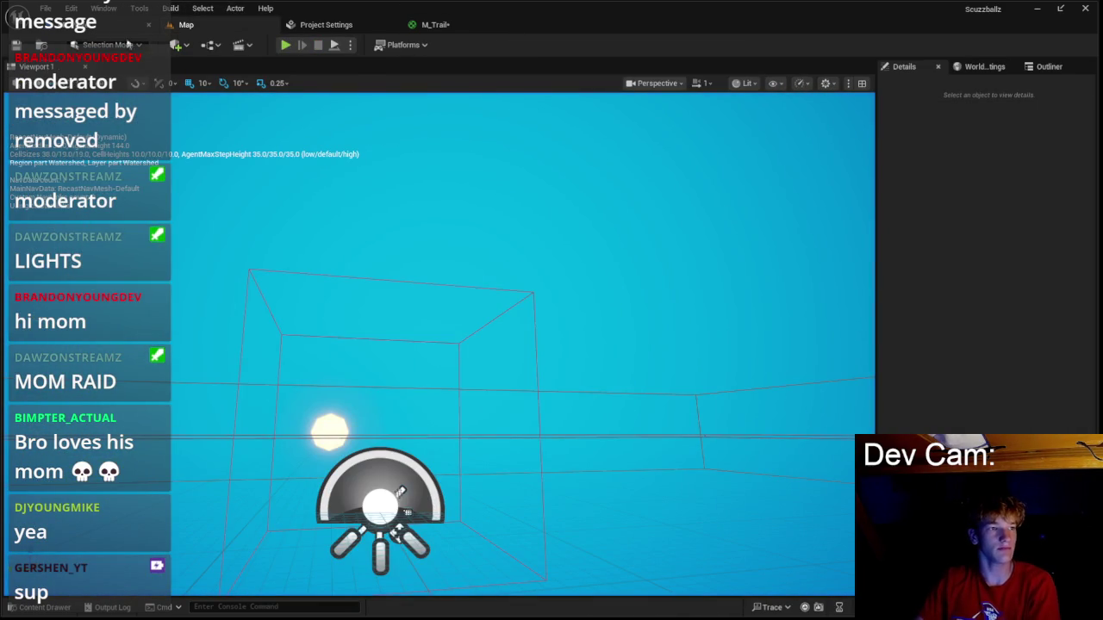
pyautogui.hotkey('alt', 'Tab')
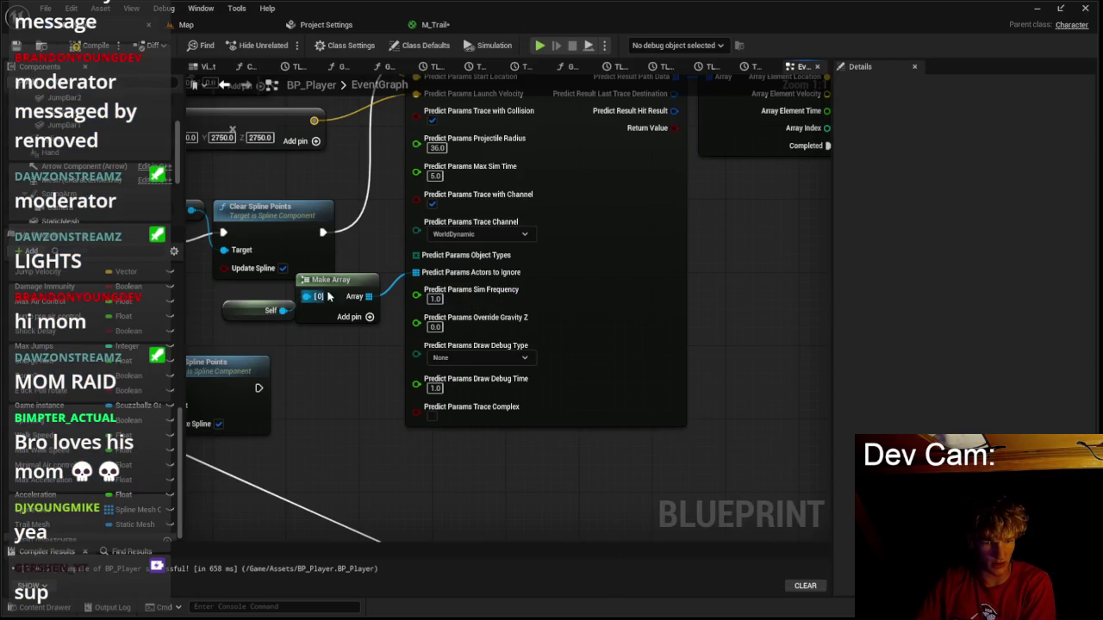
pyautogui.hotkey('alt', 'Tab')
pyautogui.hotkey('alt', 'p')
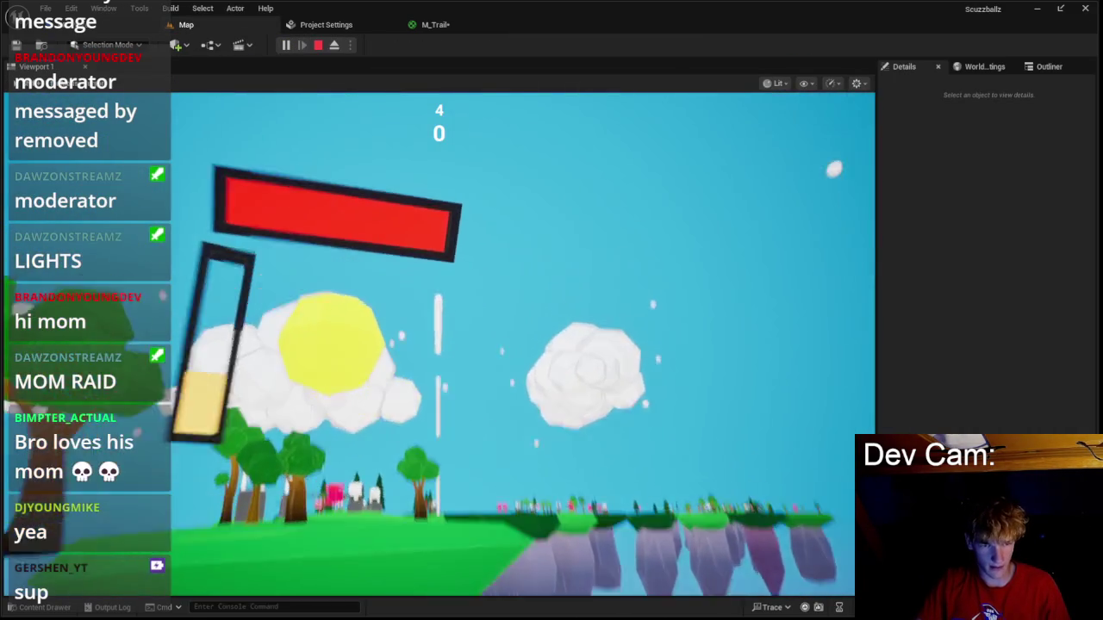
pyautogui.press('Escape')
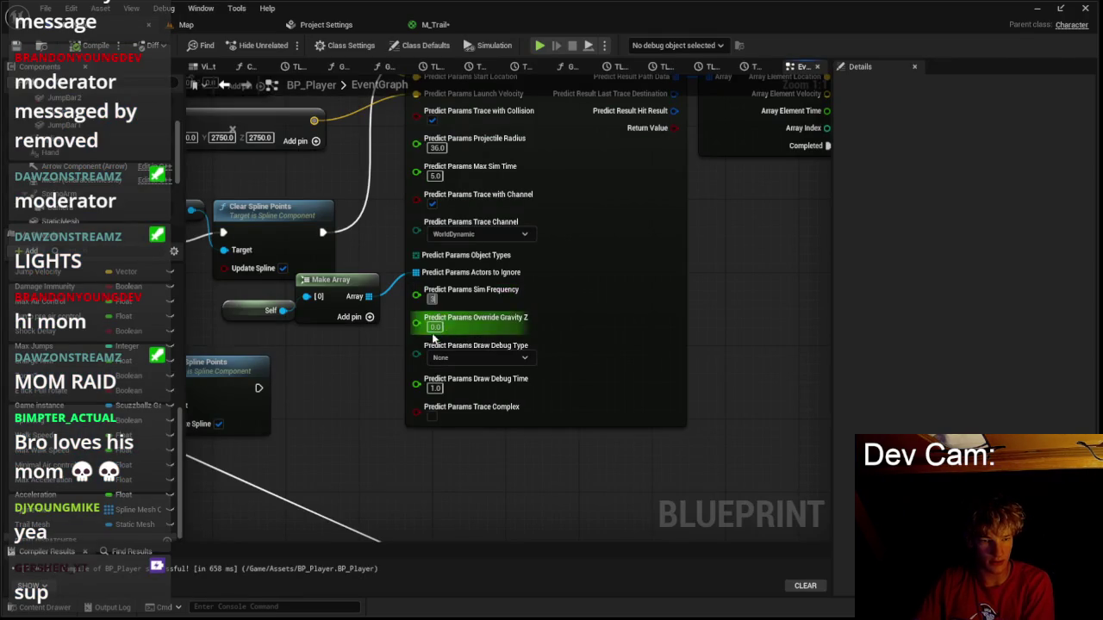
# Test-play the trail with Sim Frequency set to 4.0.
pyautogui.click(198, 26)
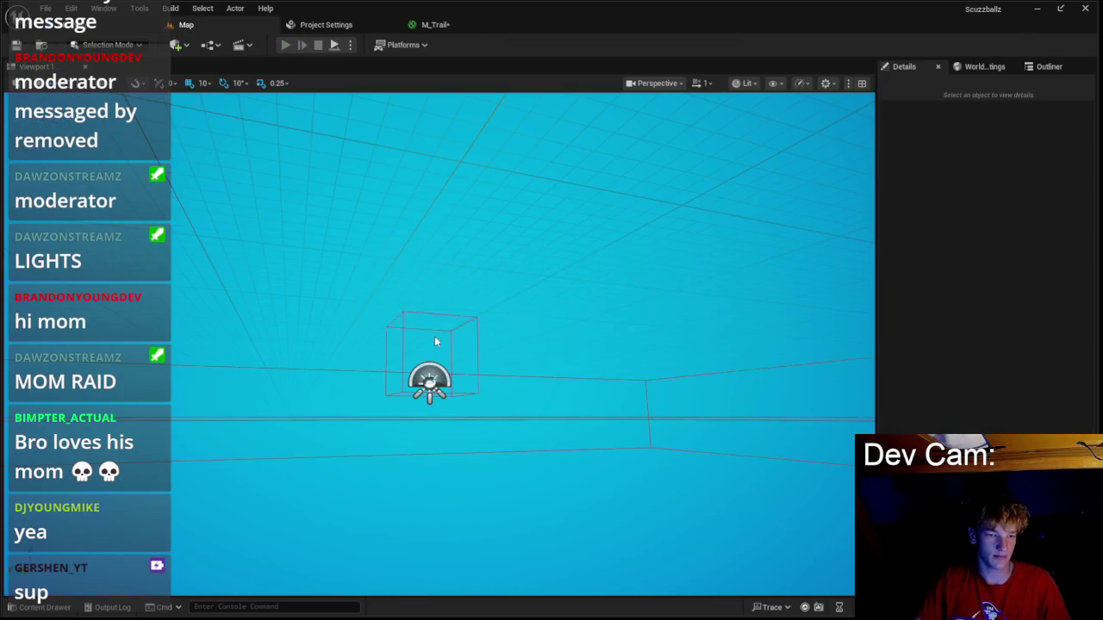
pyautogui.hotkey('alt', 'p')
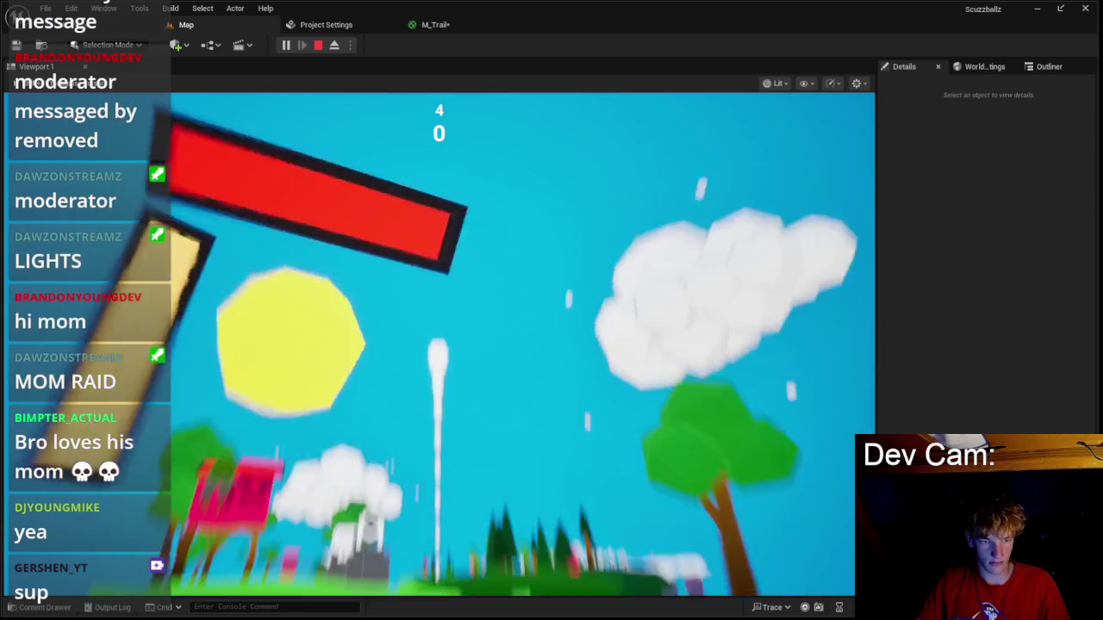
pyautogui.press('Escape')
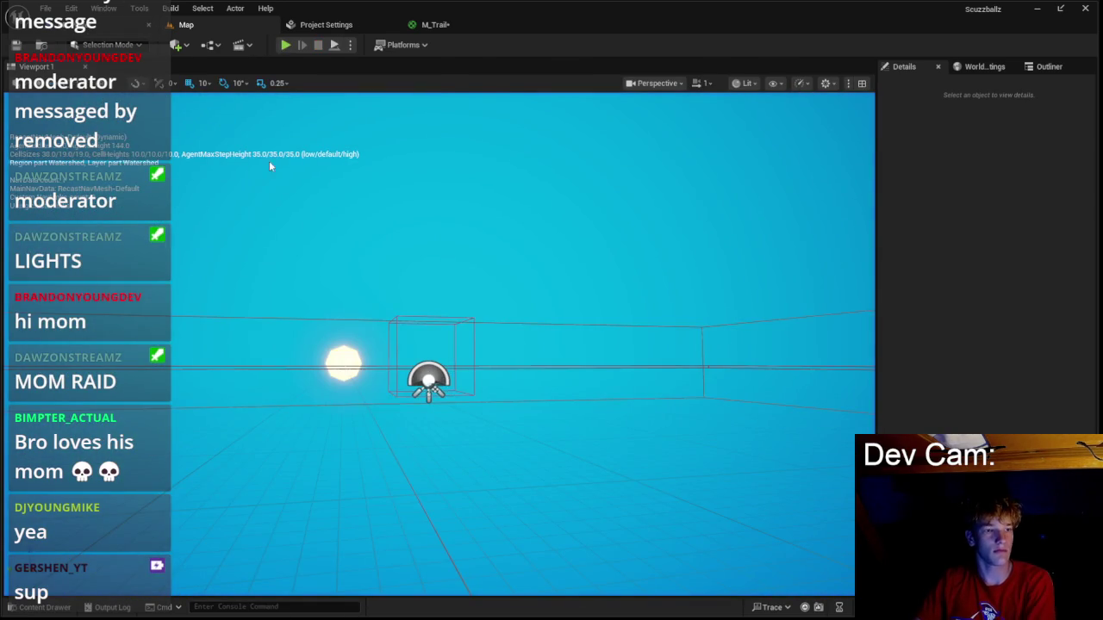
pyautogui.scroll(-3, 525, 258)
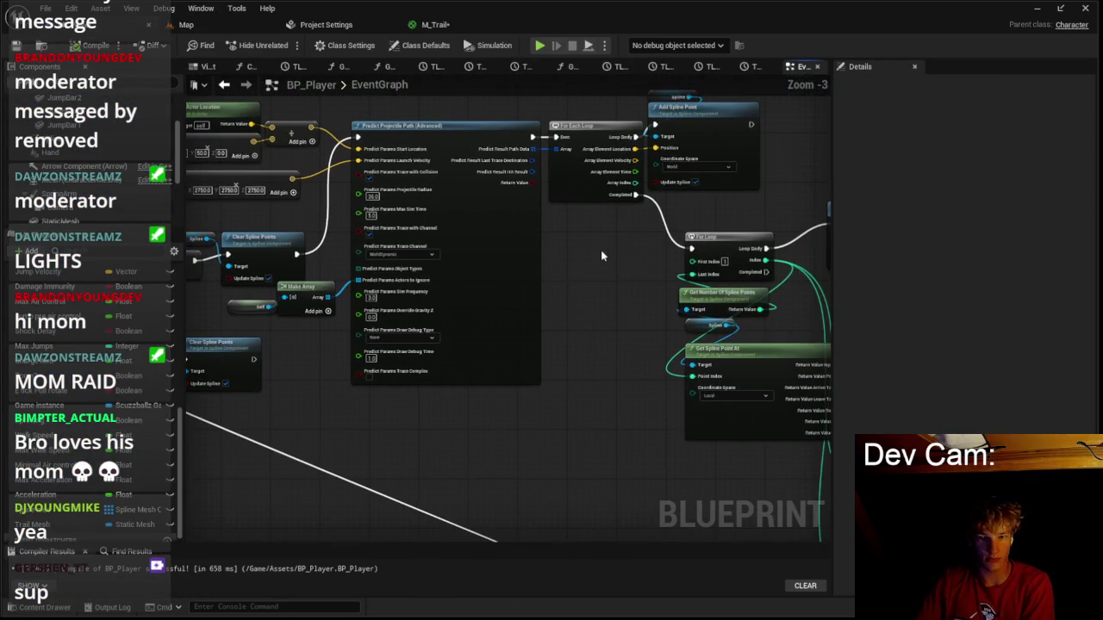
pyautogui.scroll(4, 480, 178)
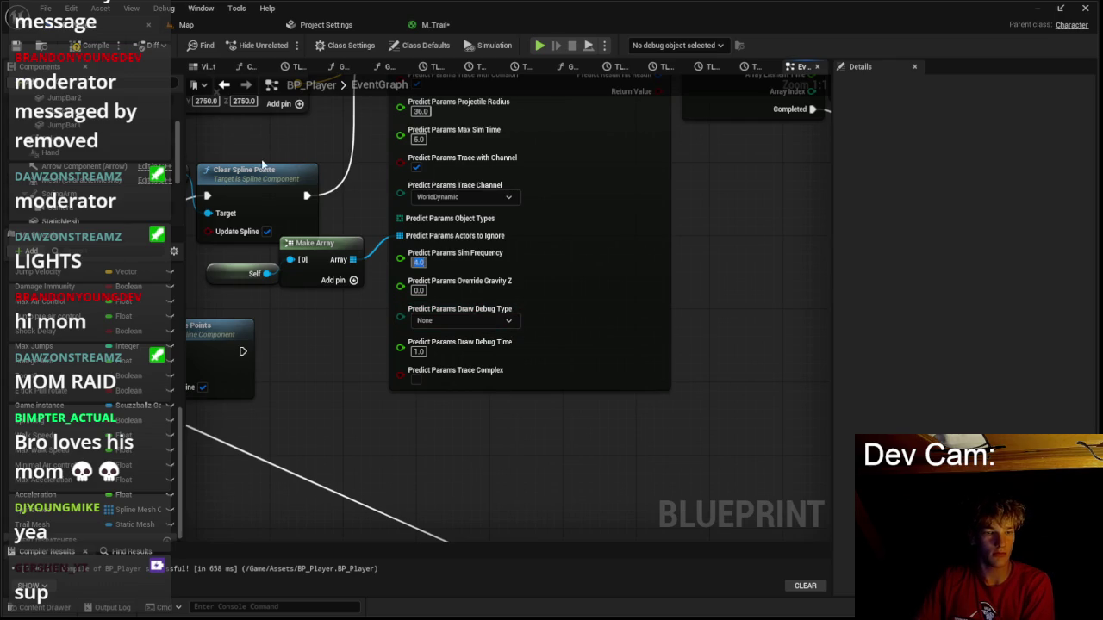
pyautogui.click(186, 25)
# Run a long play test of the trail, then return to the BP_Player event graph.
pyautogui.hotkey('alt', 'p')
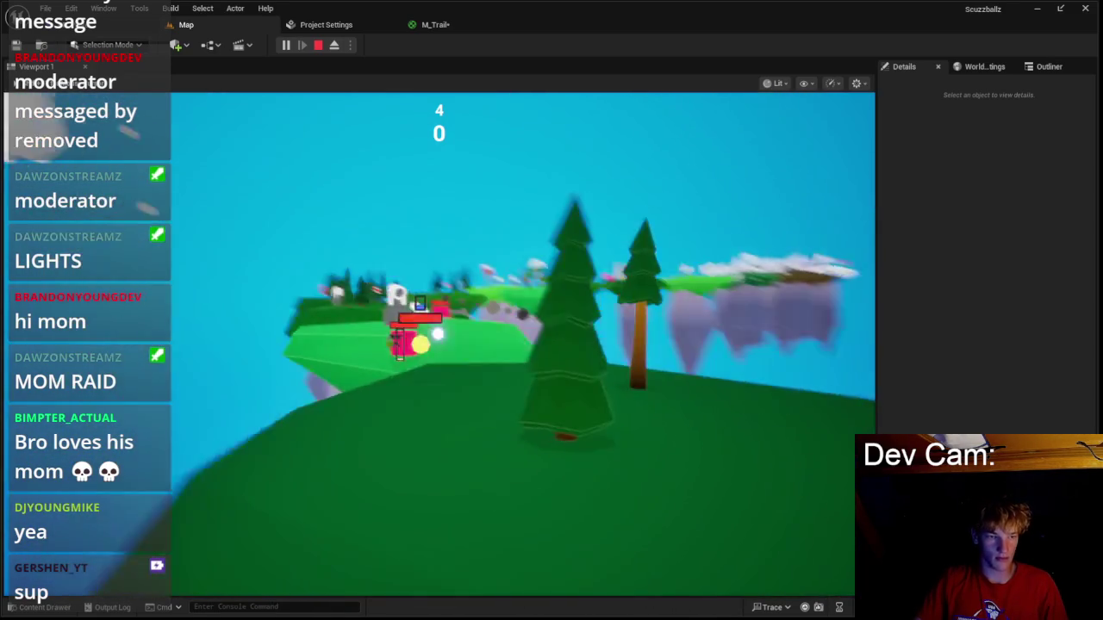
pyautogui.press('Escape')
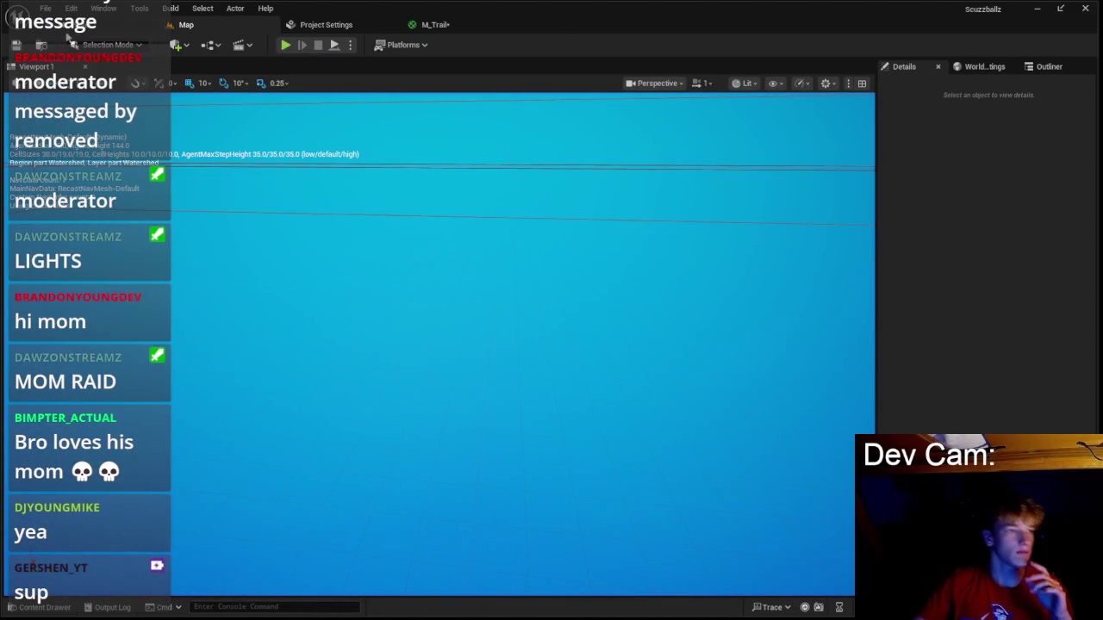
pyautogui.hotkey('alt', 'Tab')
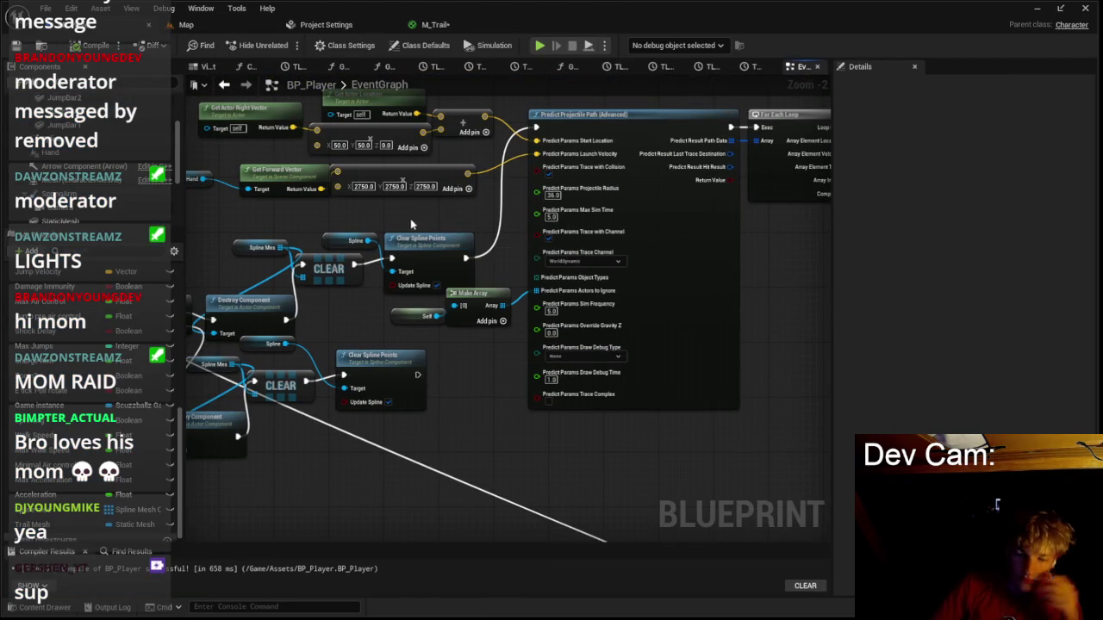
# Play-test twice with the Predict Params trace channel switched to Ranges.
pyautogui.scroll(1, 575, 254)
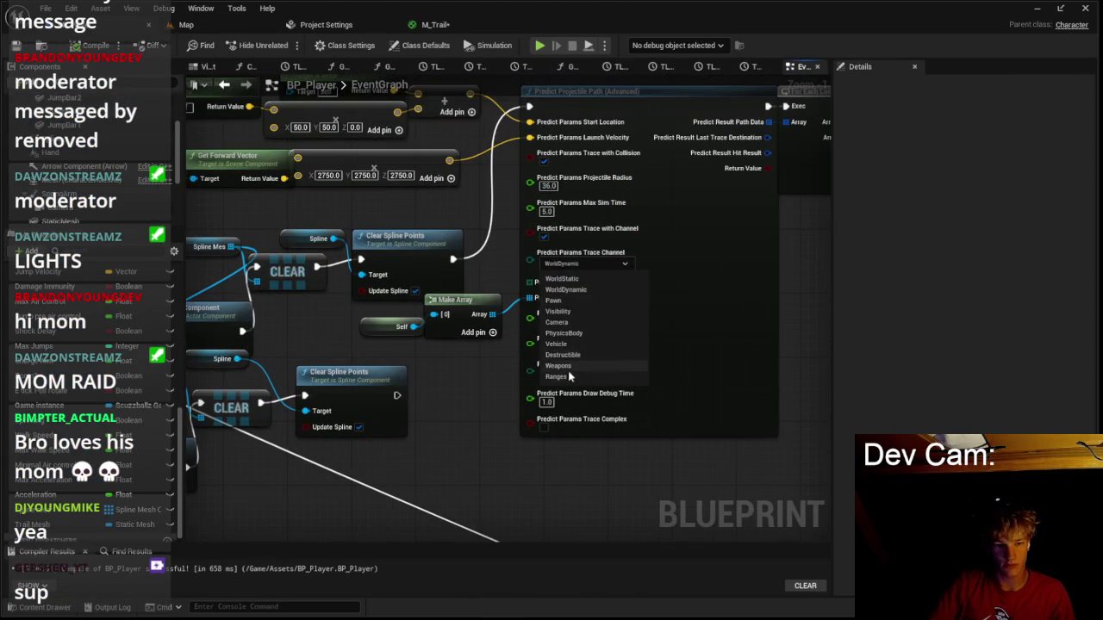
pyautogui.click(186, 24)
pyautogui.click(286, 44)
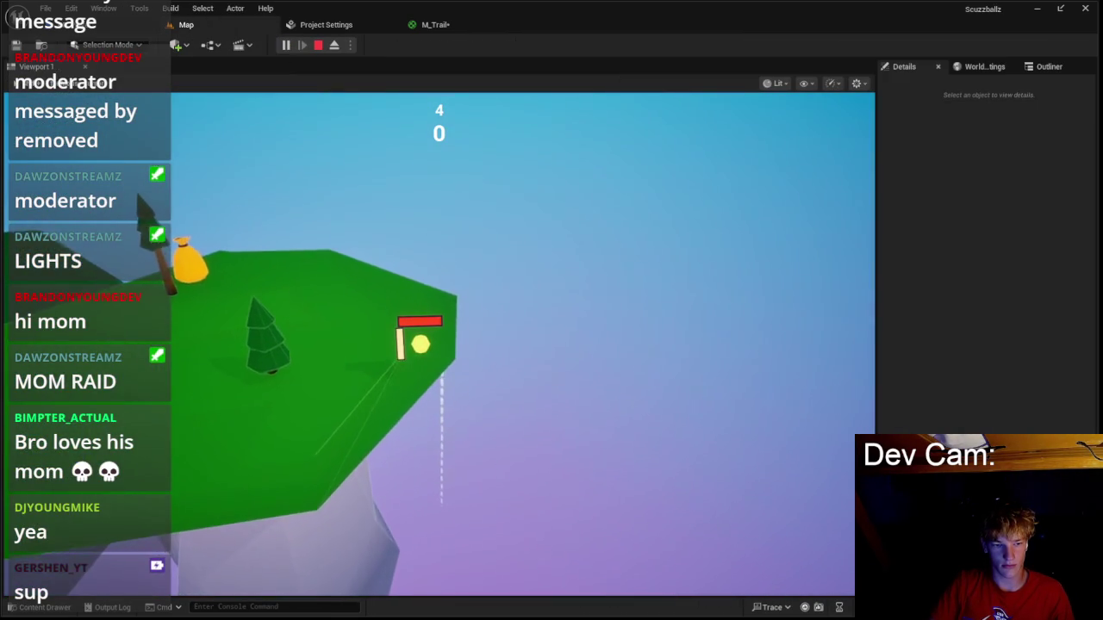
pyautogui.press('Escape')
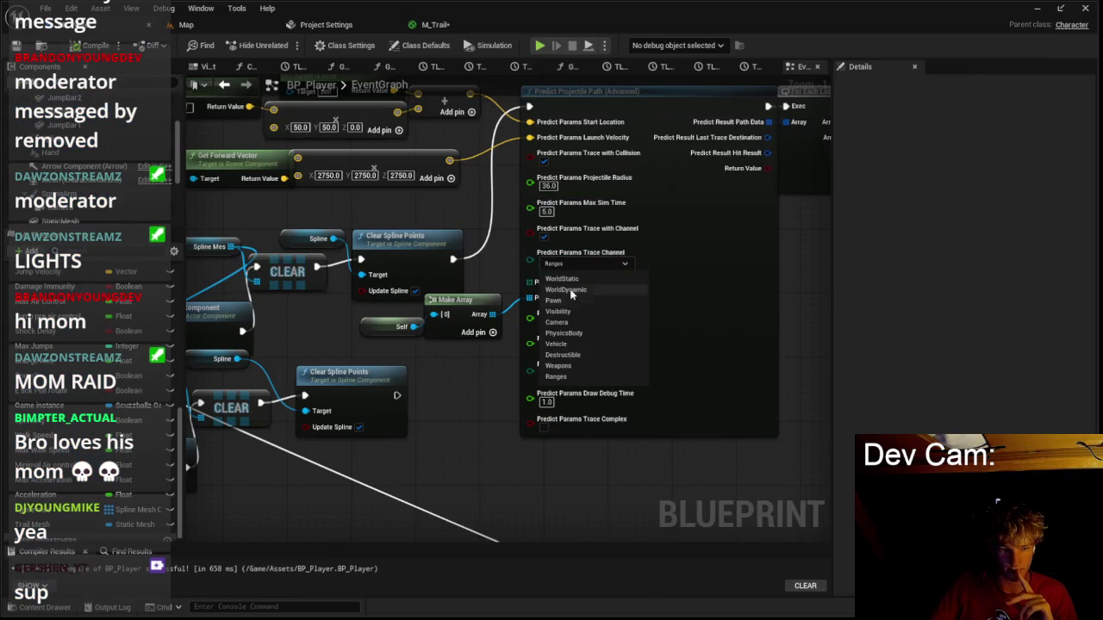
pyautogui.click(198, 25)
pyautogui.click(293, 45)
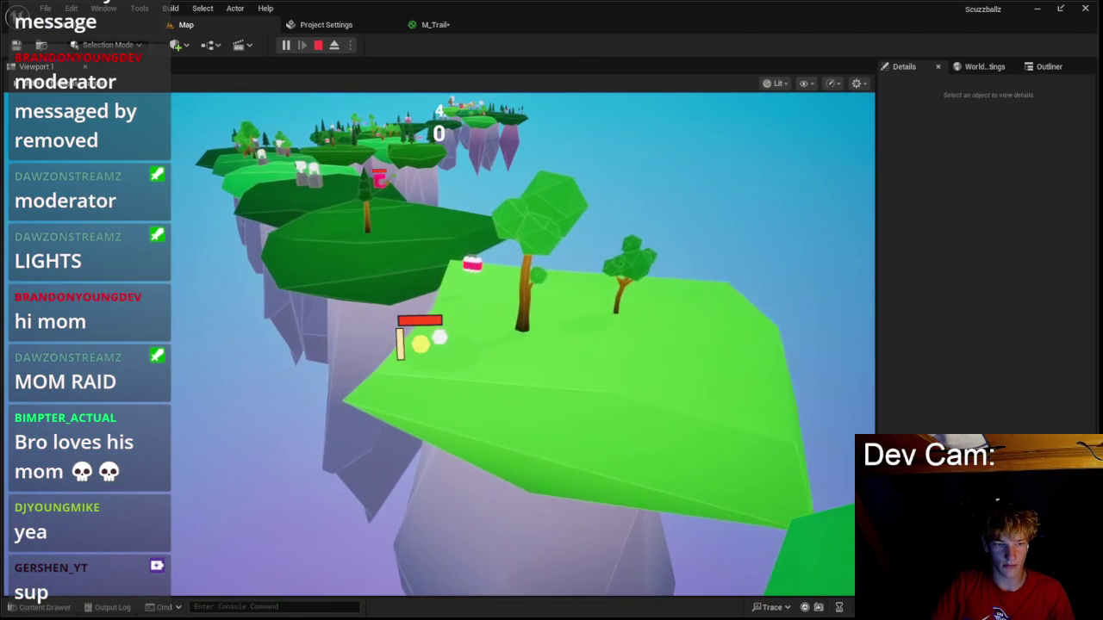
pyautogui.press('Escape')
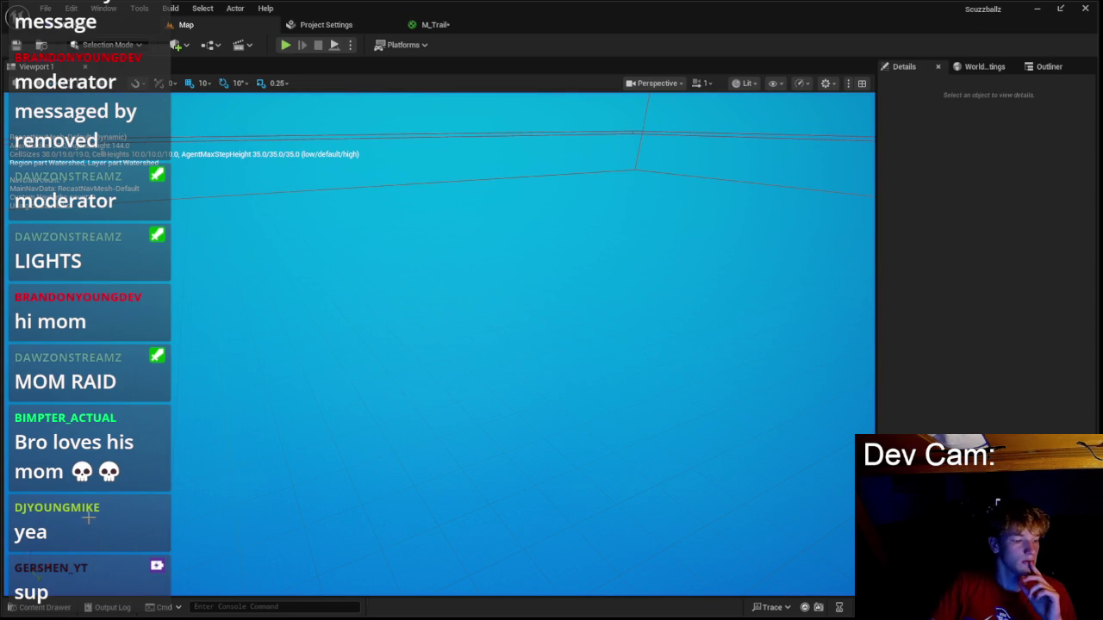